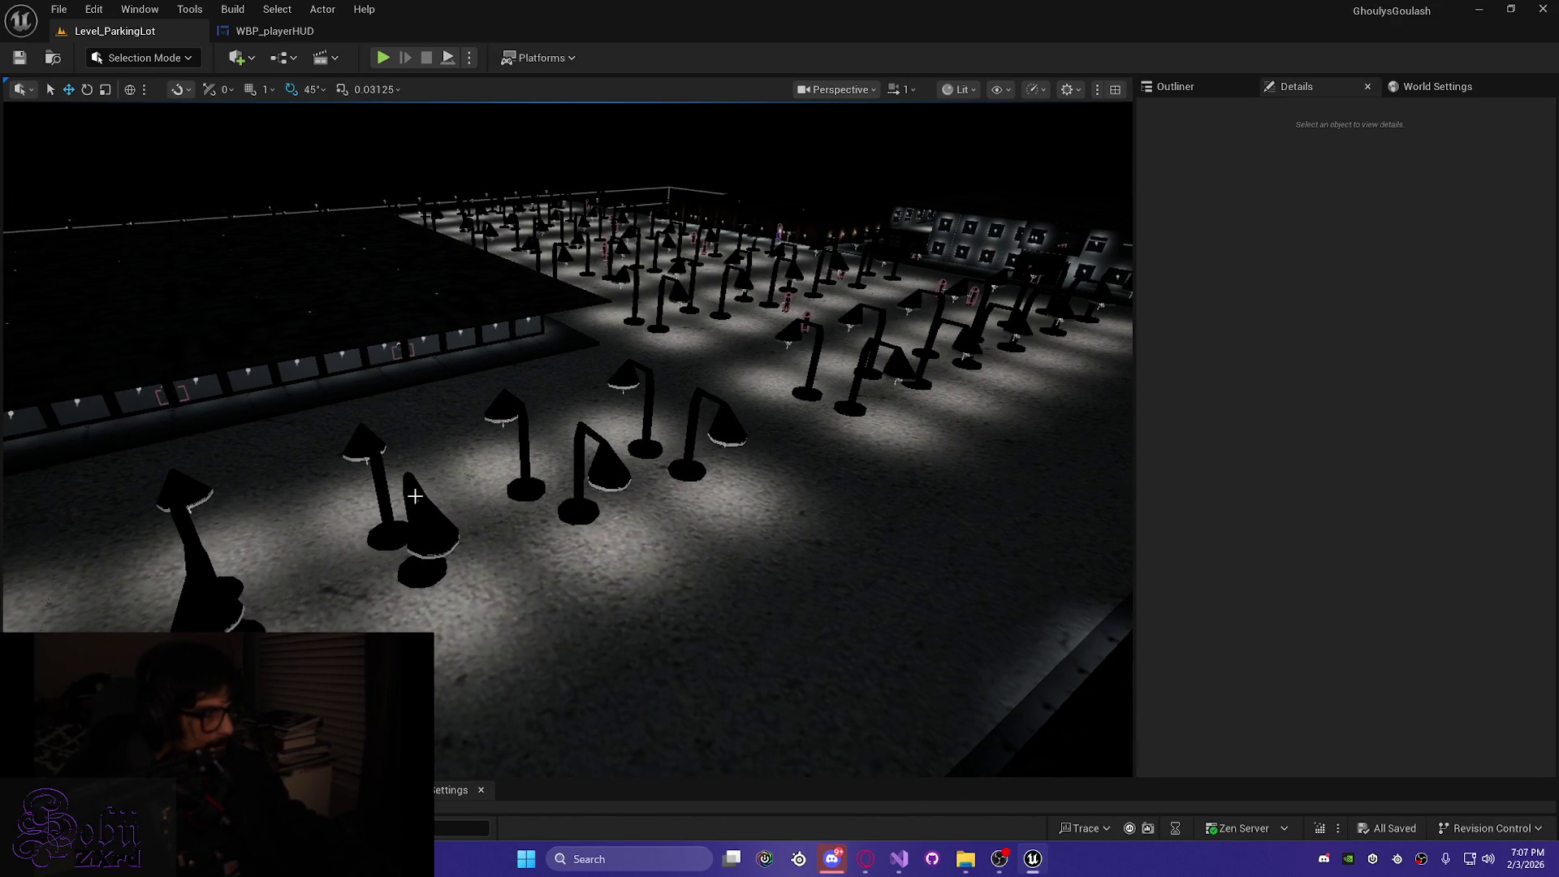
Package the project for Windows Shipping into GhoulysGoulash_shippingBuildDump and show the Output Log
click(540, 58)
mouse_move(699, 267)
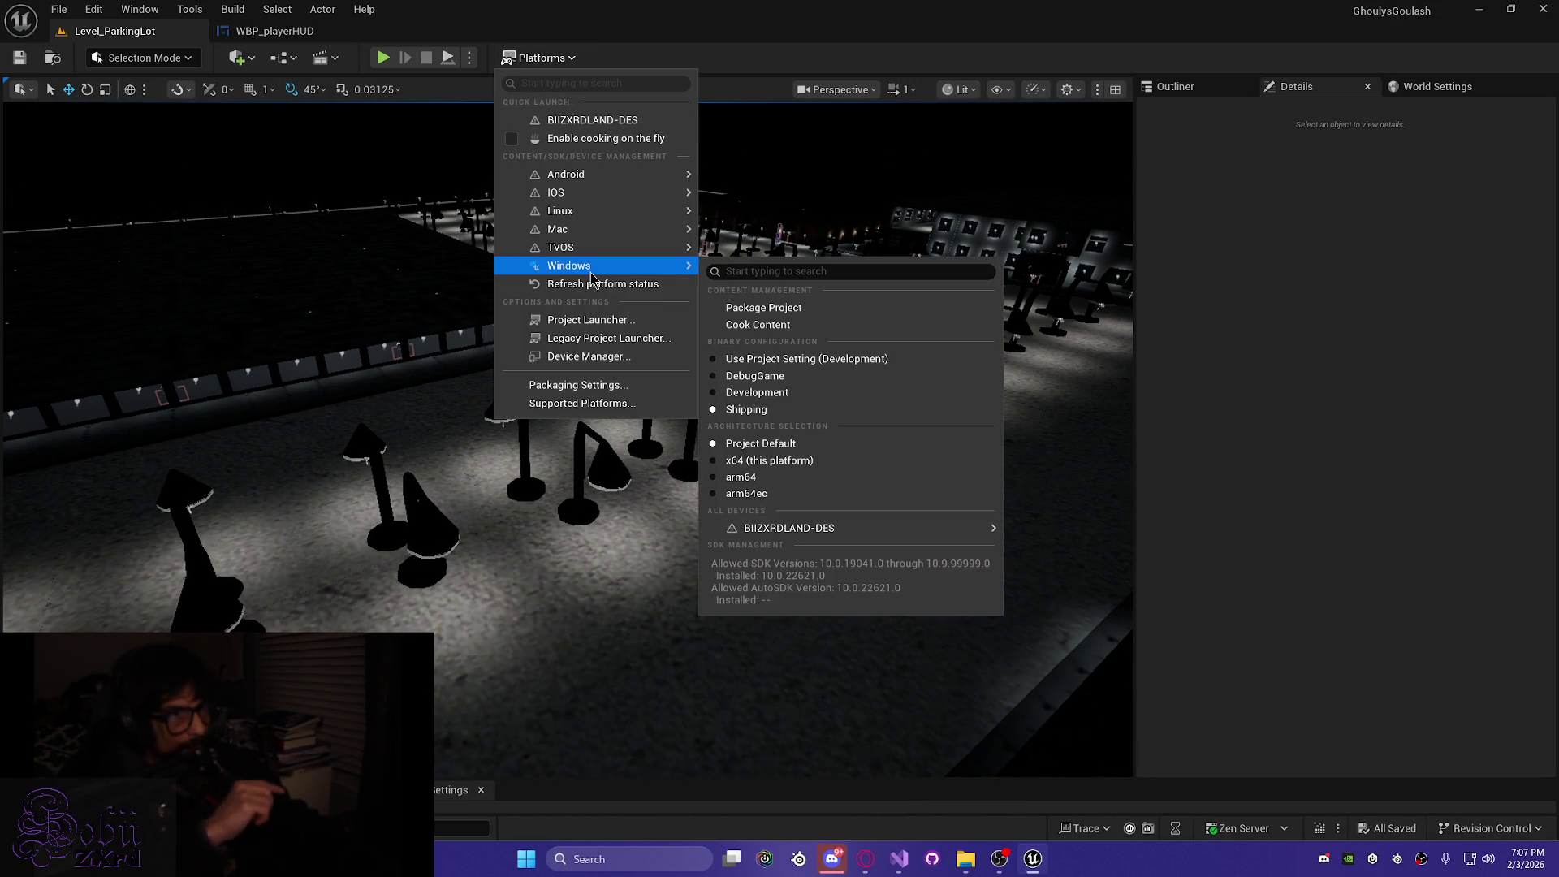
click(763, 308)
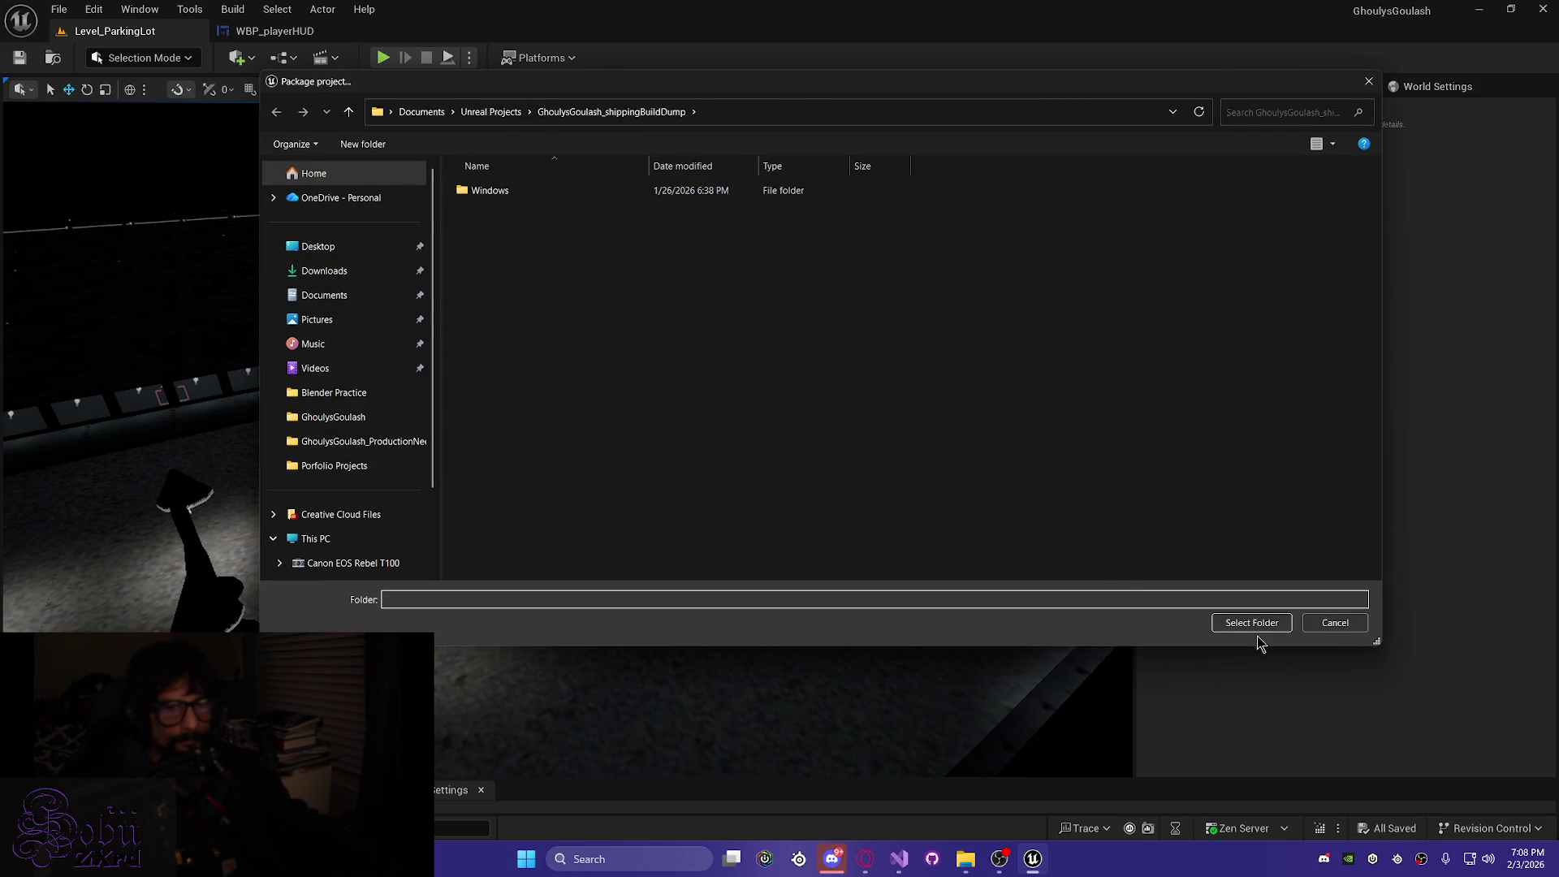
click(1243, 624)
key(grave)
key(grave)
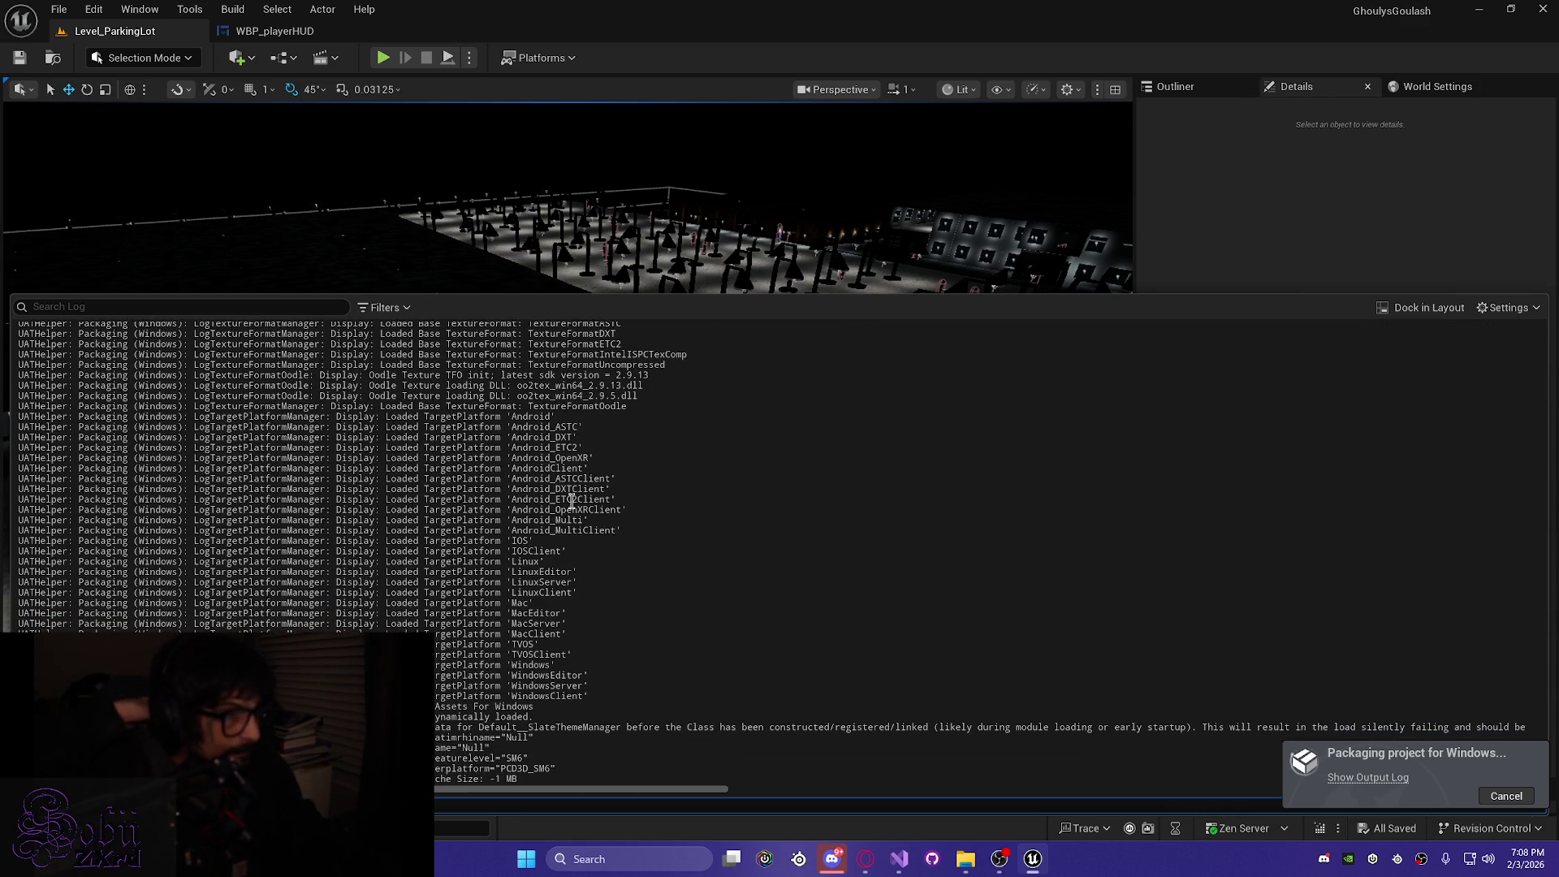
Review the Compile lines in the Output Log, then hide it after the WBP_playerHUD failure
scroll(620, 490, up, 5)
scroll(622, 490, up, 5)
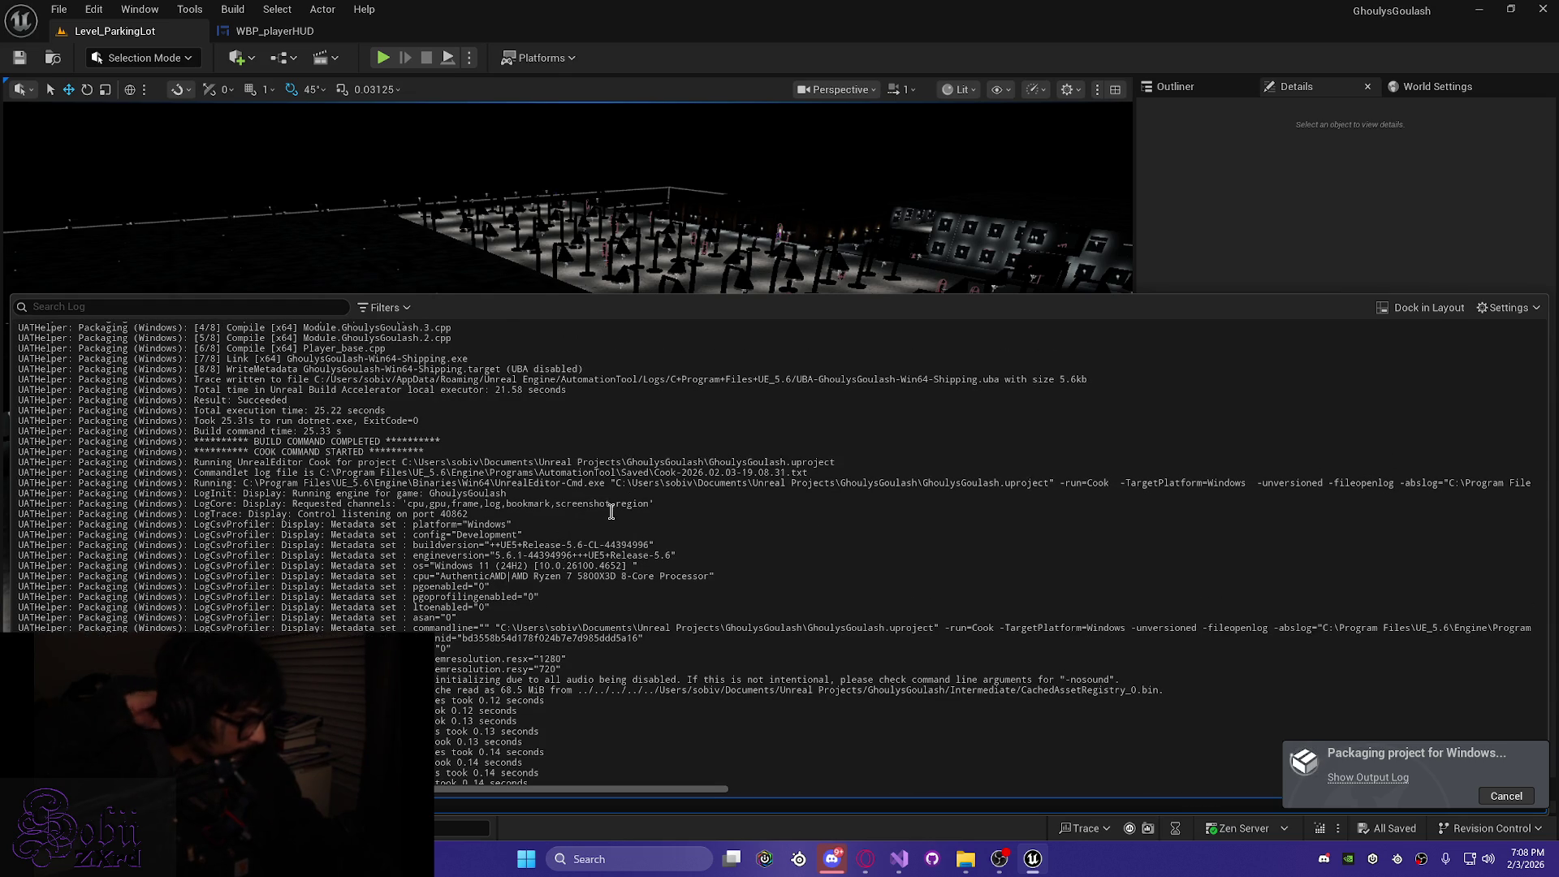
scroll(612, 511, up, 5)
mouse_move(351, 520)
mouse_down()
mouse_move(341, 469)
mouse_move(90, 469)
mouse_up()
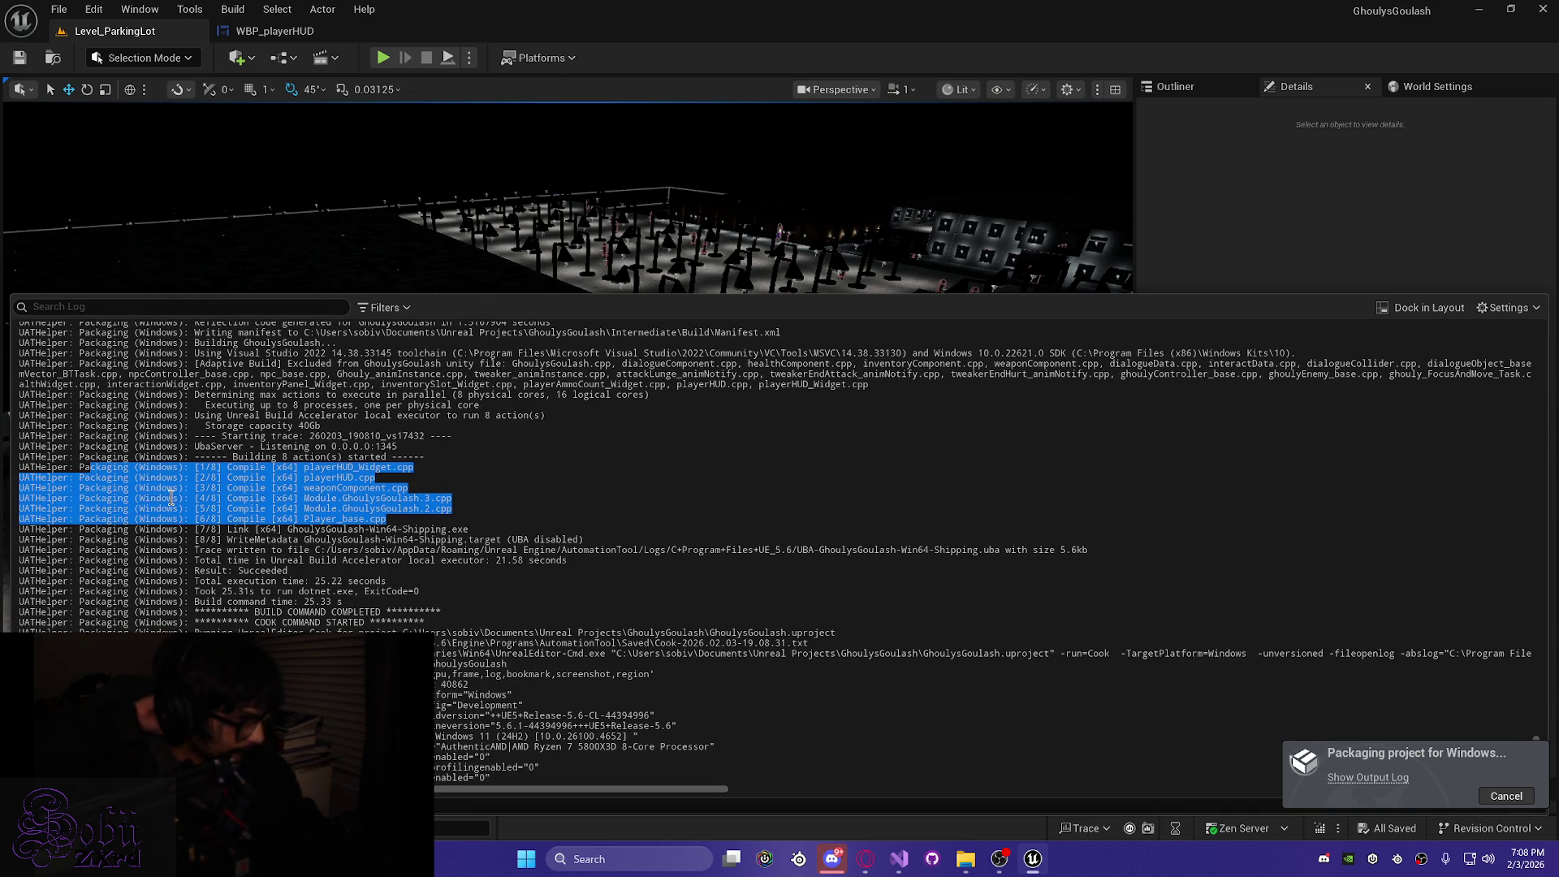
click(659, 568)
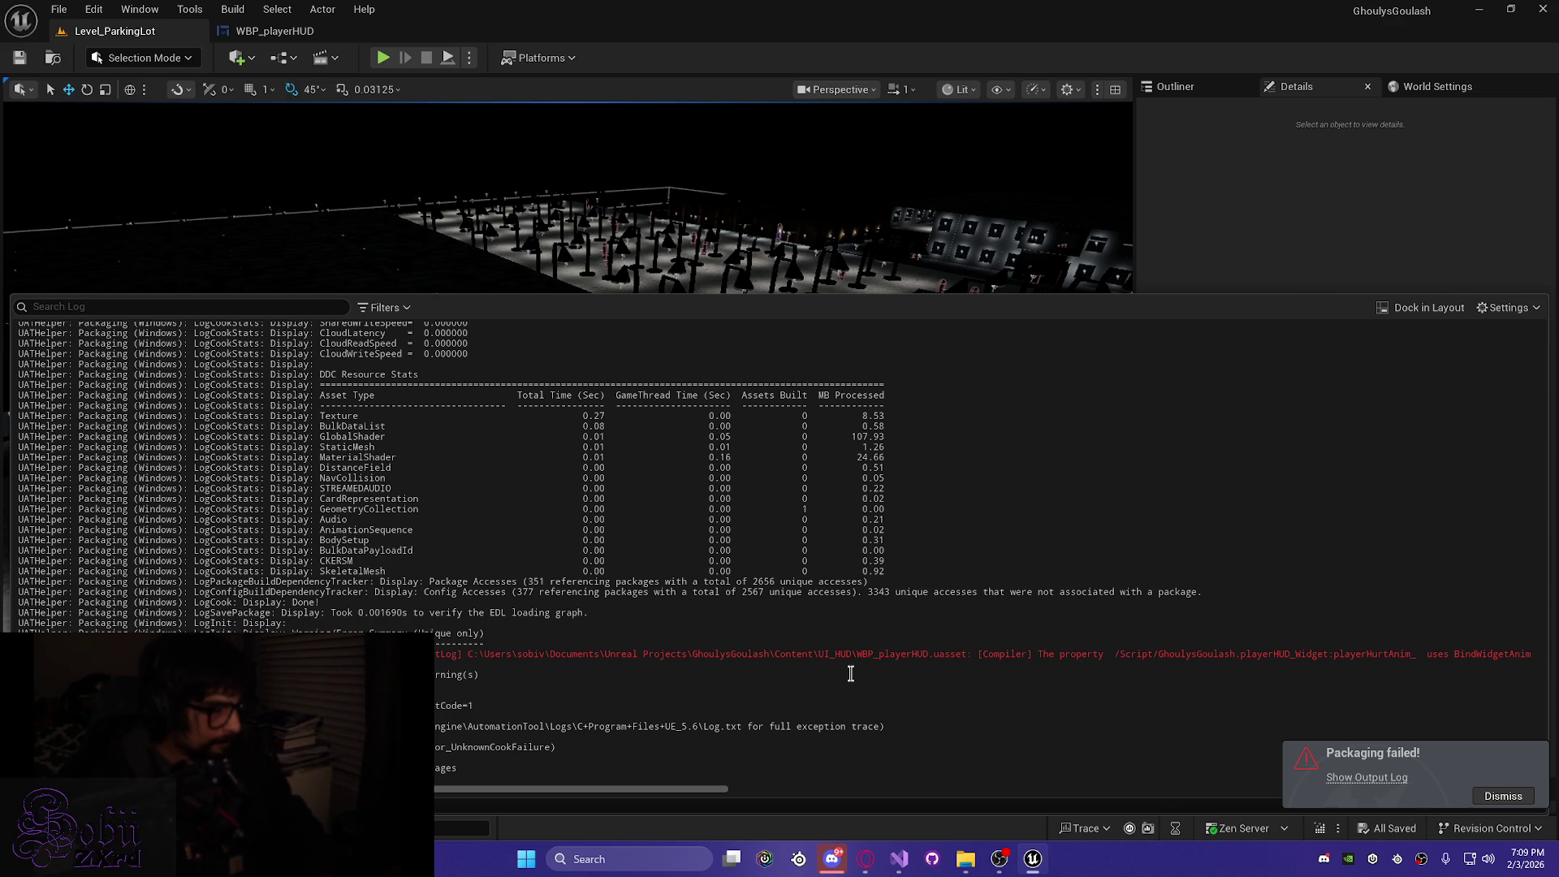
key(ctrl+grave)
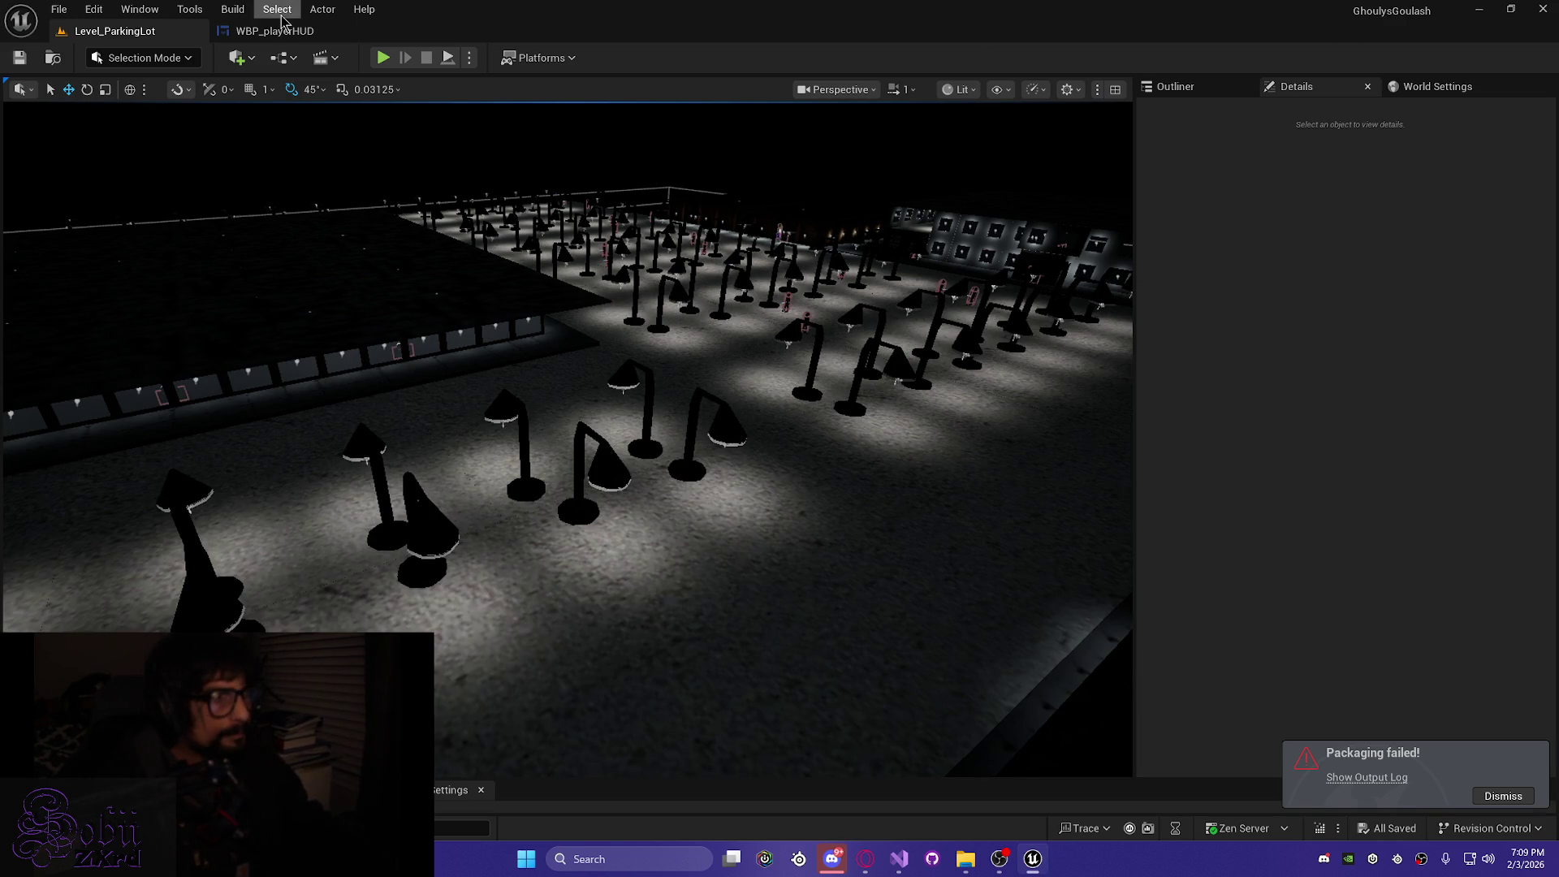
Close Unreal Editor from the WBP_playerHUD tab and rebuild the GhoulysGoulash solution in Visual Studio
click(276, 31)
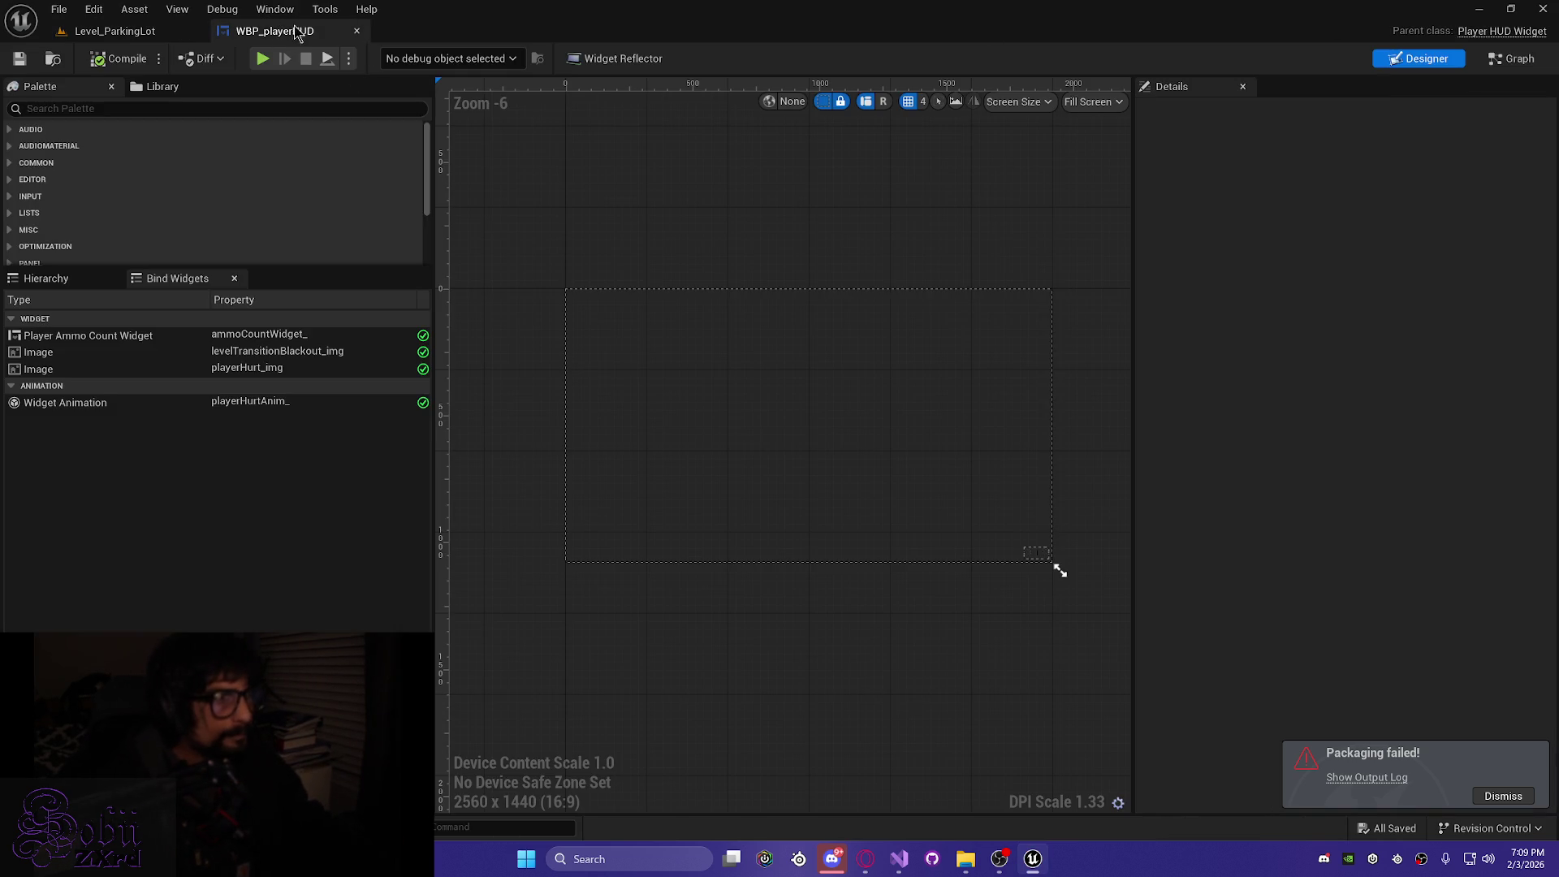
click(1541, 12)
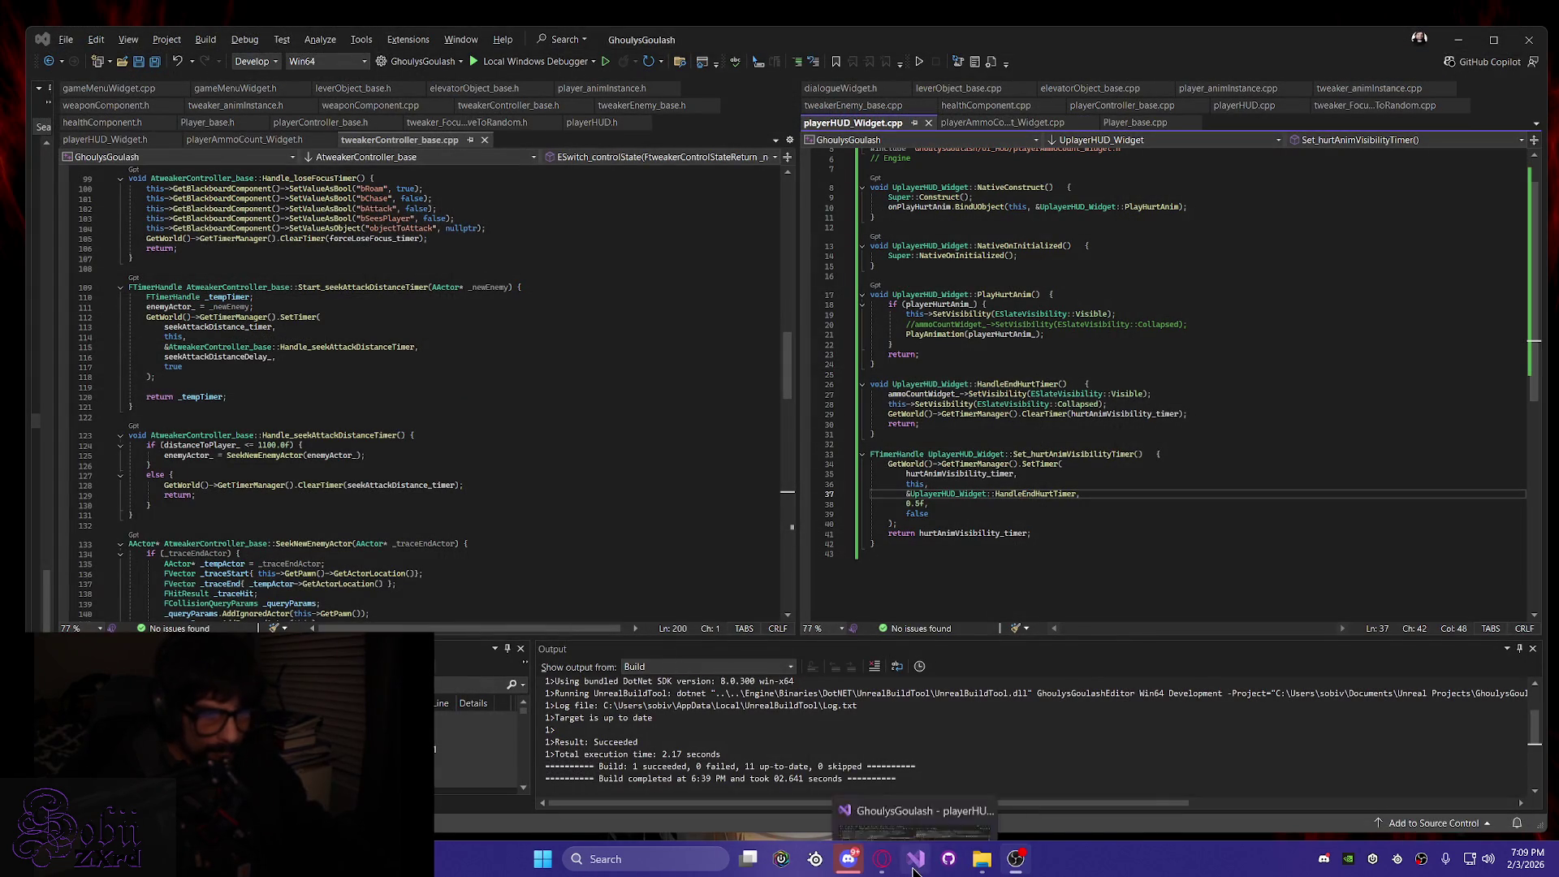
click(915, 868)
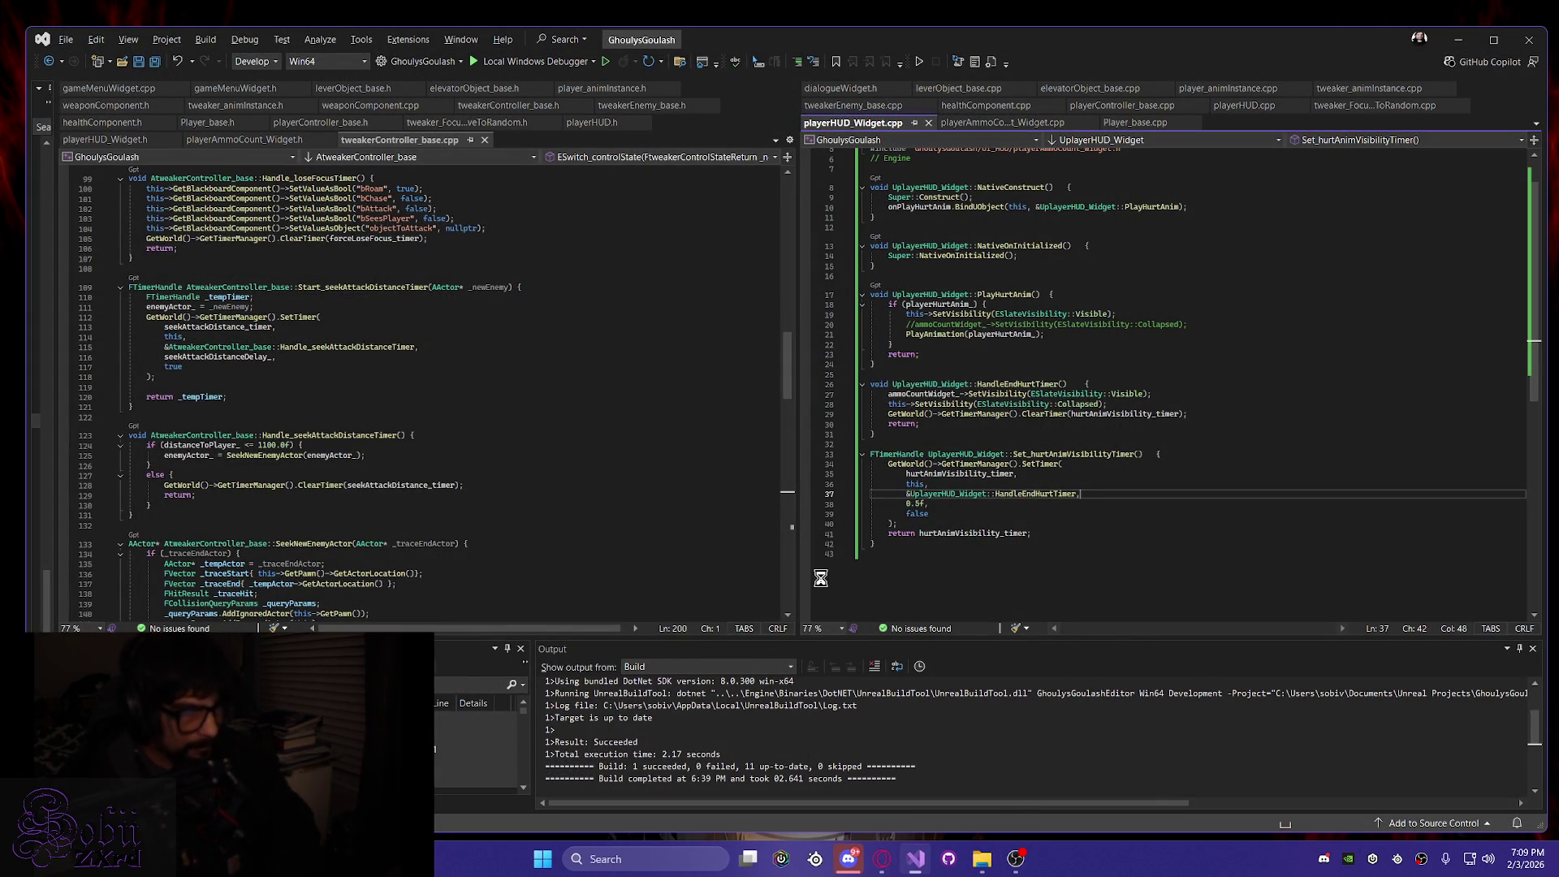
key(ctrl+shift+b)
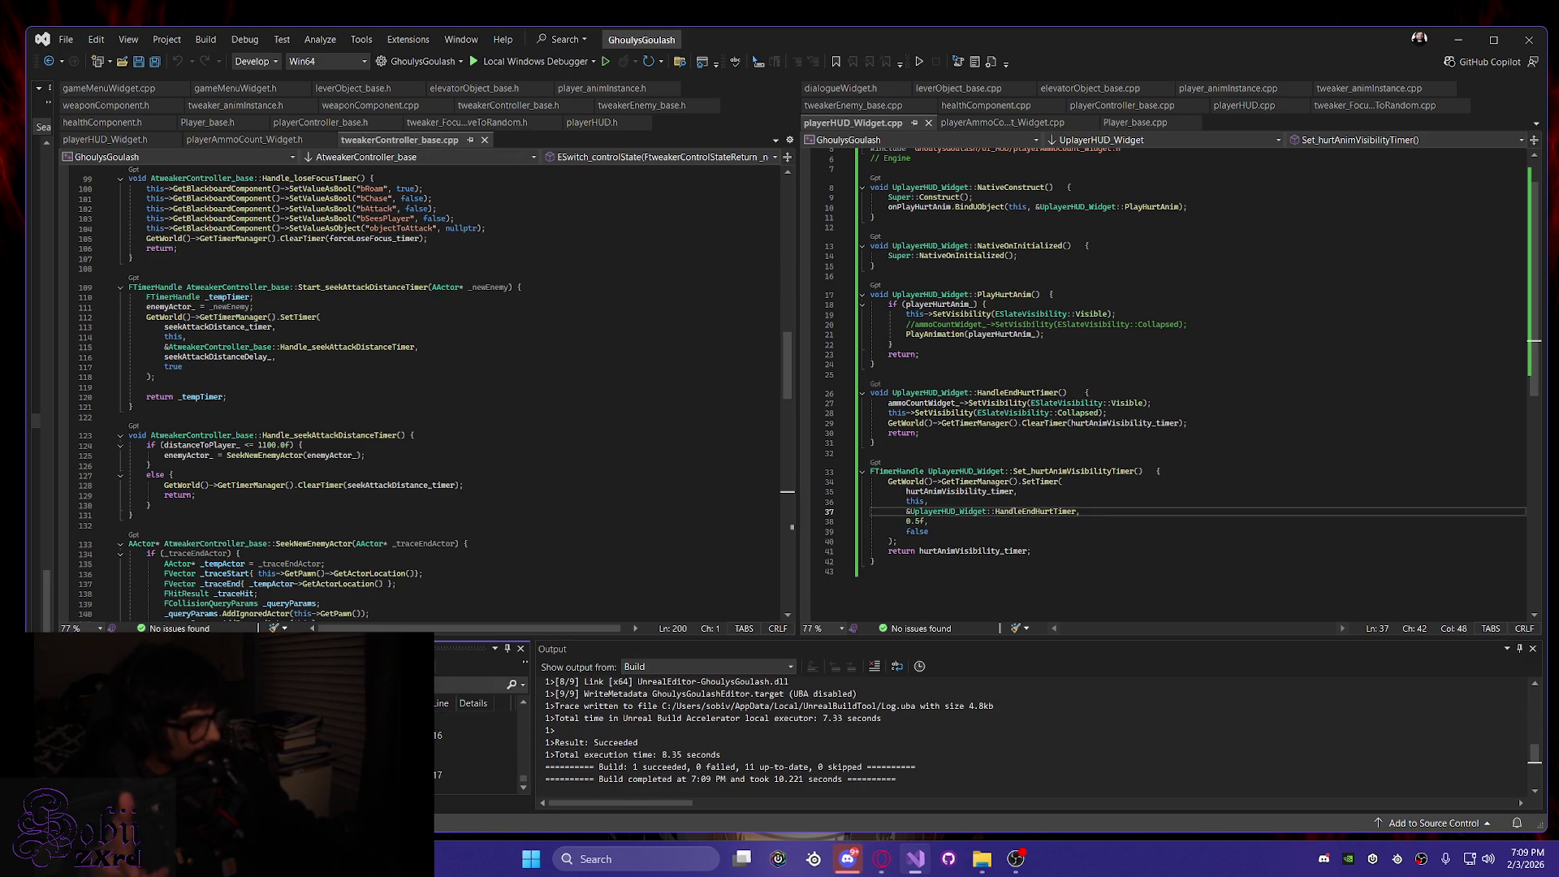
click(1459, 43)
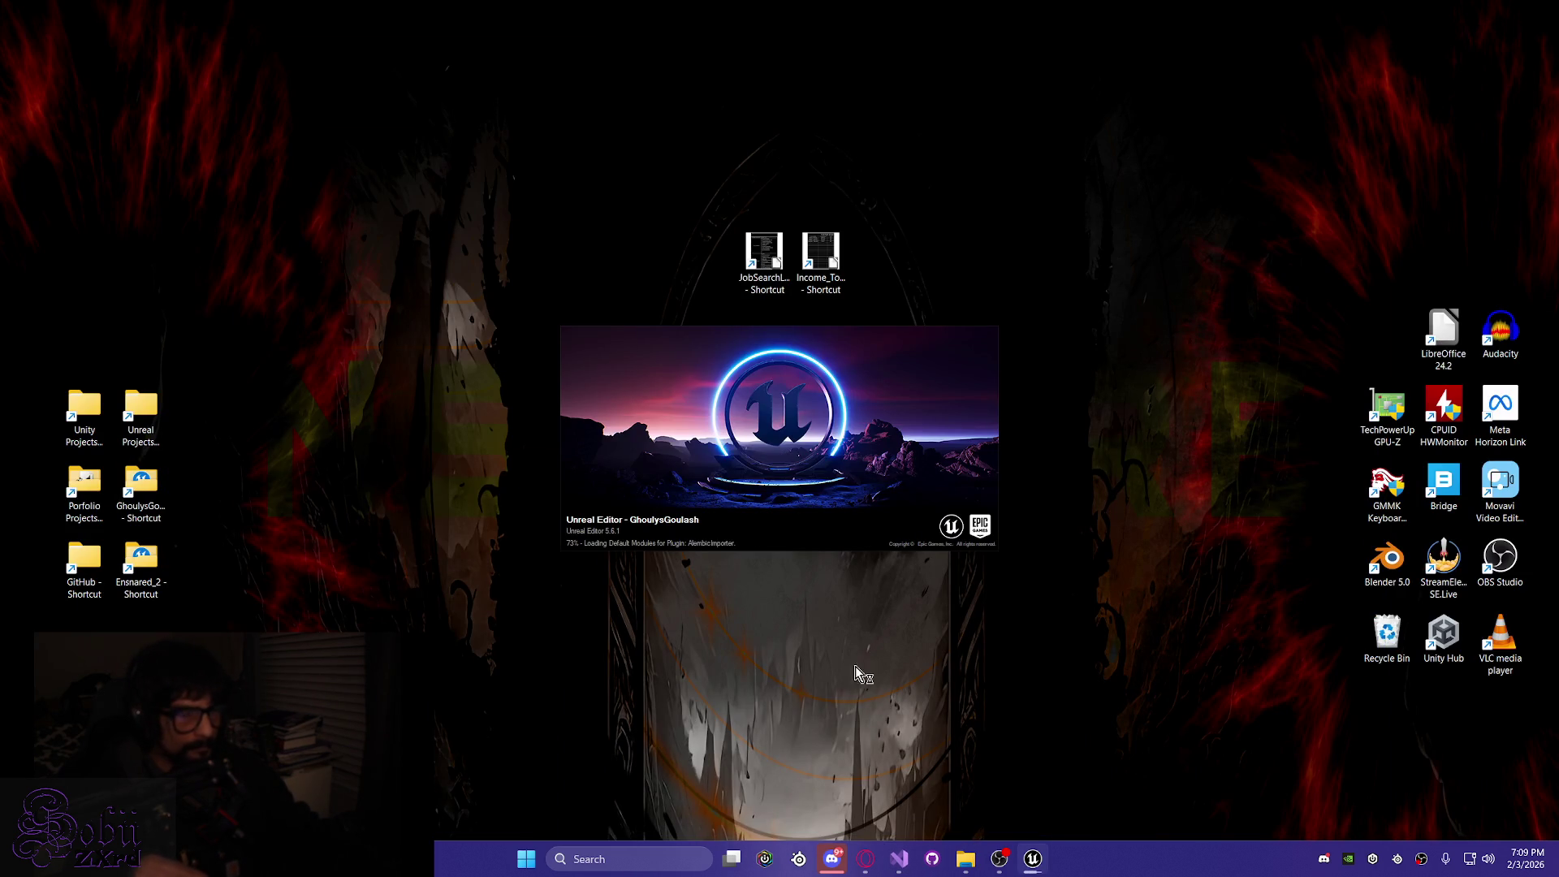
Move the loading splash aside and let the editor reopen Level_ParkingLot
mouse_move(609, 382)
mouse_down()
mouse_move(633, 421)
mouse_move(623, 328)
mouse_move(679, 348)
mouse_move(756, 421)
mouse_up()
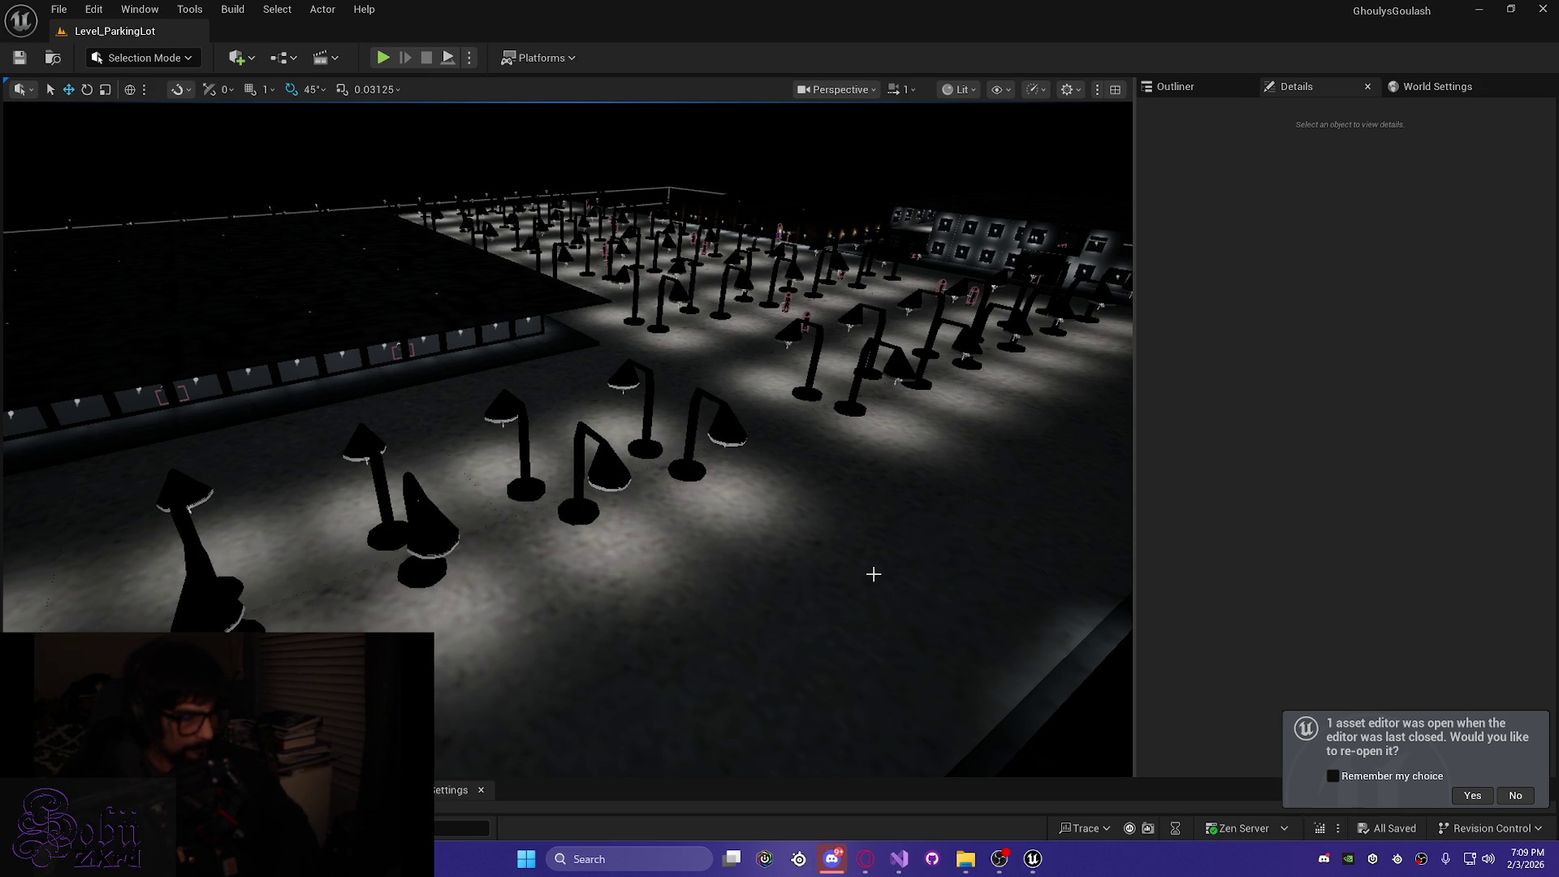
click(539, 58)
Repackage for Windows Shipping into the shipping build folder, declining the reopen prompt, until packaging completes
mouse_move(579, 273)
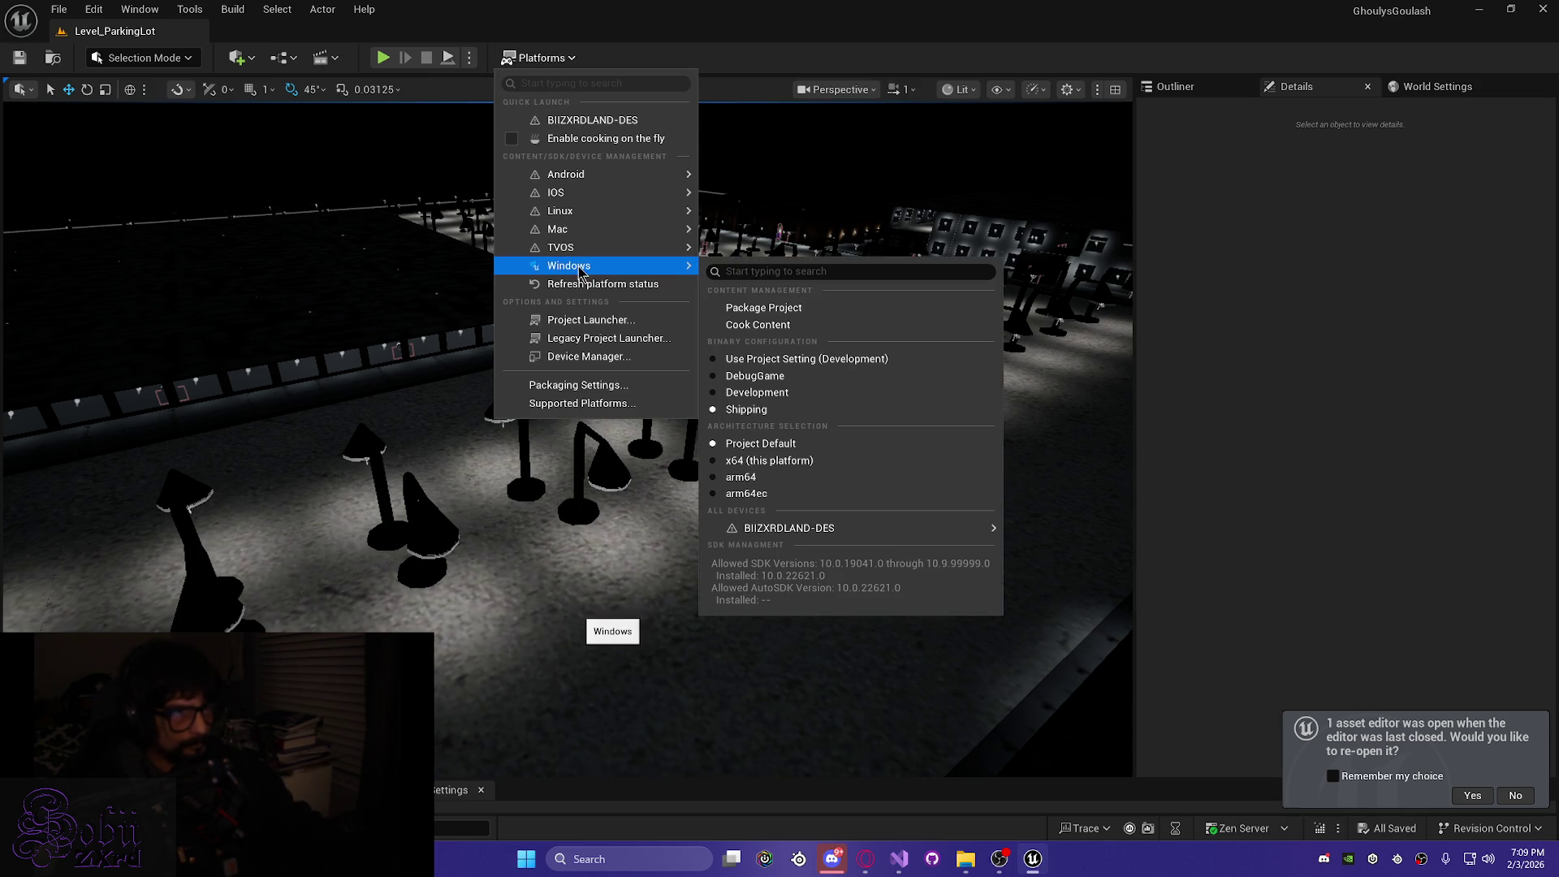
click(824, 308)
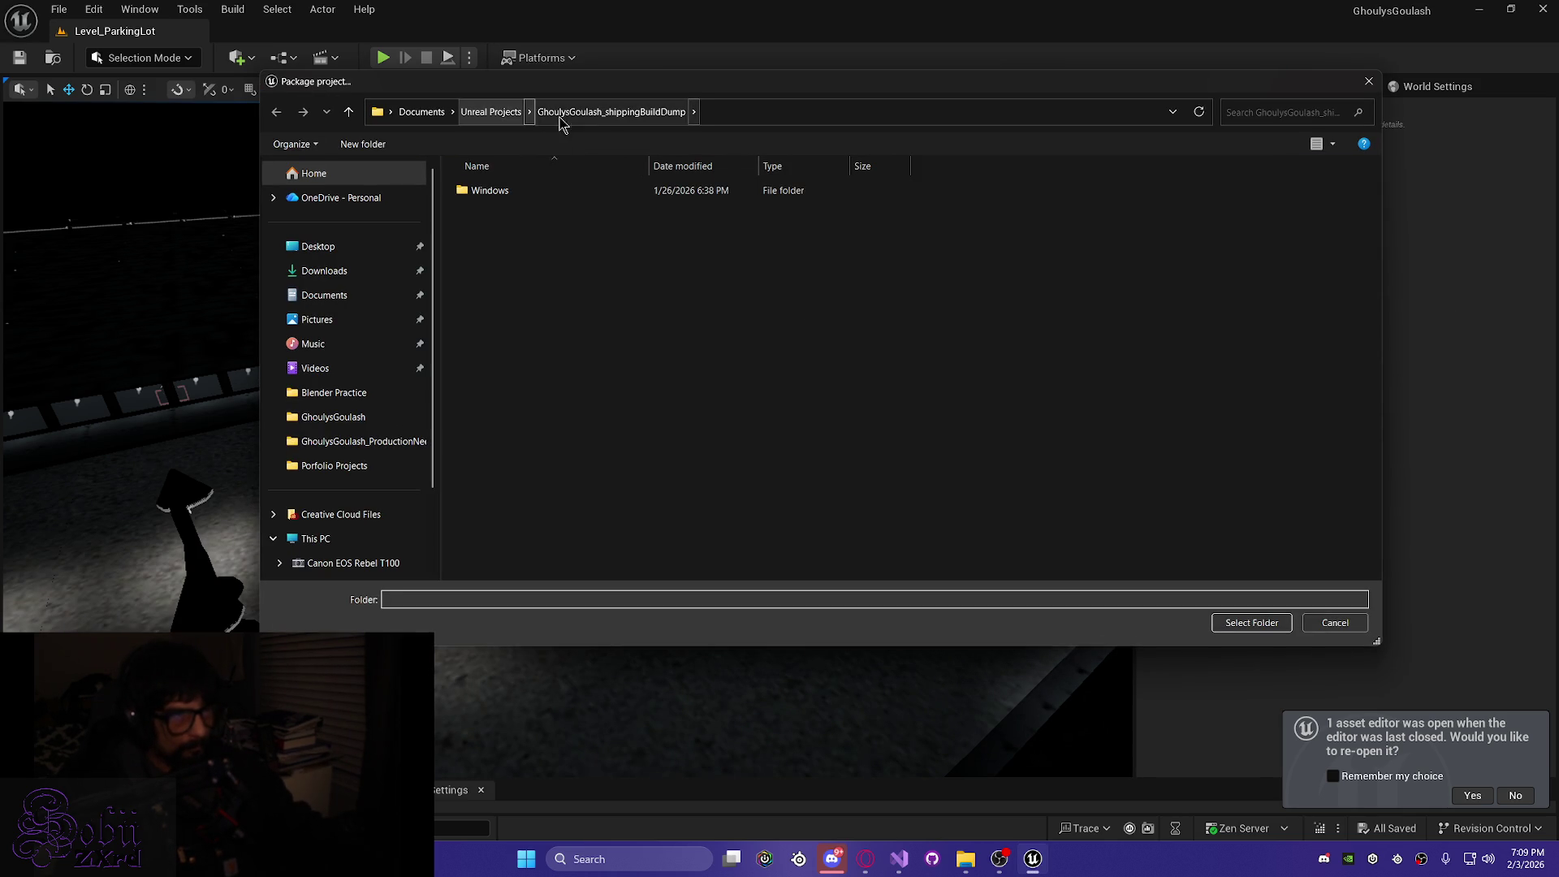
click(1237, 627)
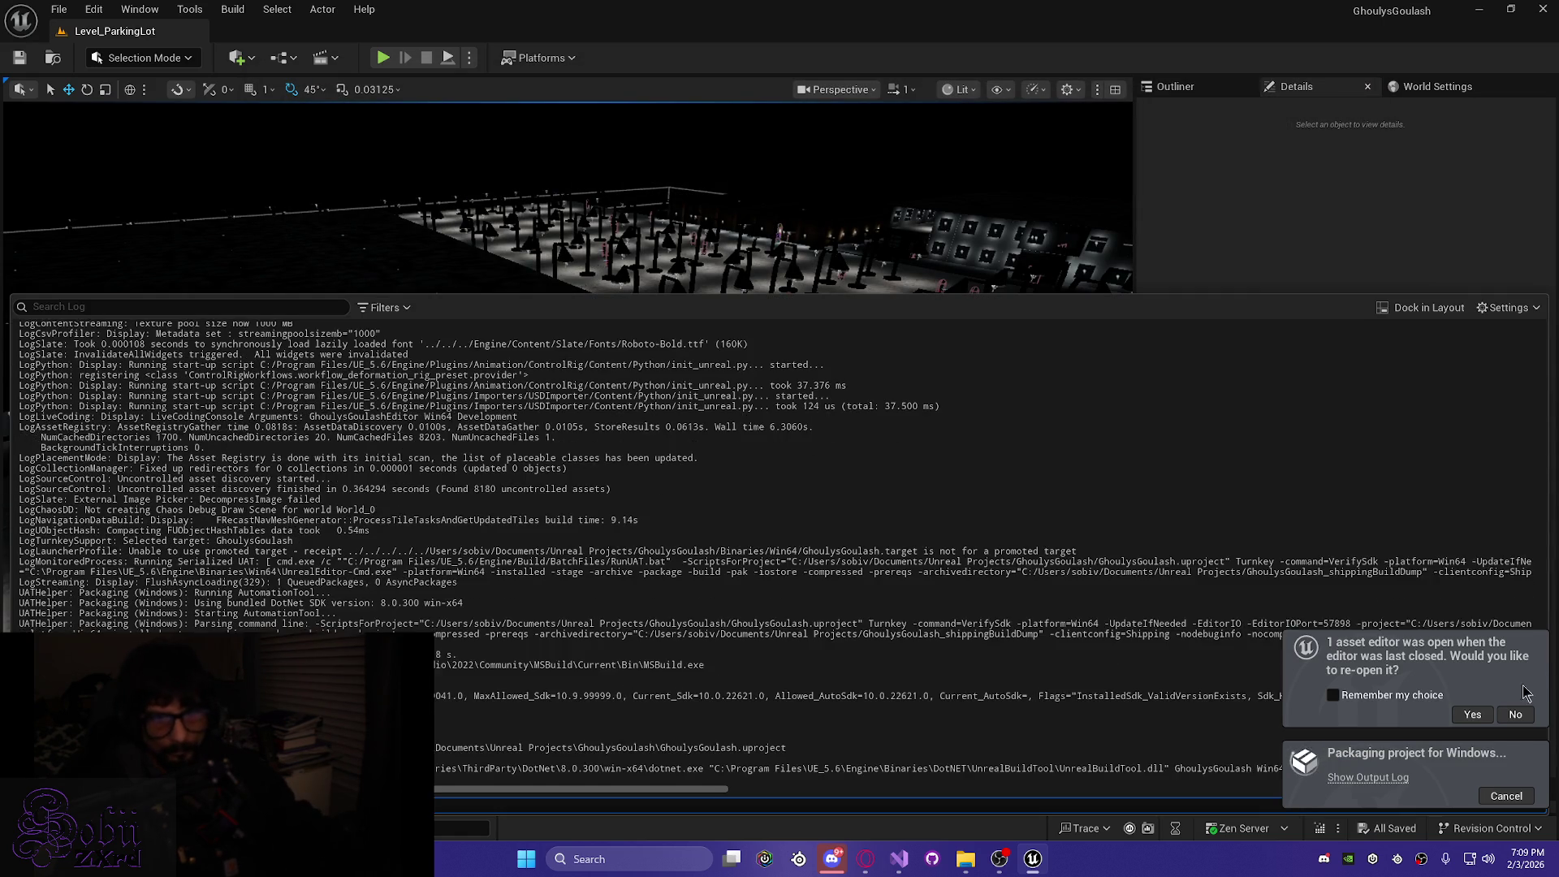
click(542, 695)
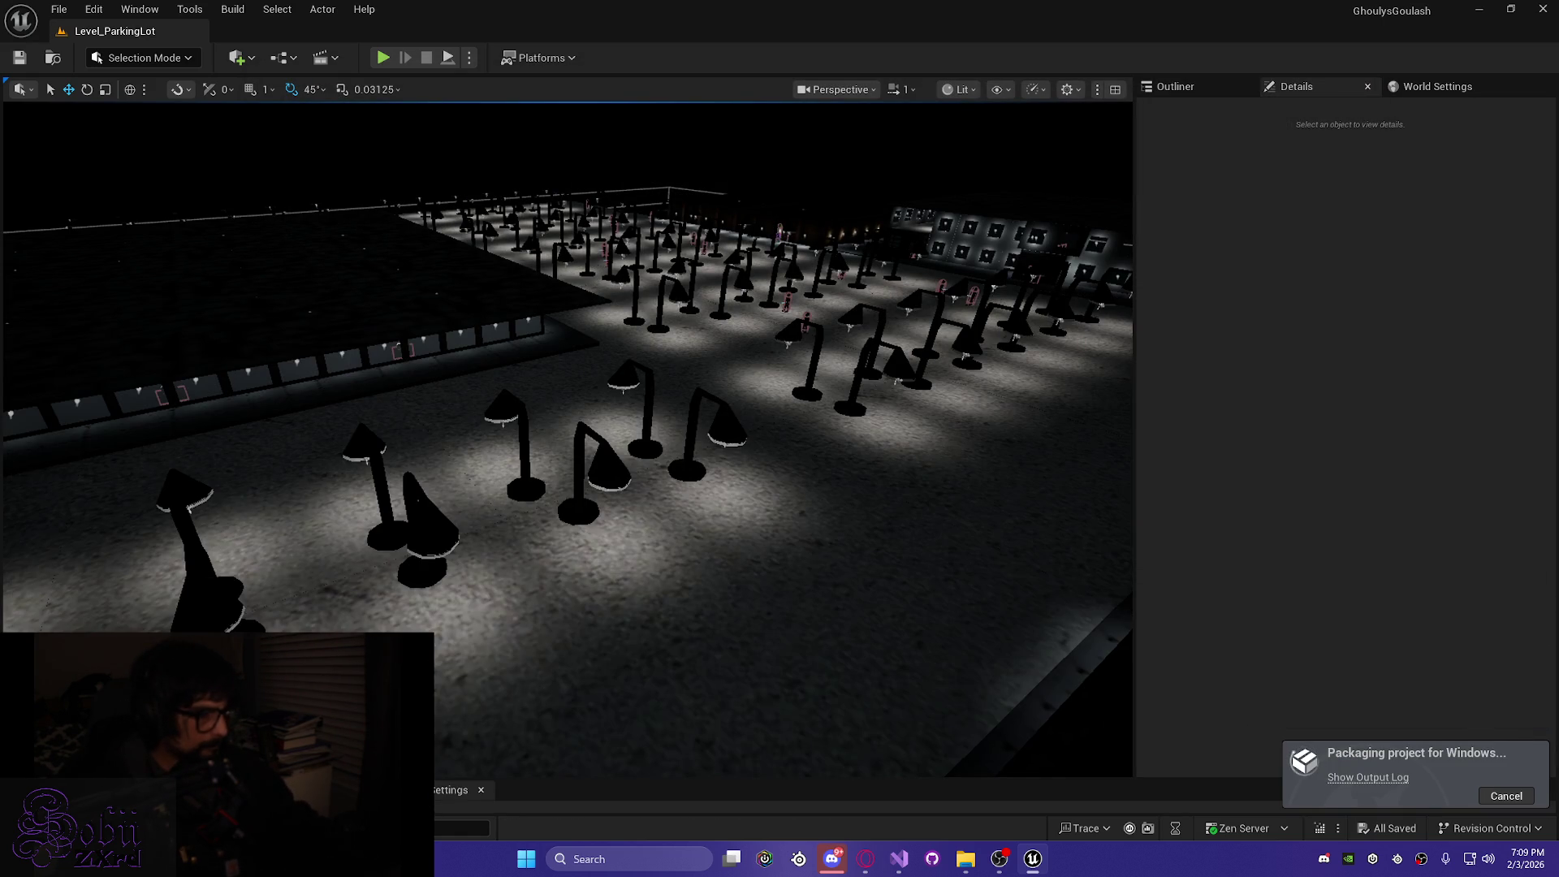
click(121, 828)
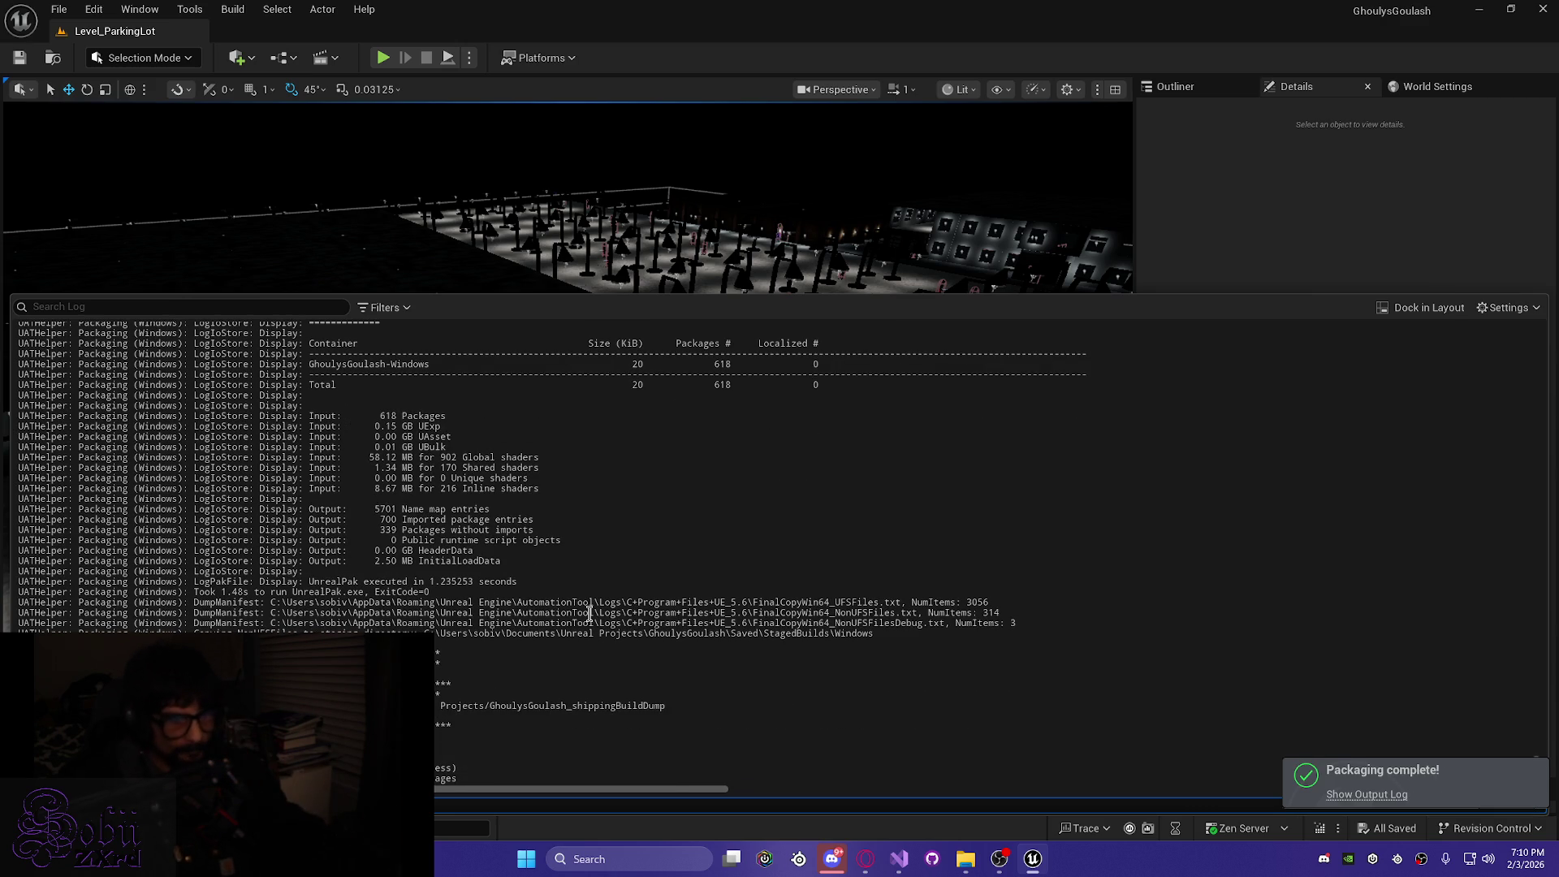
key(Escape)
Minimize the editor and launch the packaged GhoulysGoulash game from its build folder
drag(700, 408, 666, 438)
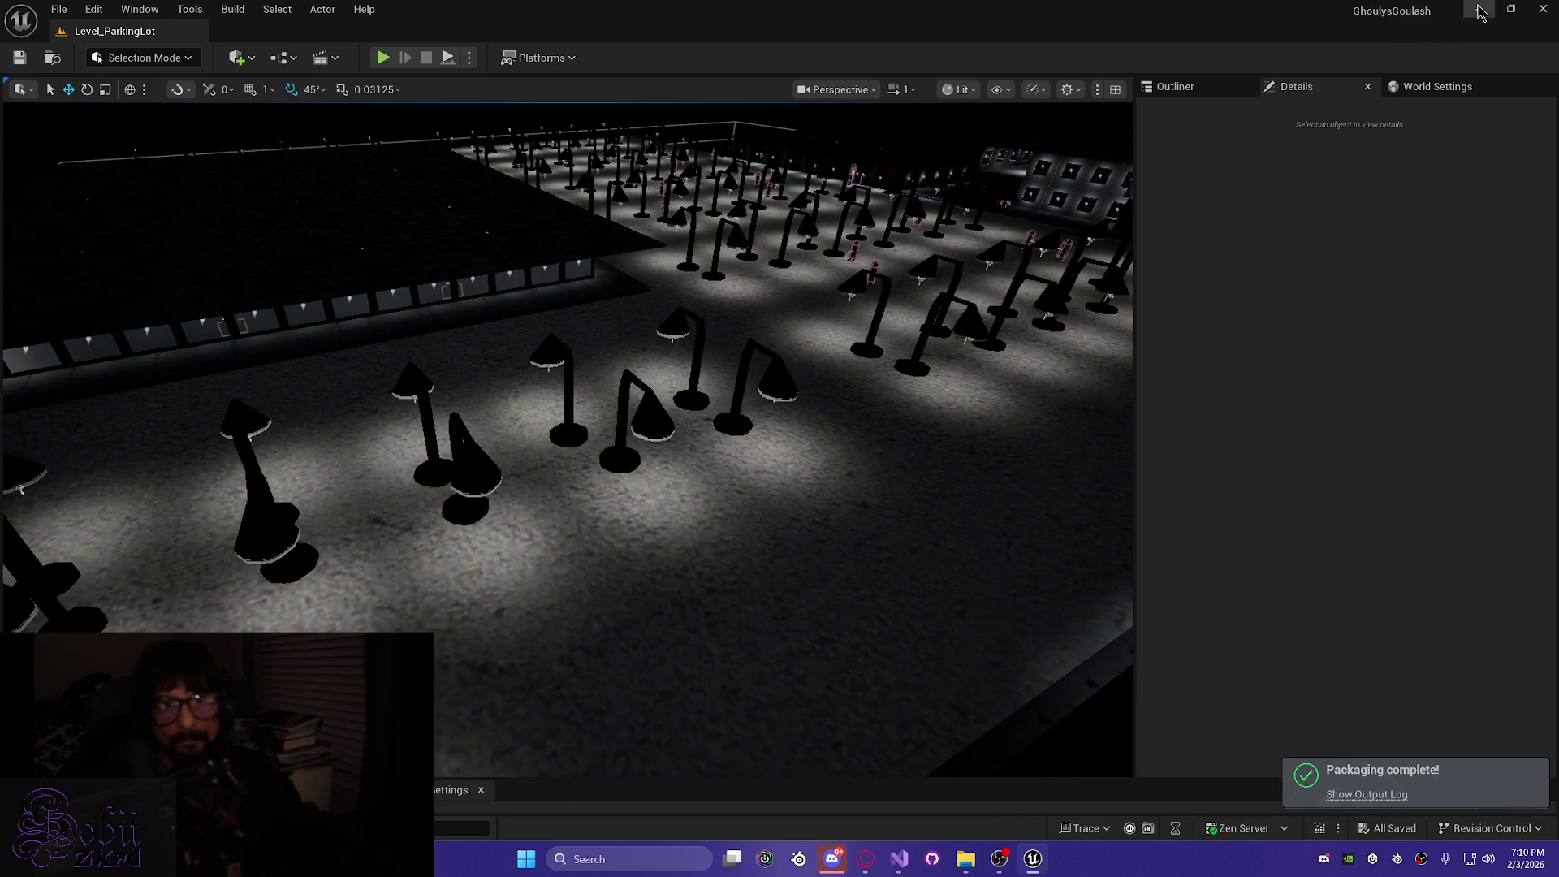
click(1476, 12)
mouse_move(968, 860)
click(1044, 800)
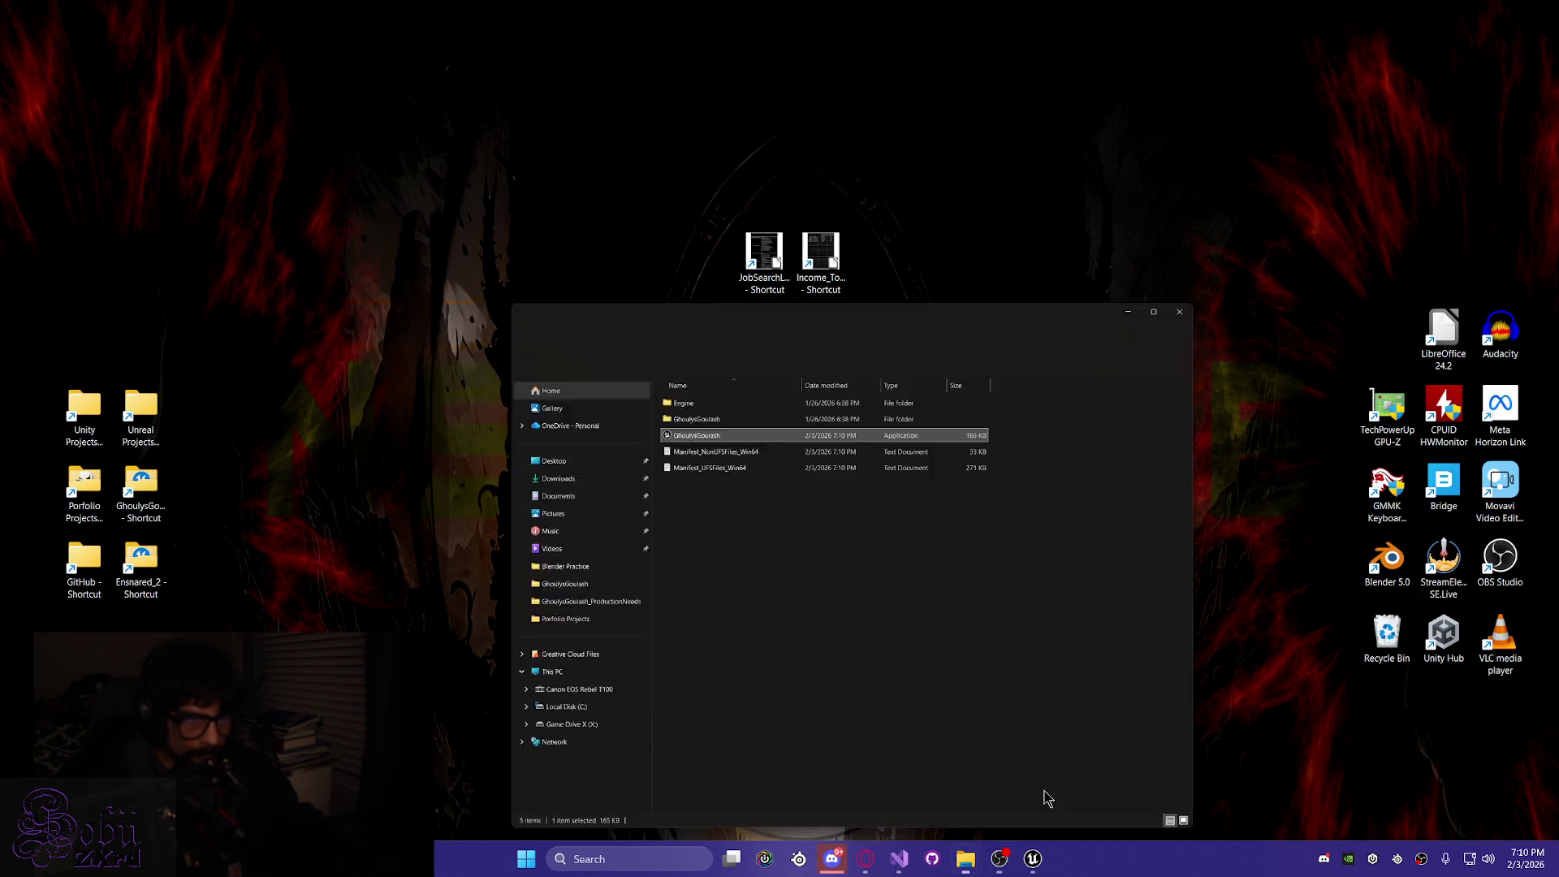
click(1224, 110)
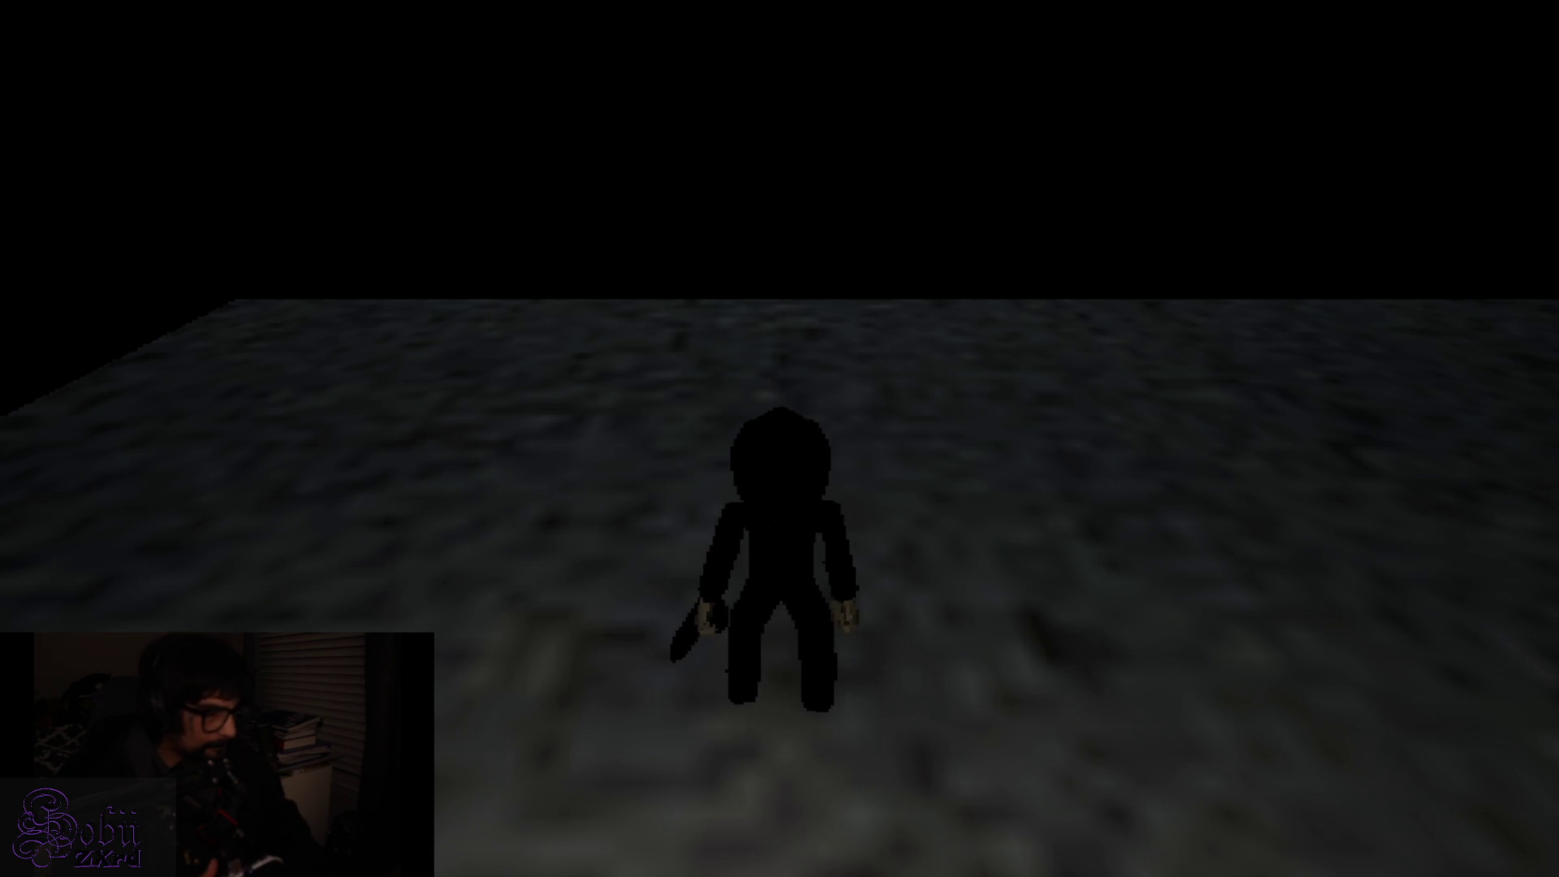
Bring the game to the foreground and run into the pillar field aiming the laser-sighted gun
key(alt+Tab)
key(alt+Tab)
key(alt+Tab)
key(Escape)
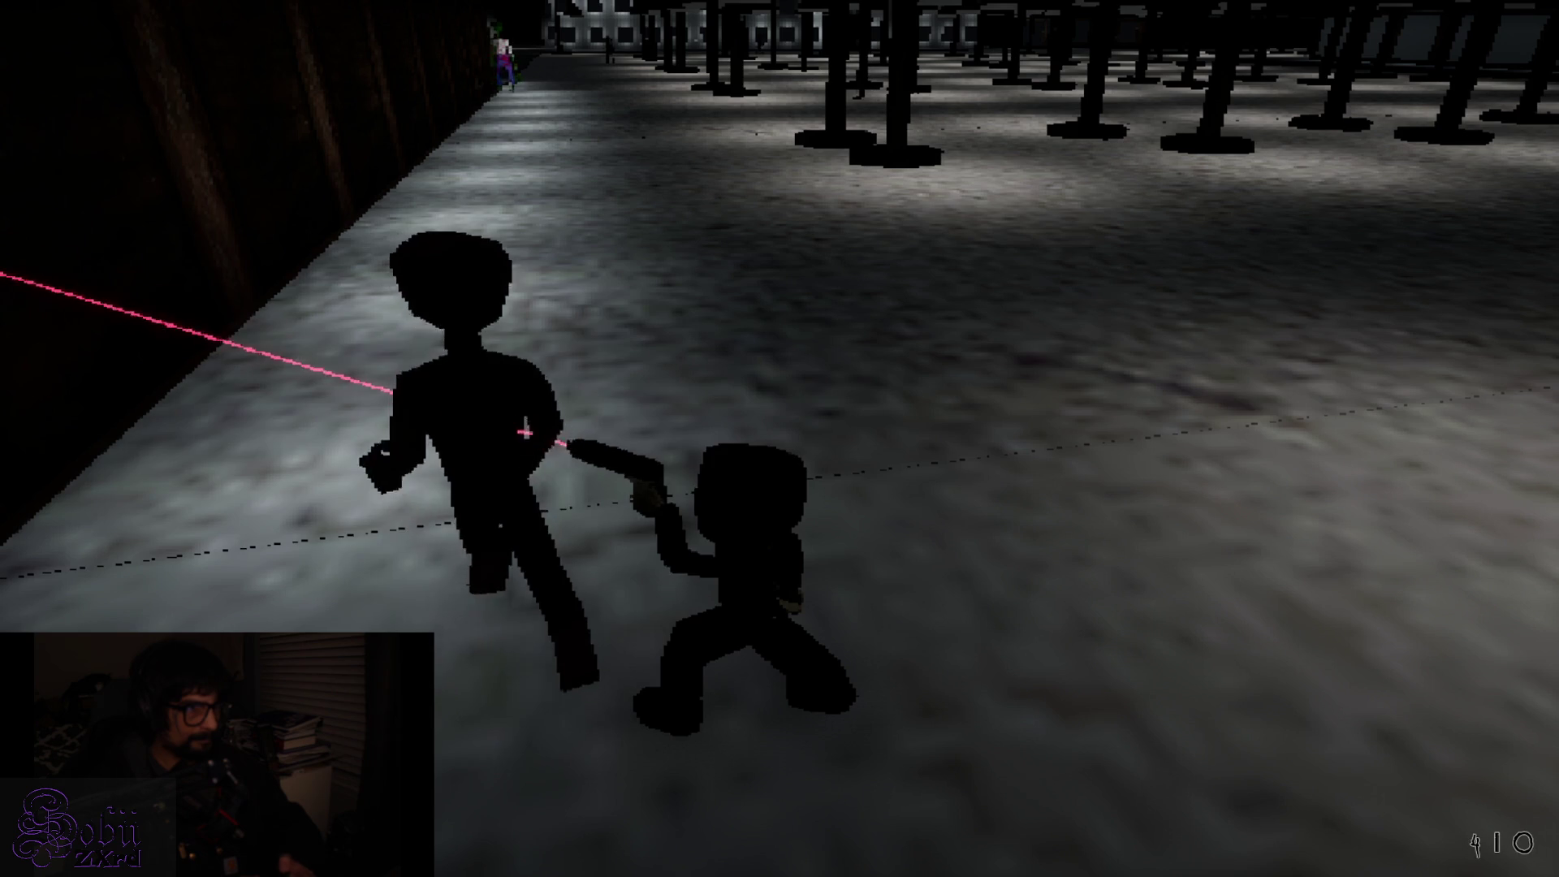
key(w)
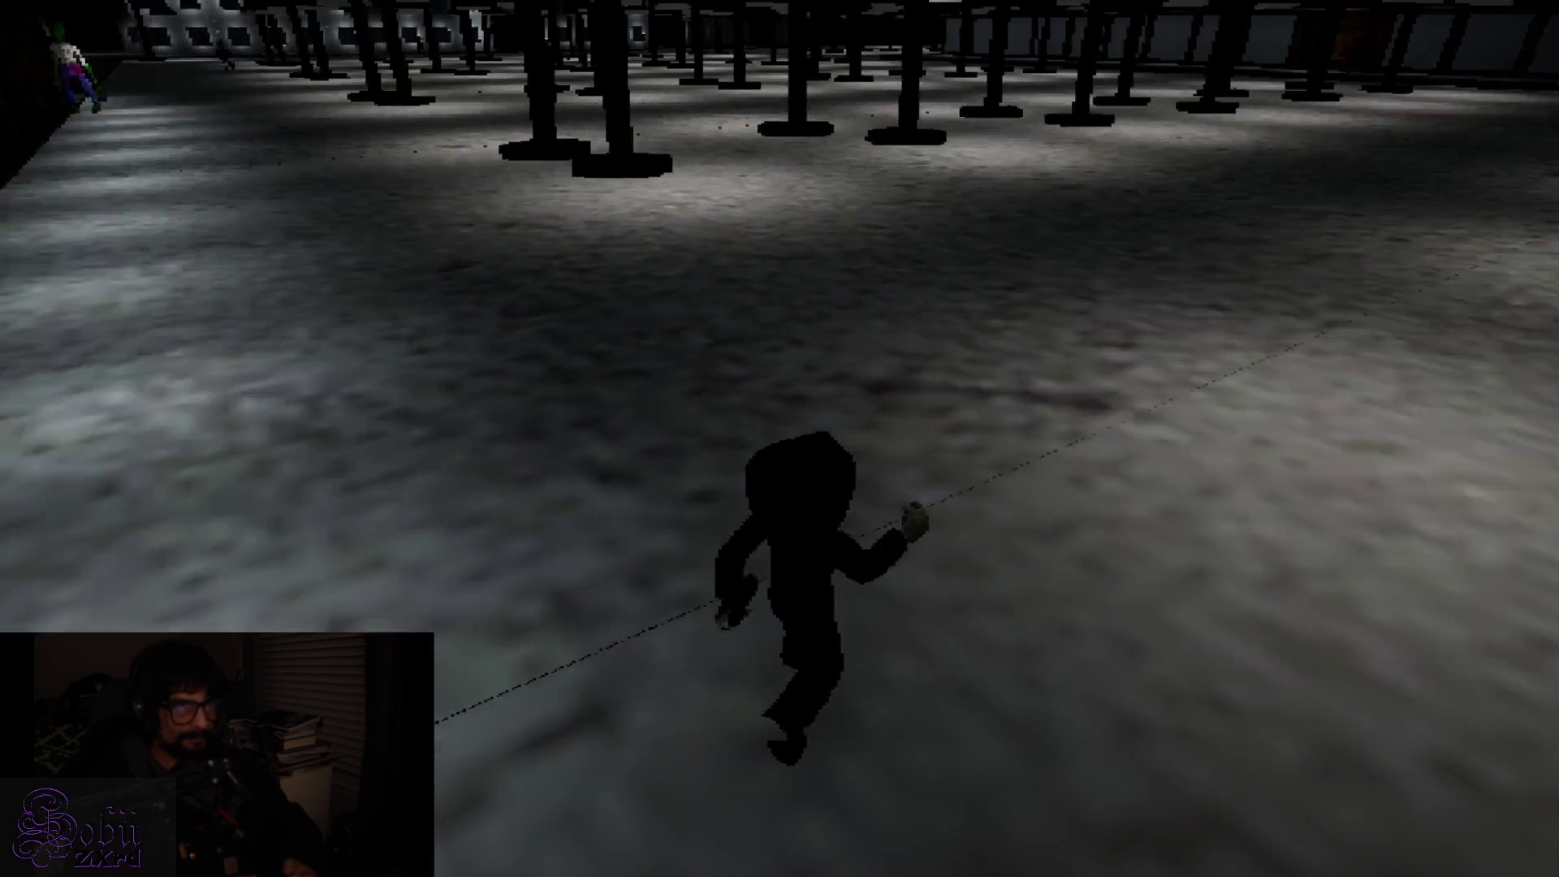
key(w)
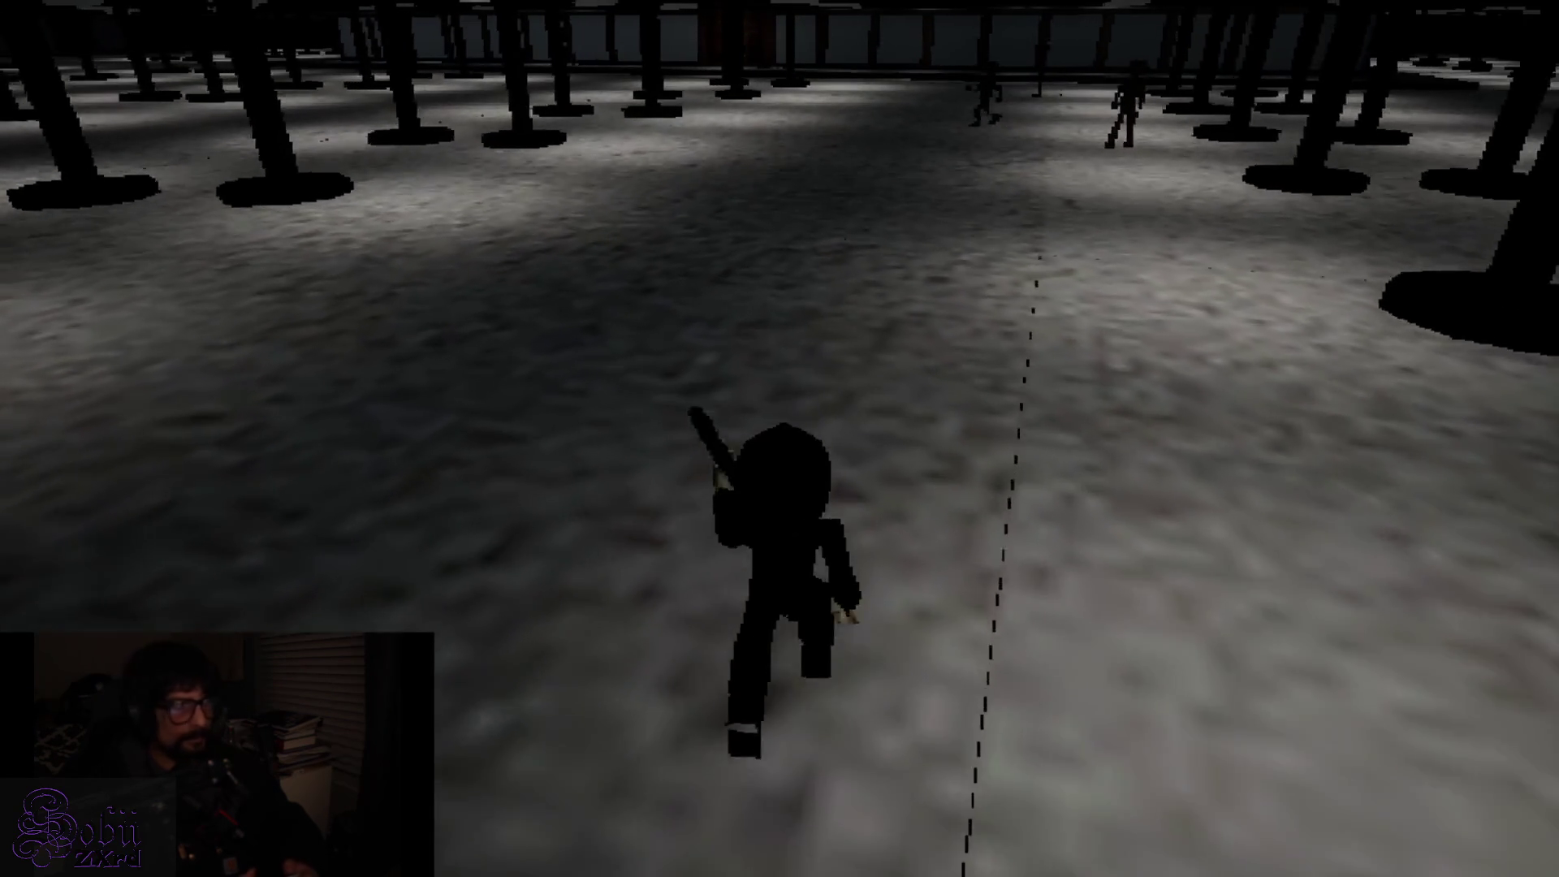
key(s)
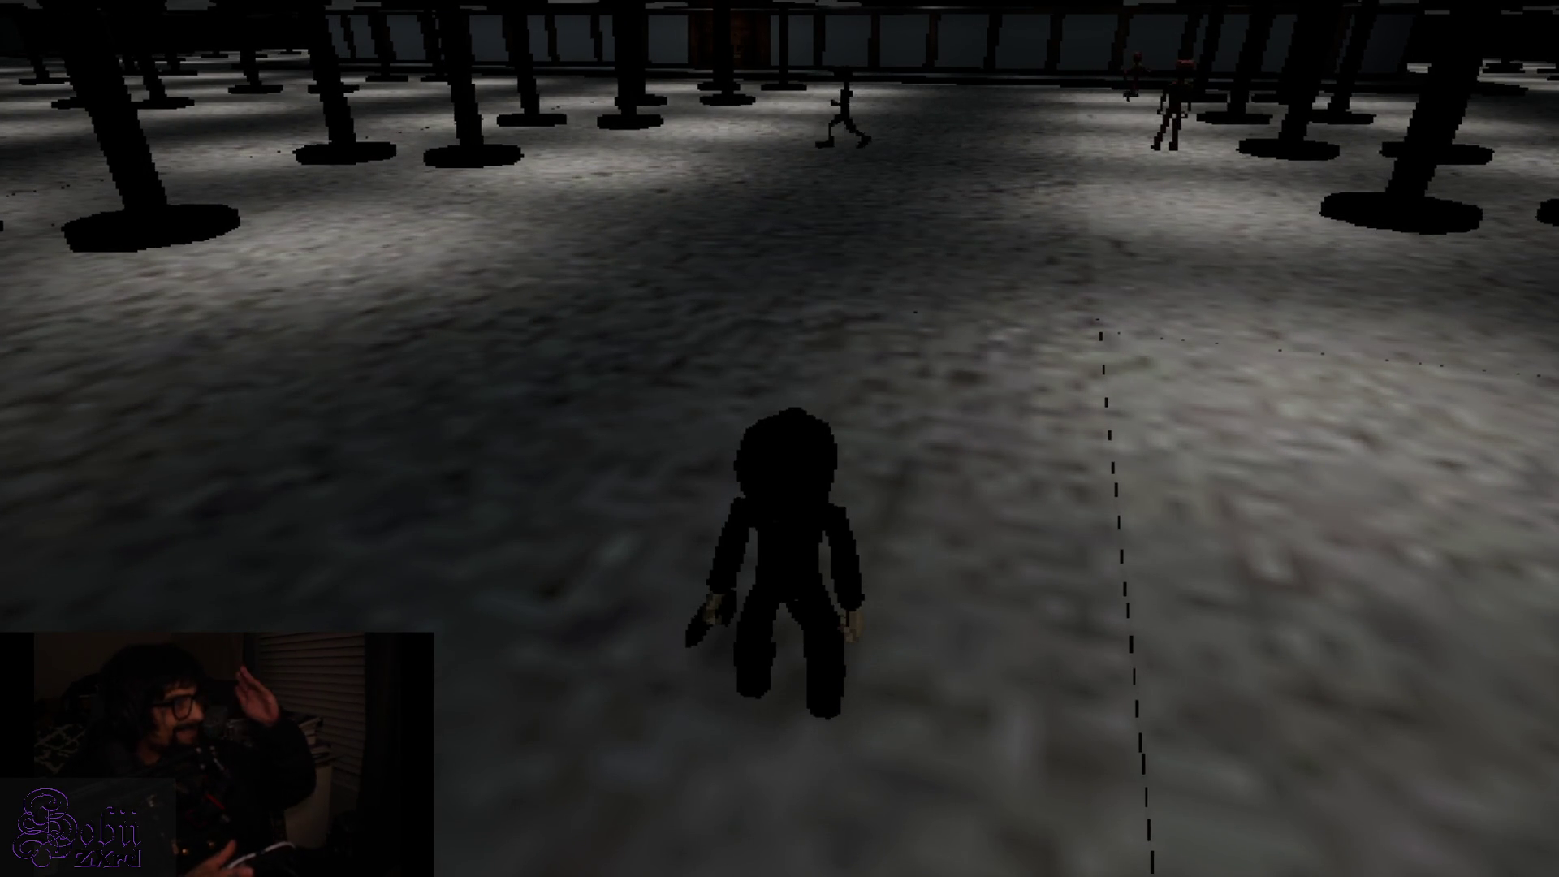
key(w)
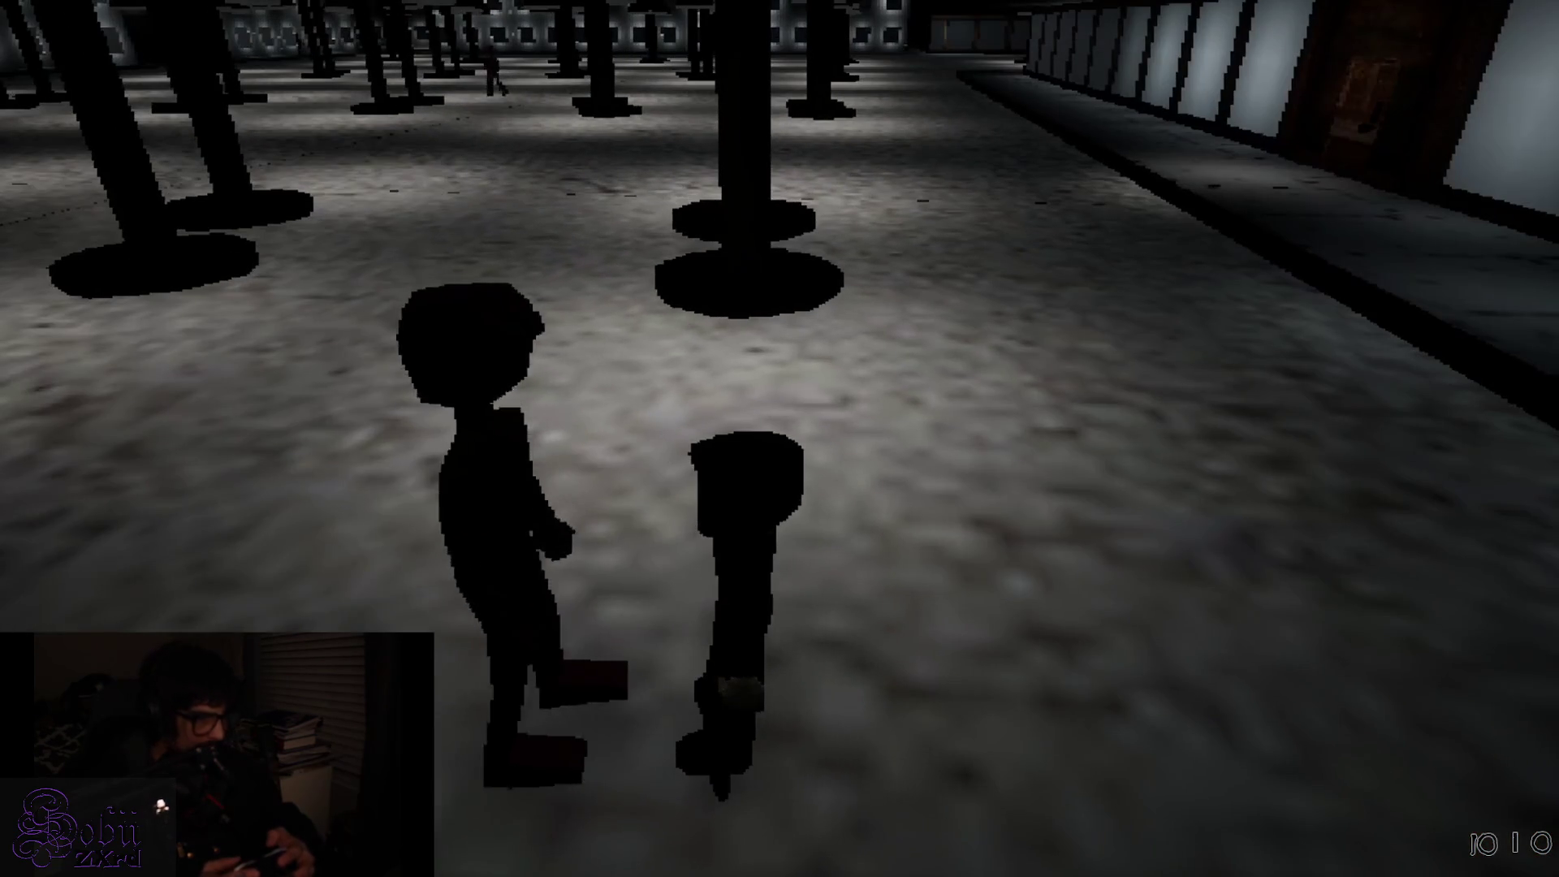
Walk through the pillared hall past the figures until Zed's dialogue appears
key(w)
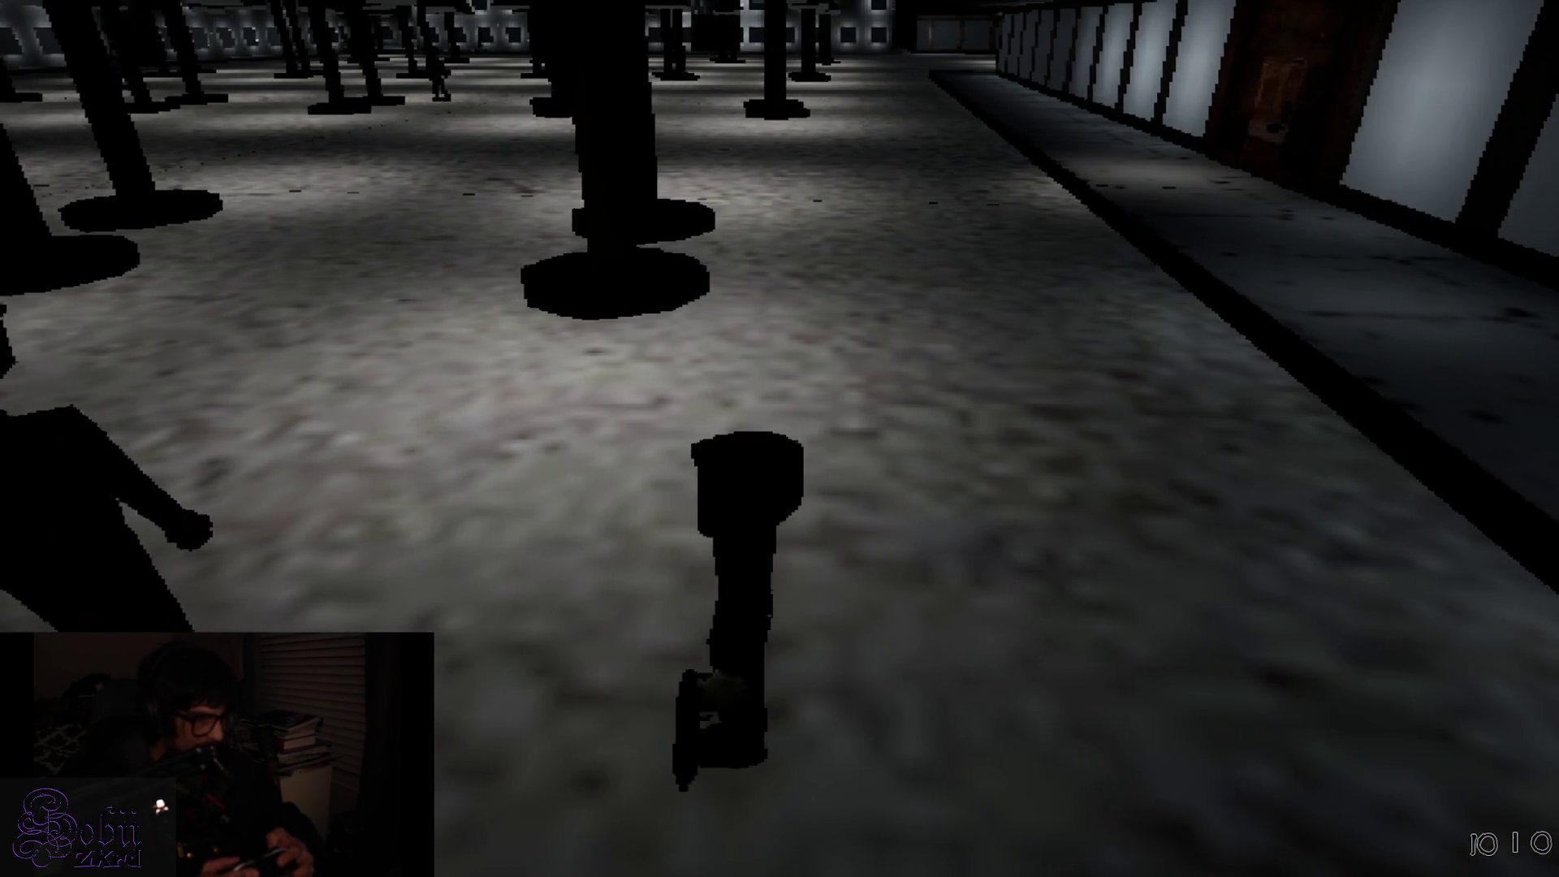
key(w)
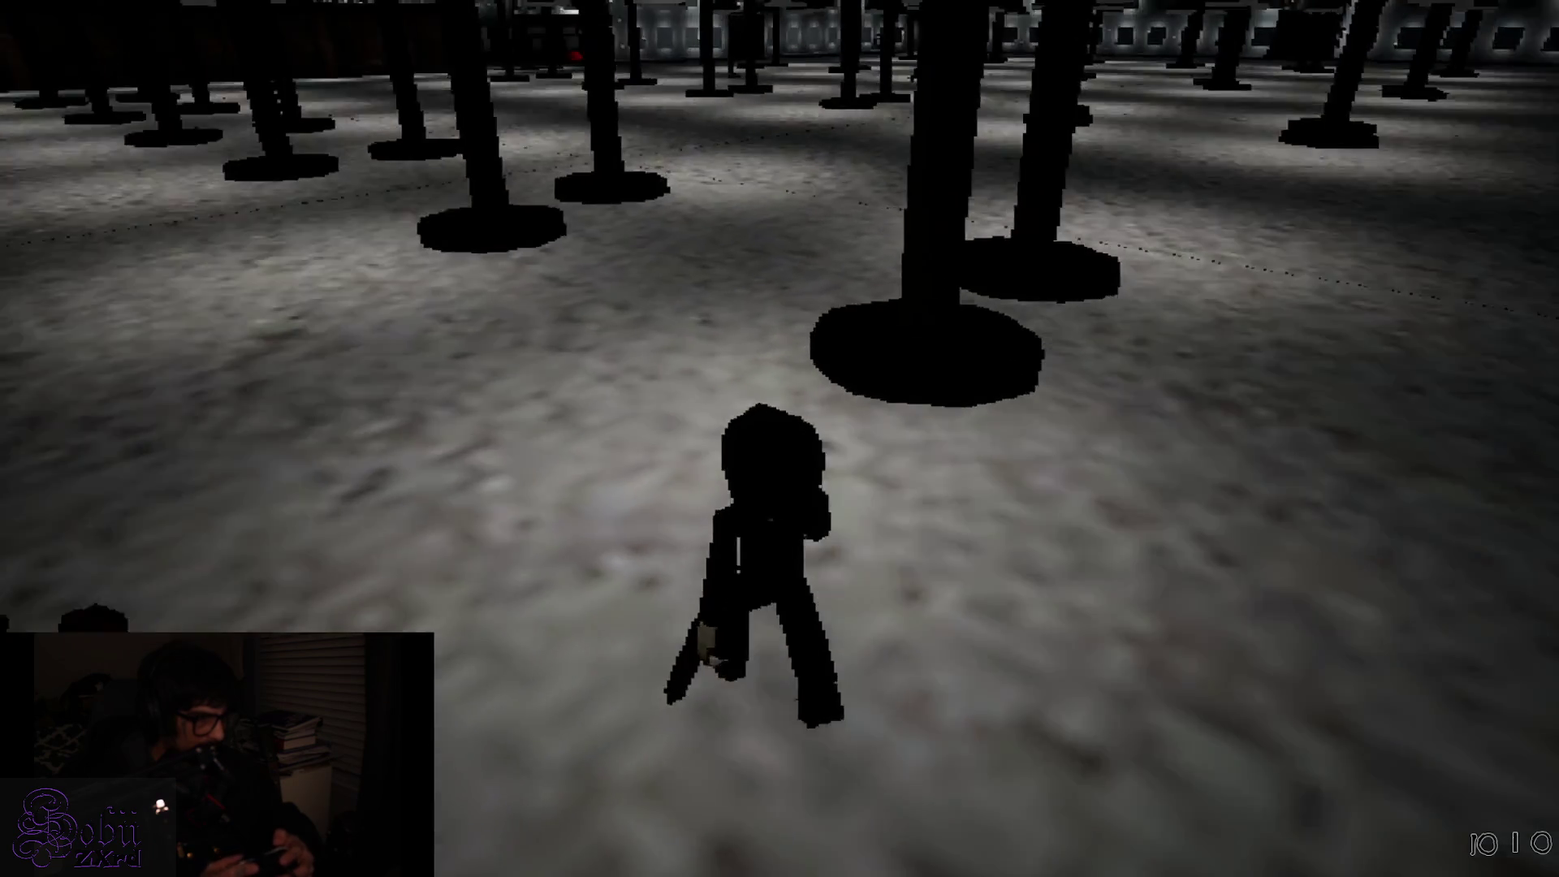
key(w)
key(w)
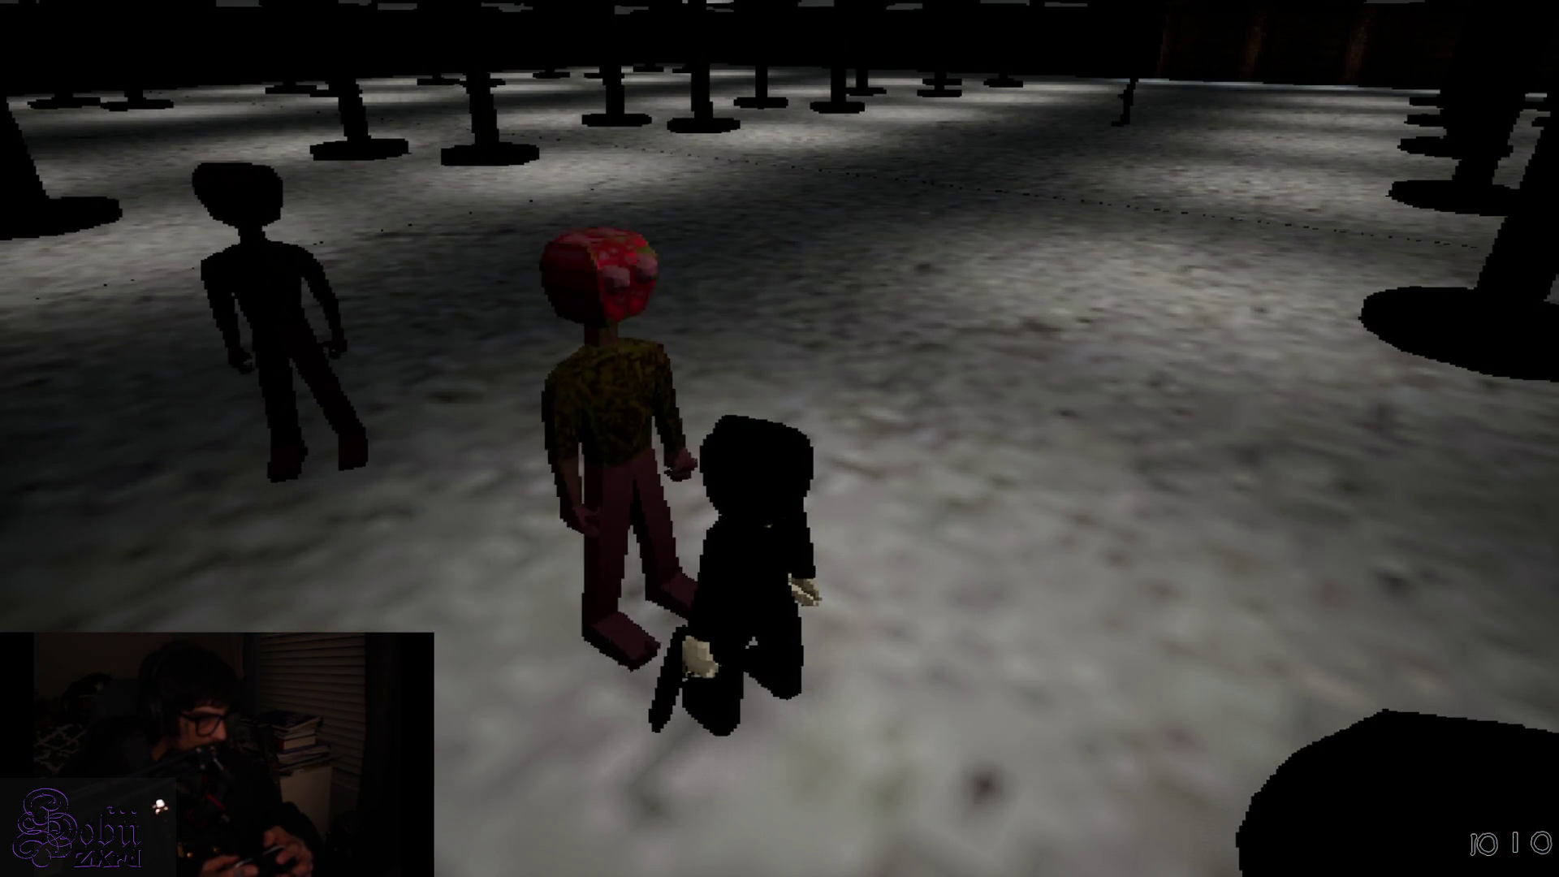
key(w)
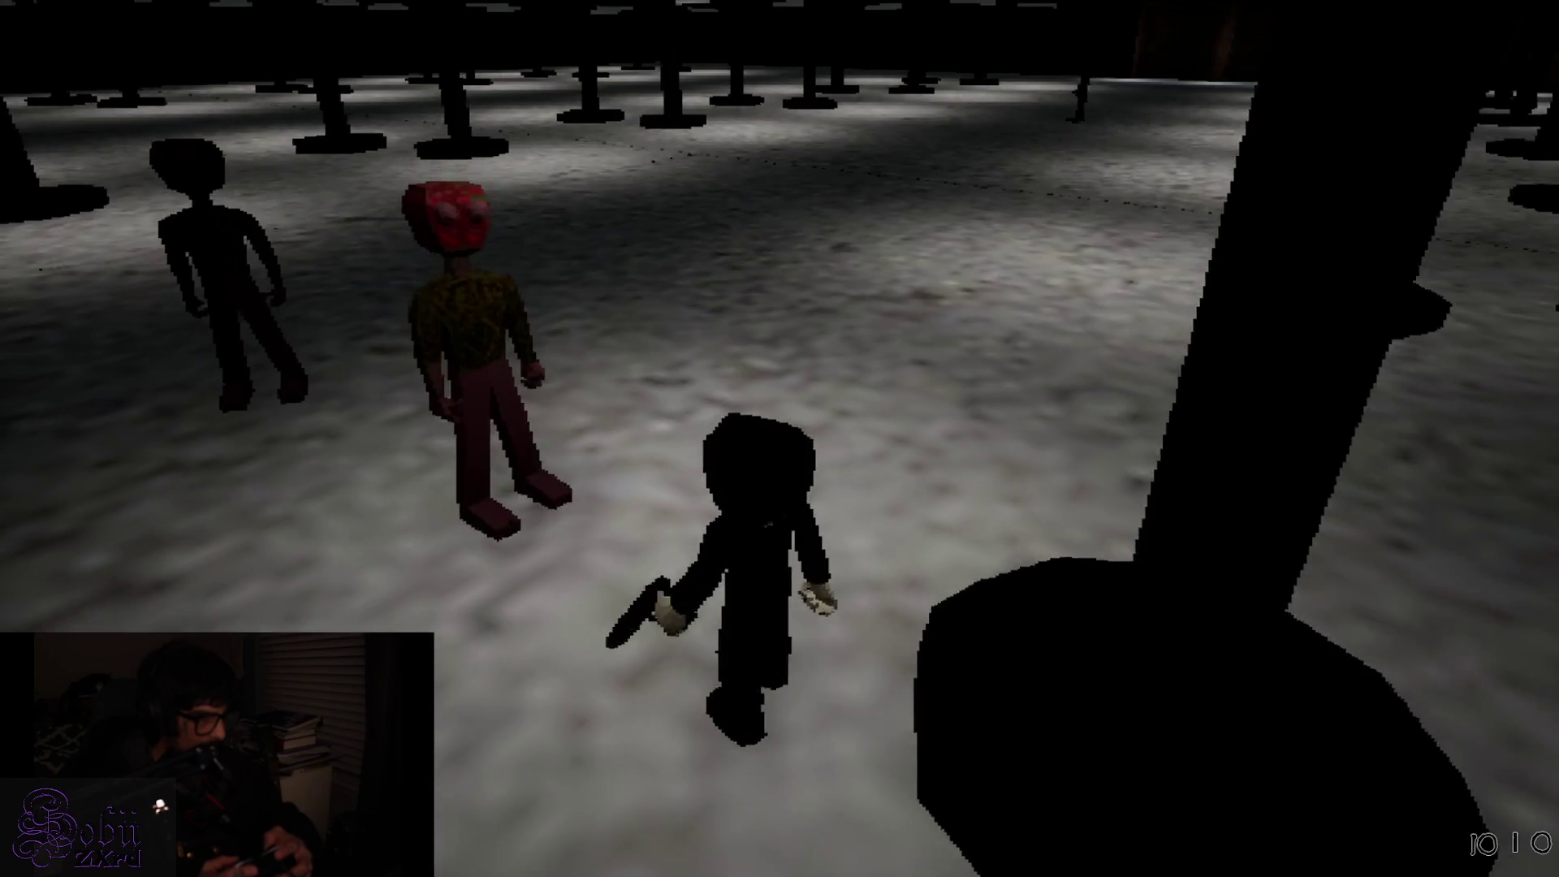
key(w)
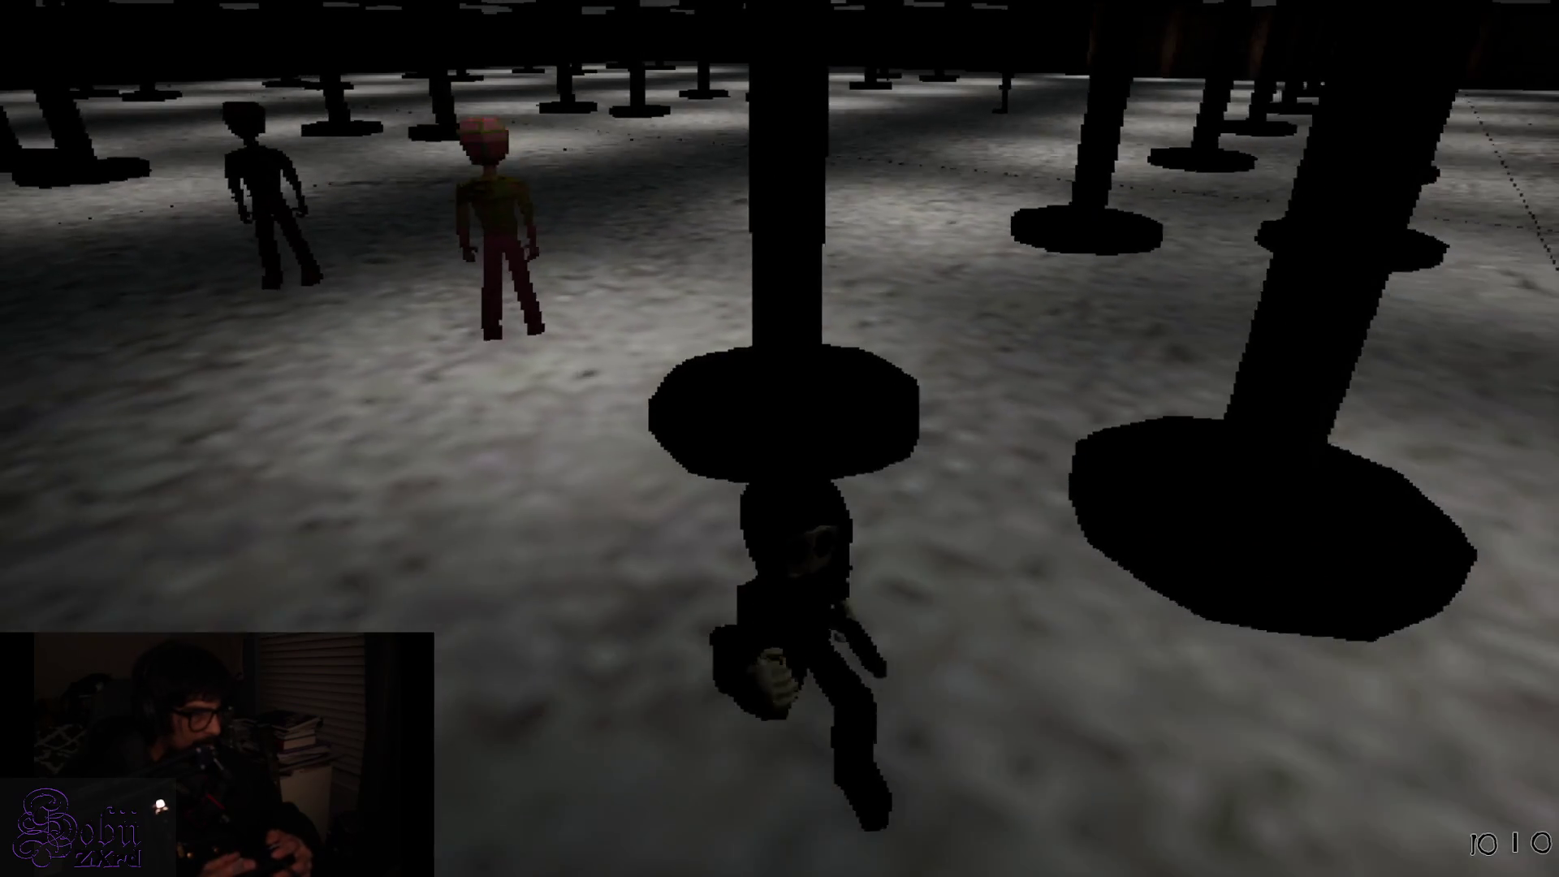
key(w)
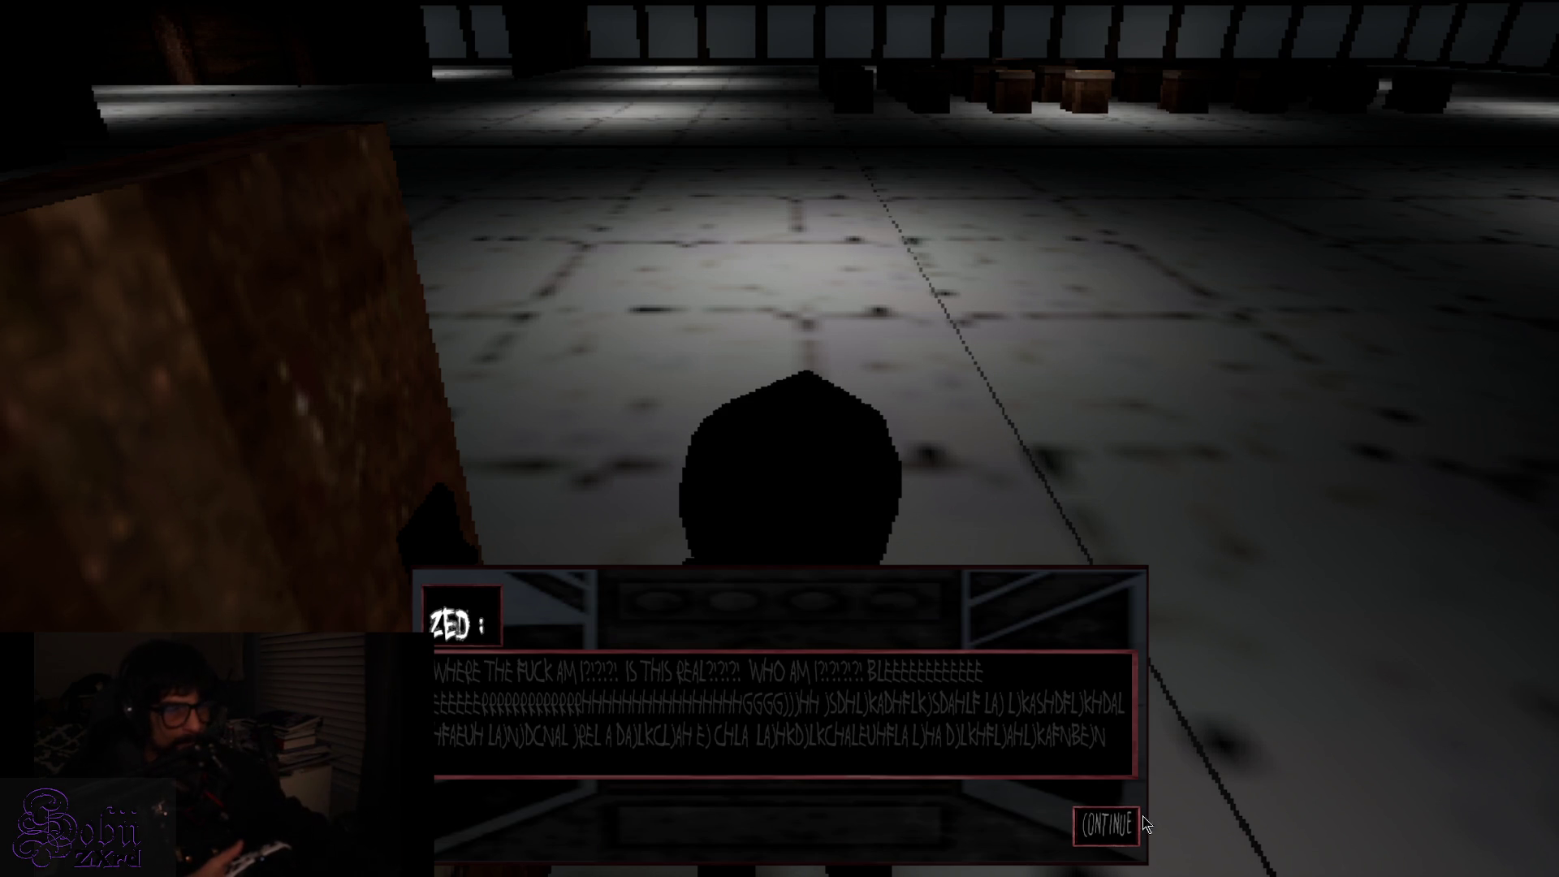
Dismiss Zed's dialogue with CONTINUE and run around the pillar into the windowed room
click(1106, 824)
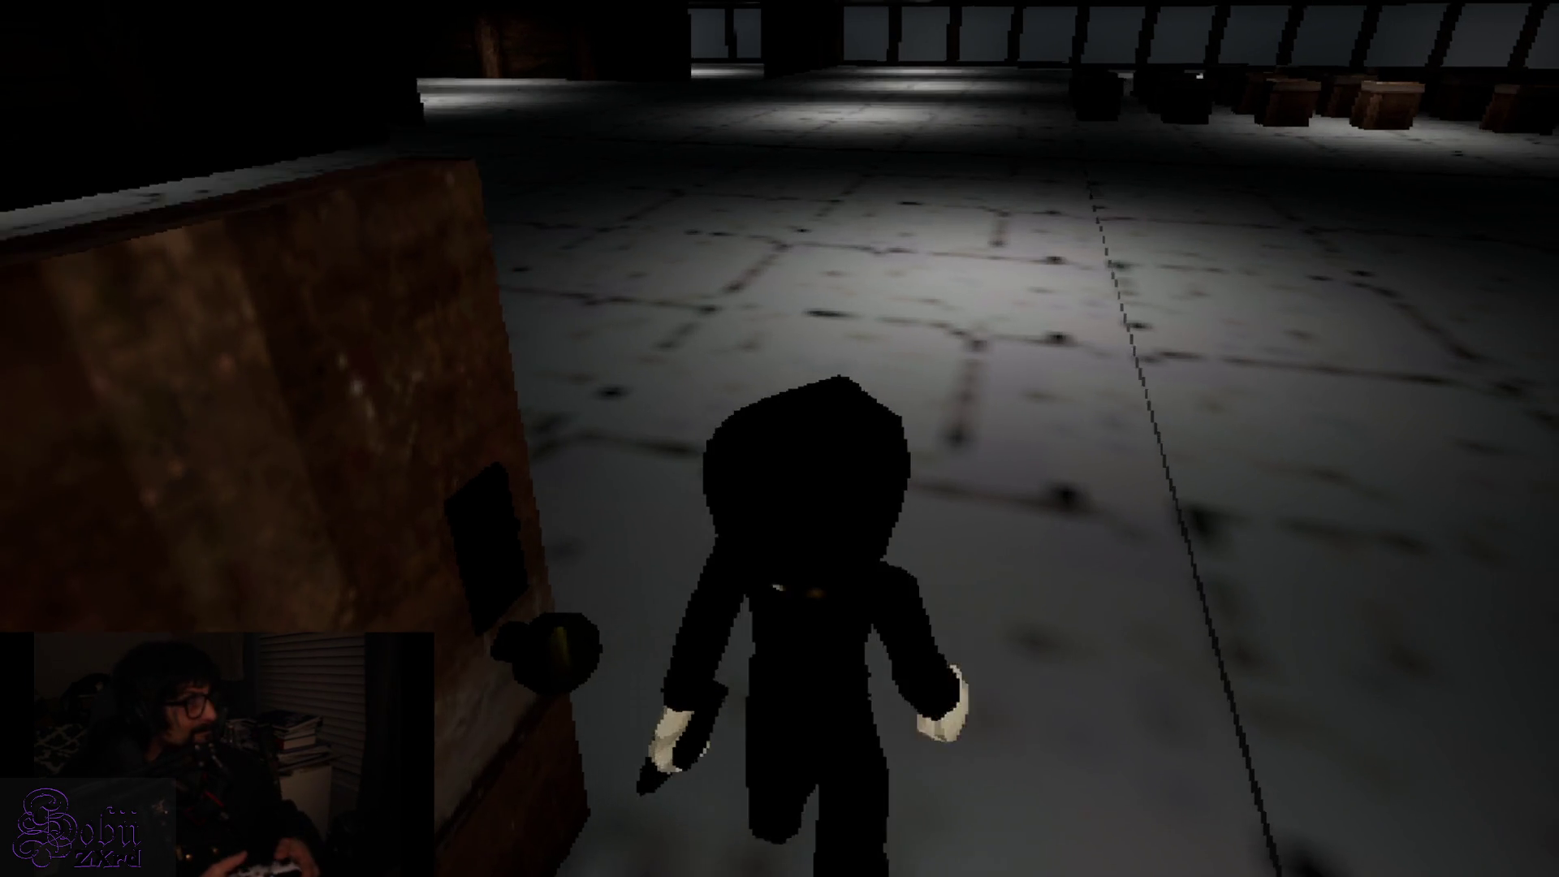
key(w)
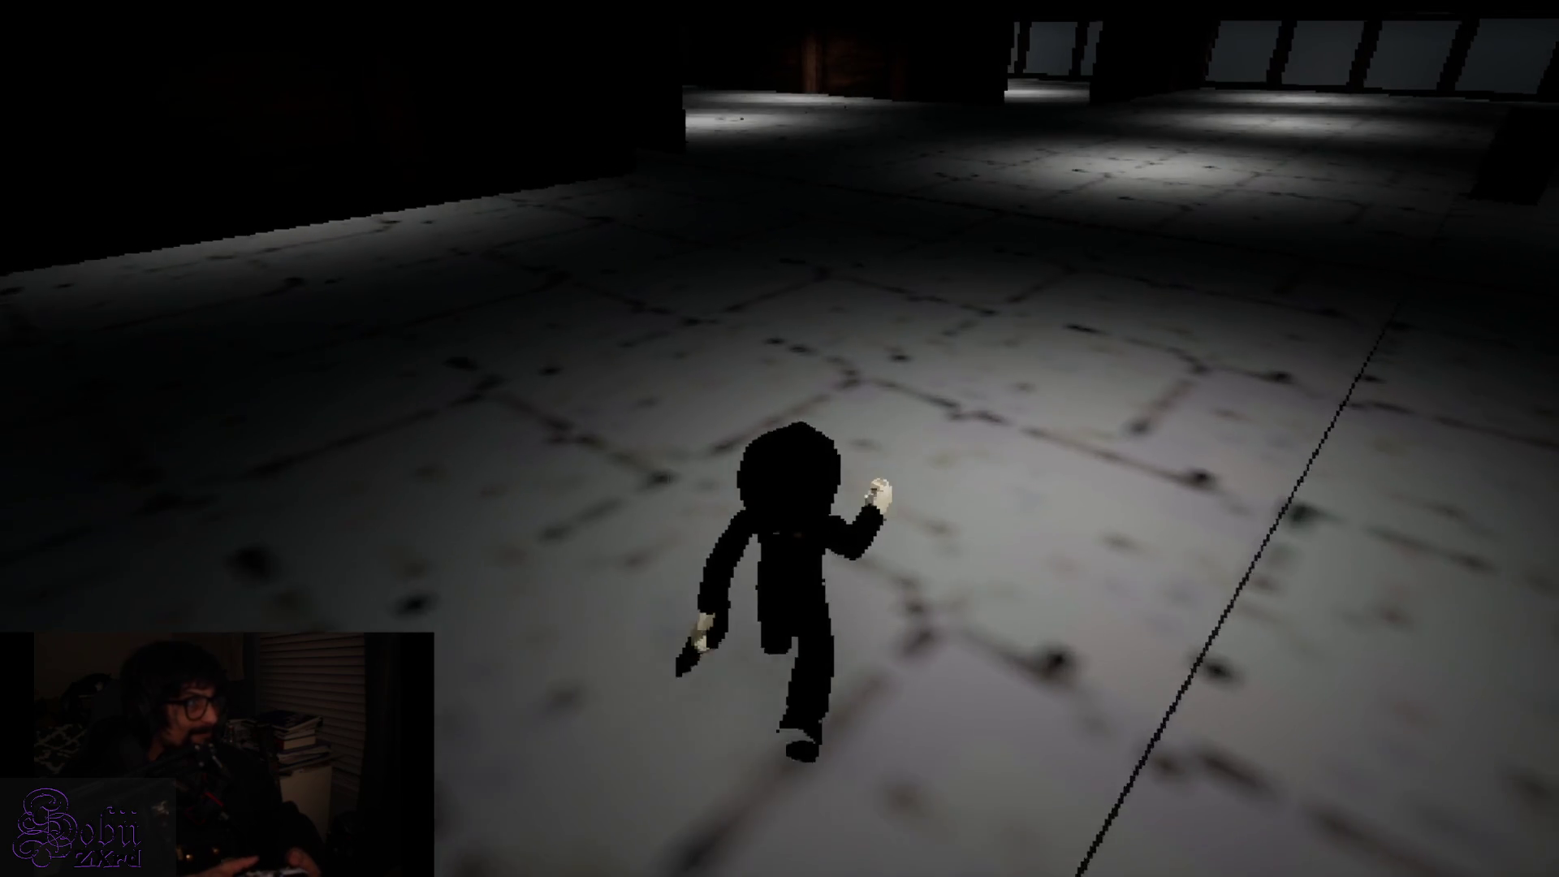
key(w)
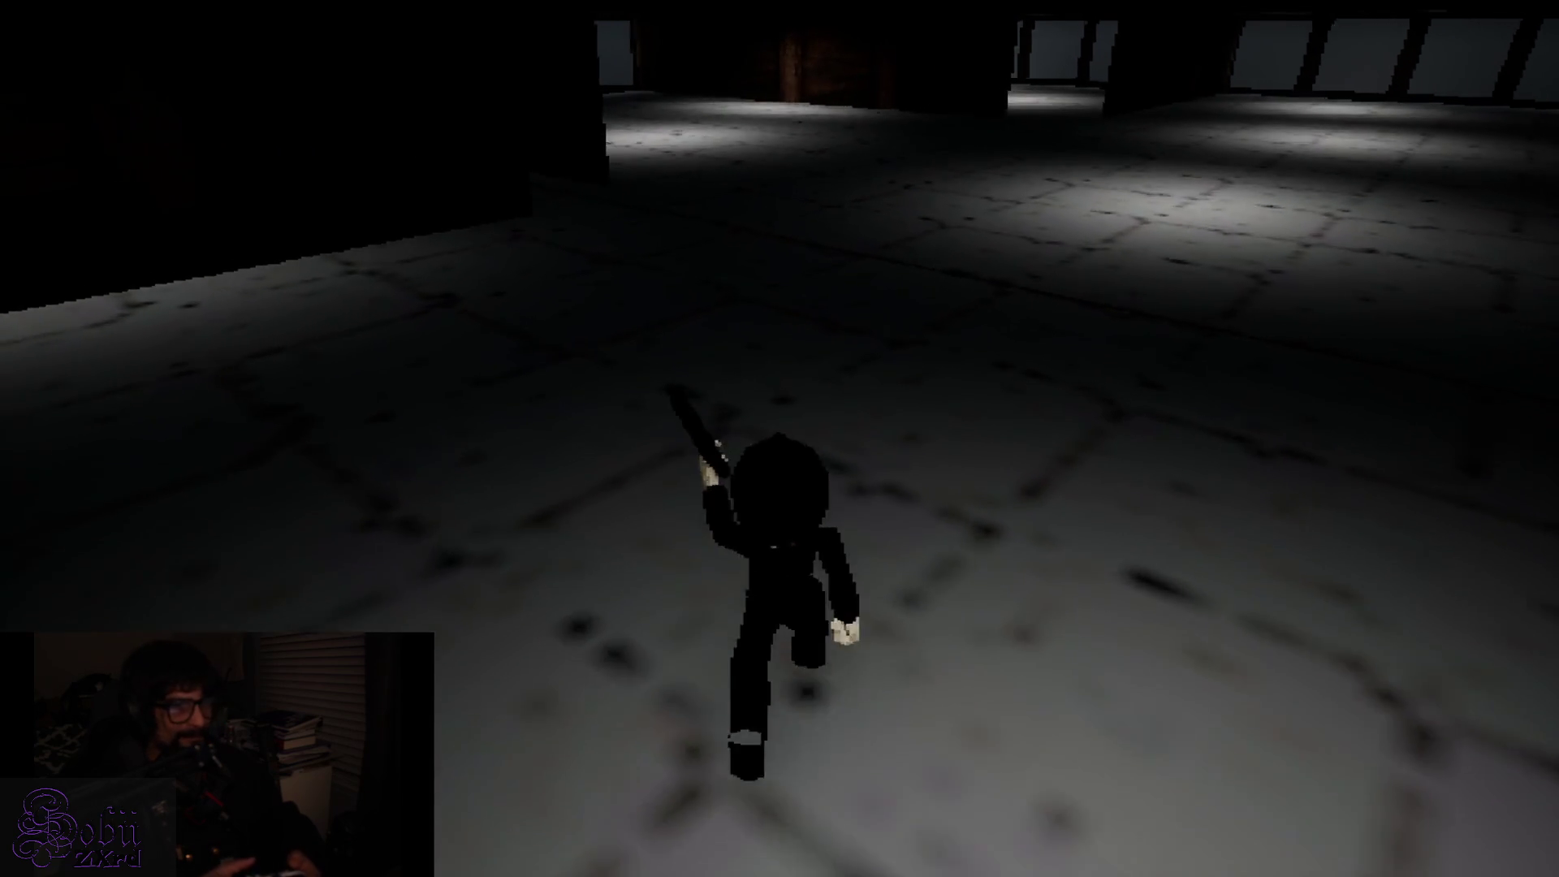
key(w)
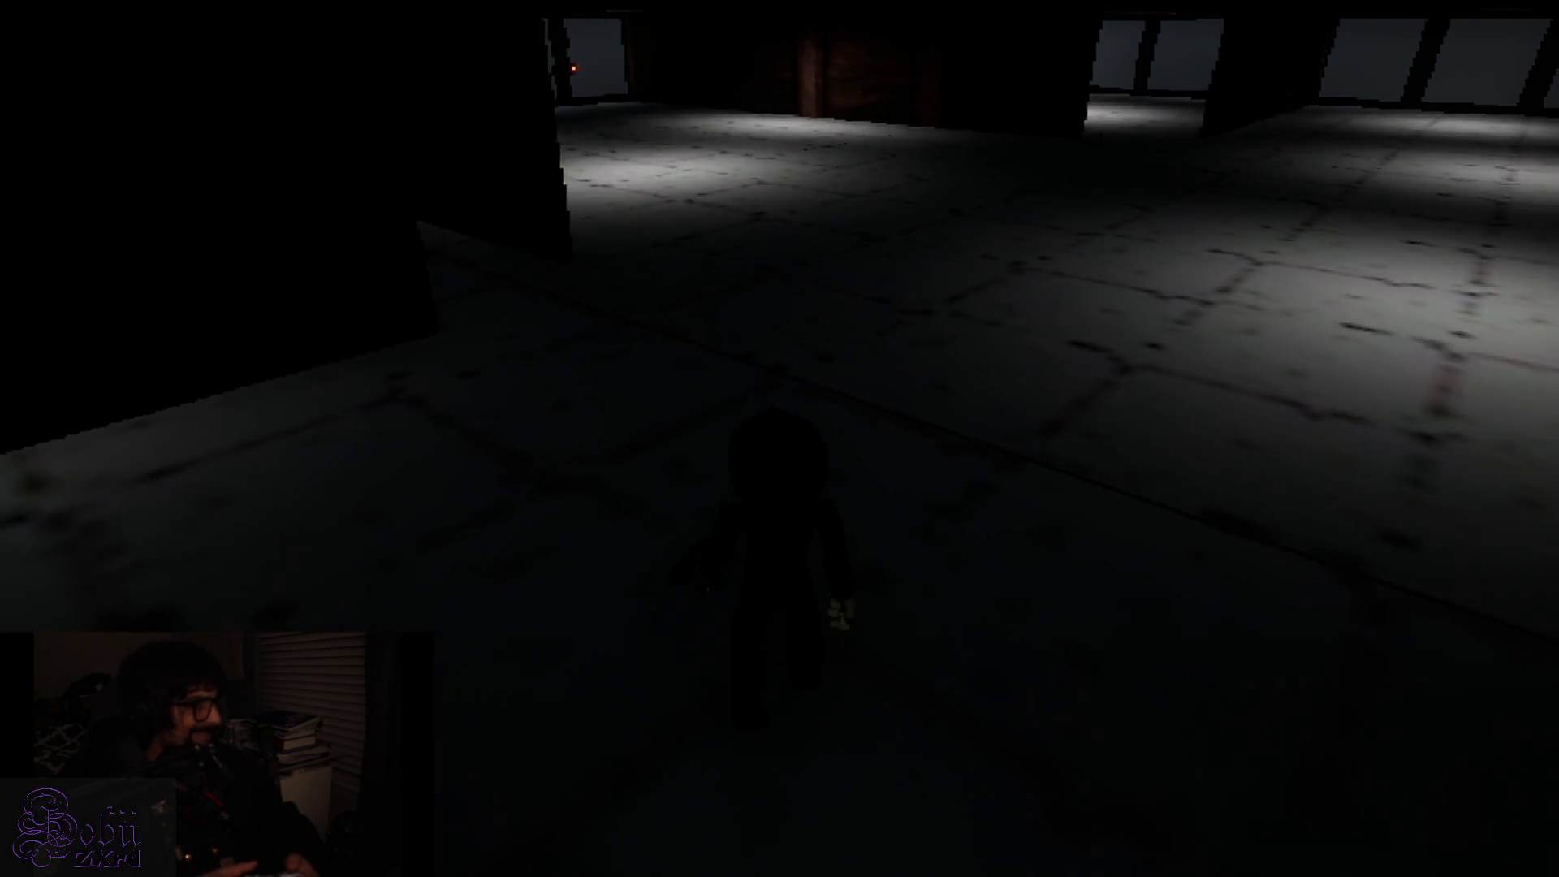
key(w)
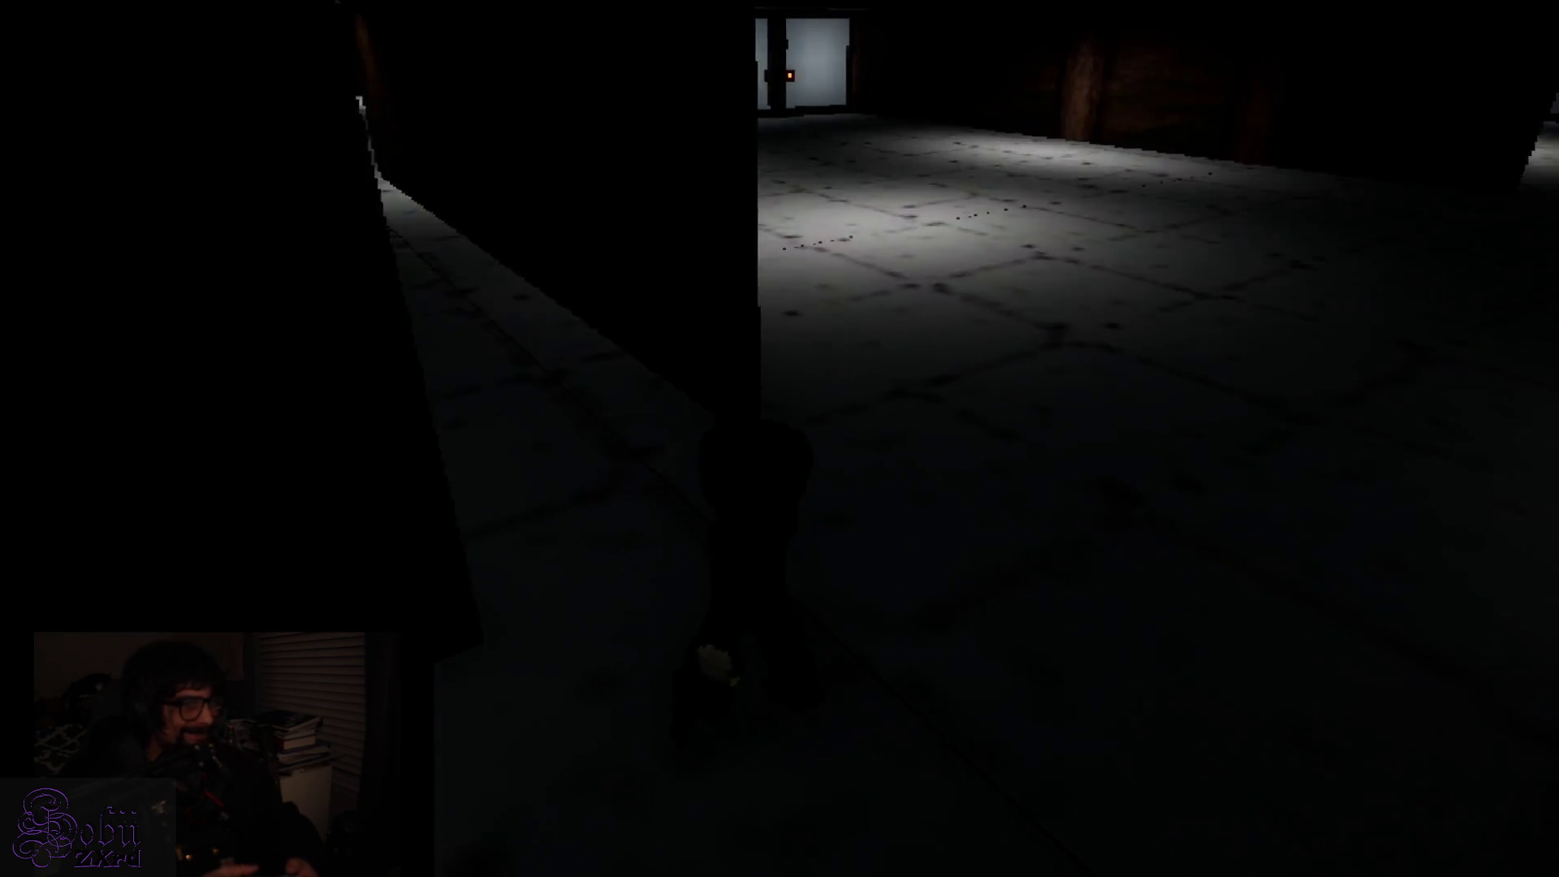
key(w)
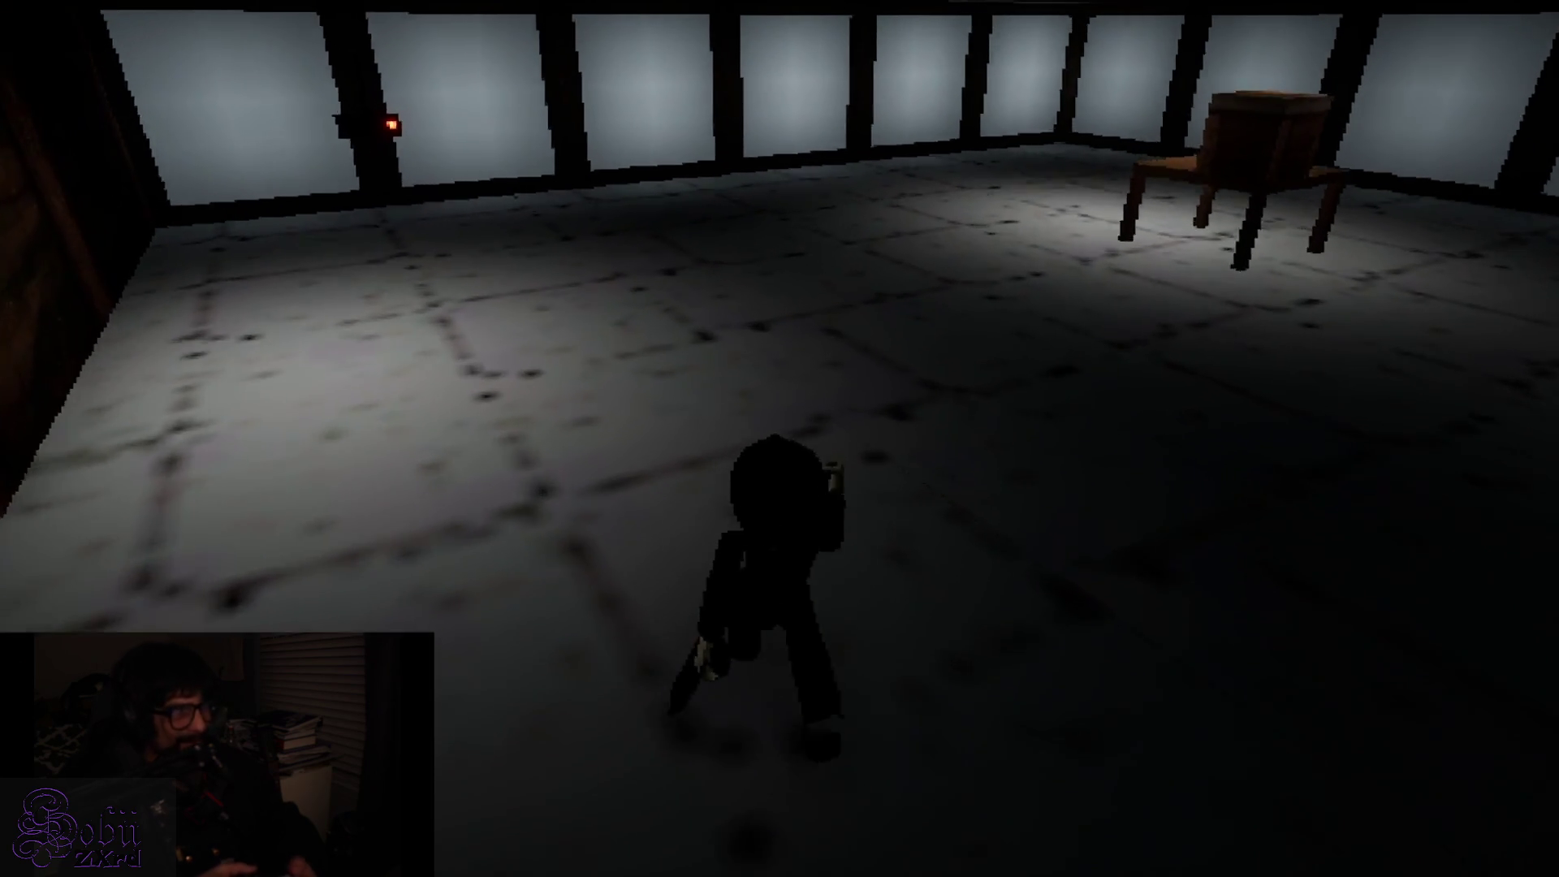
key(w)
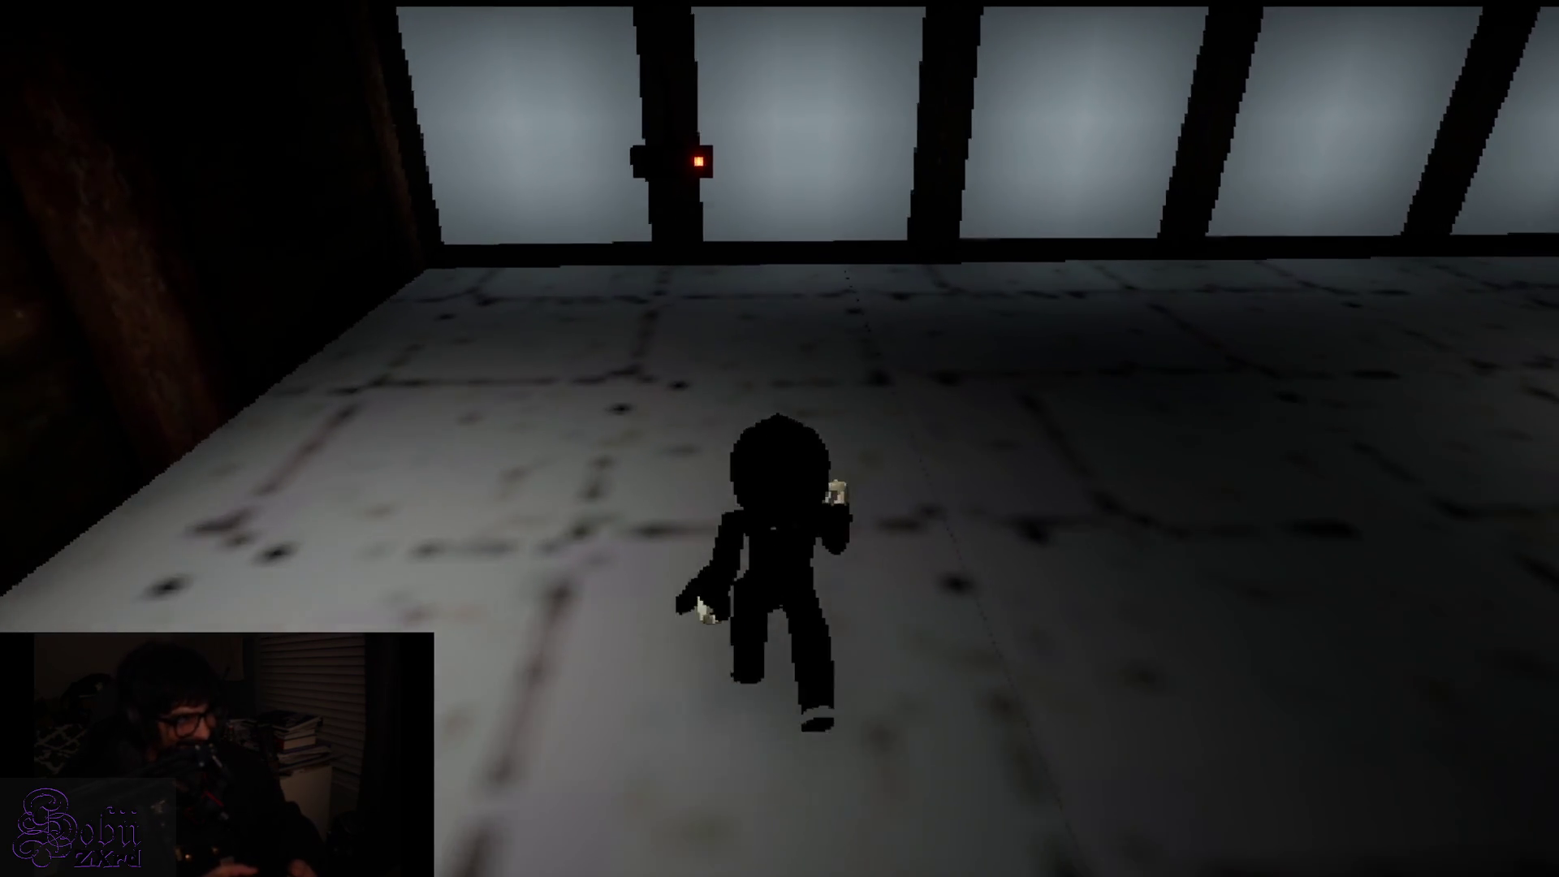
key(w)
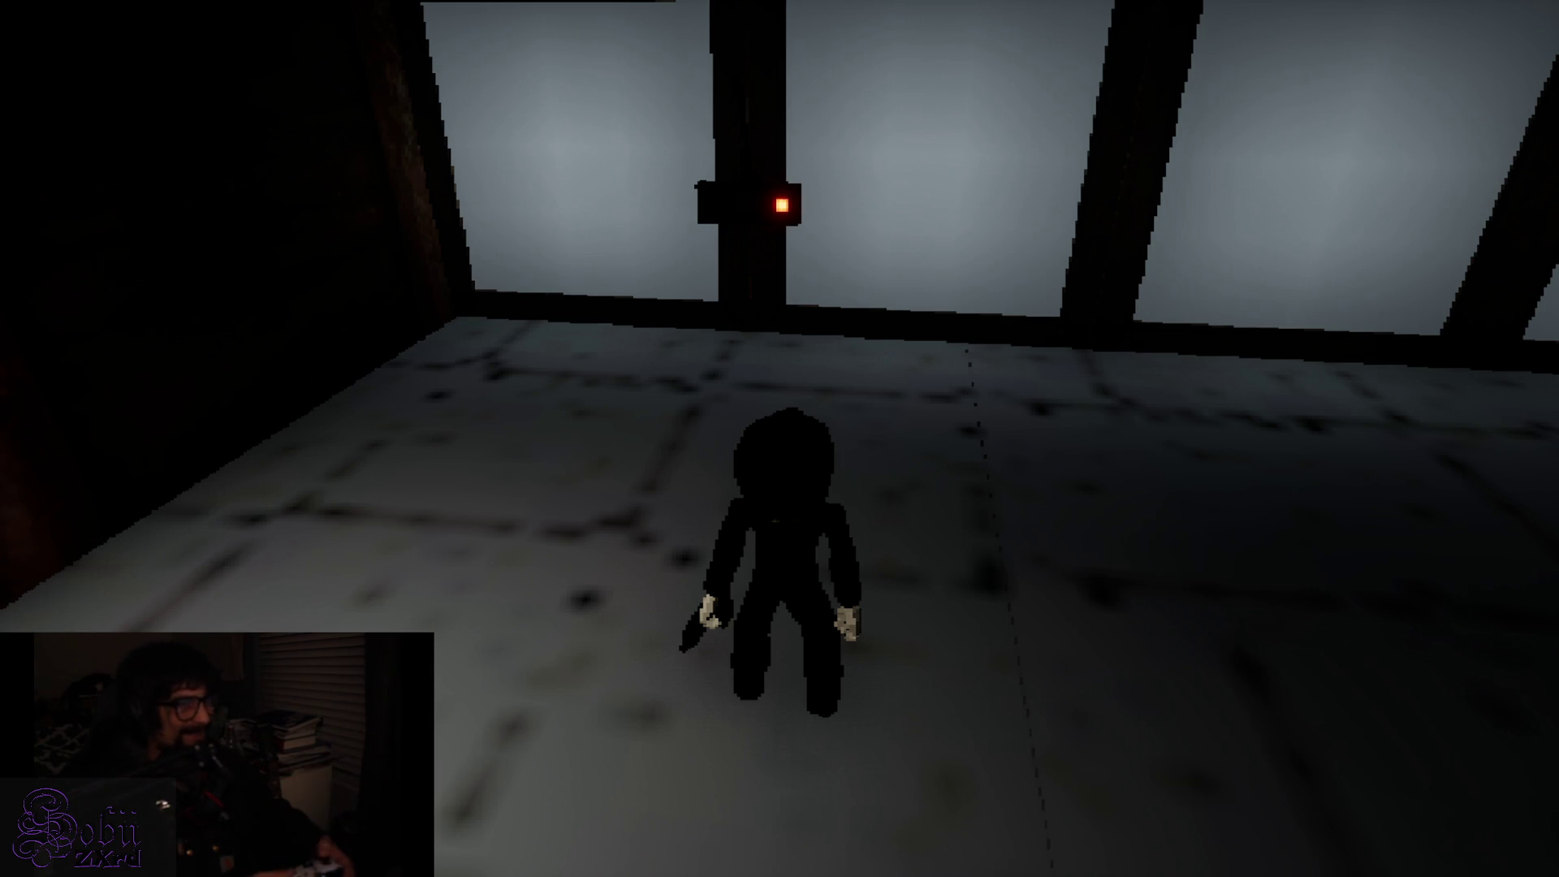
Pull the lever on the pillar so its light turns green
key(w)
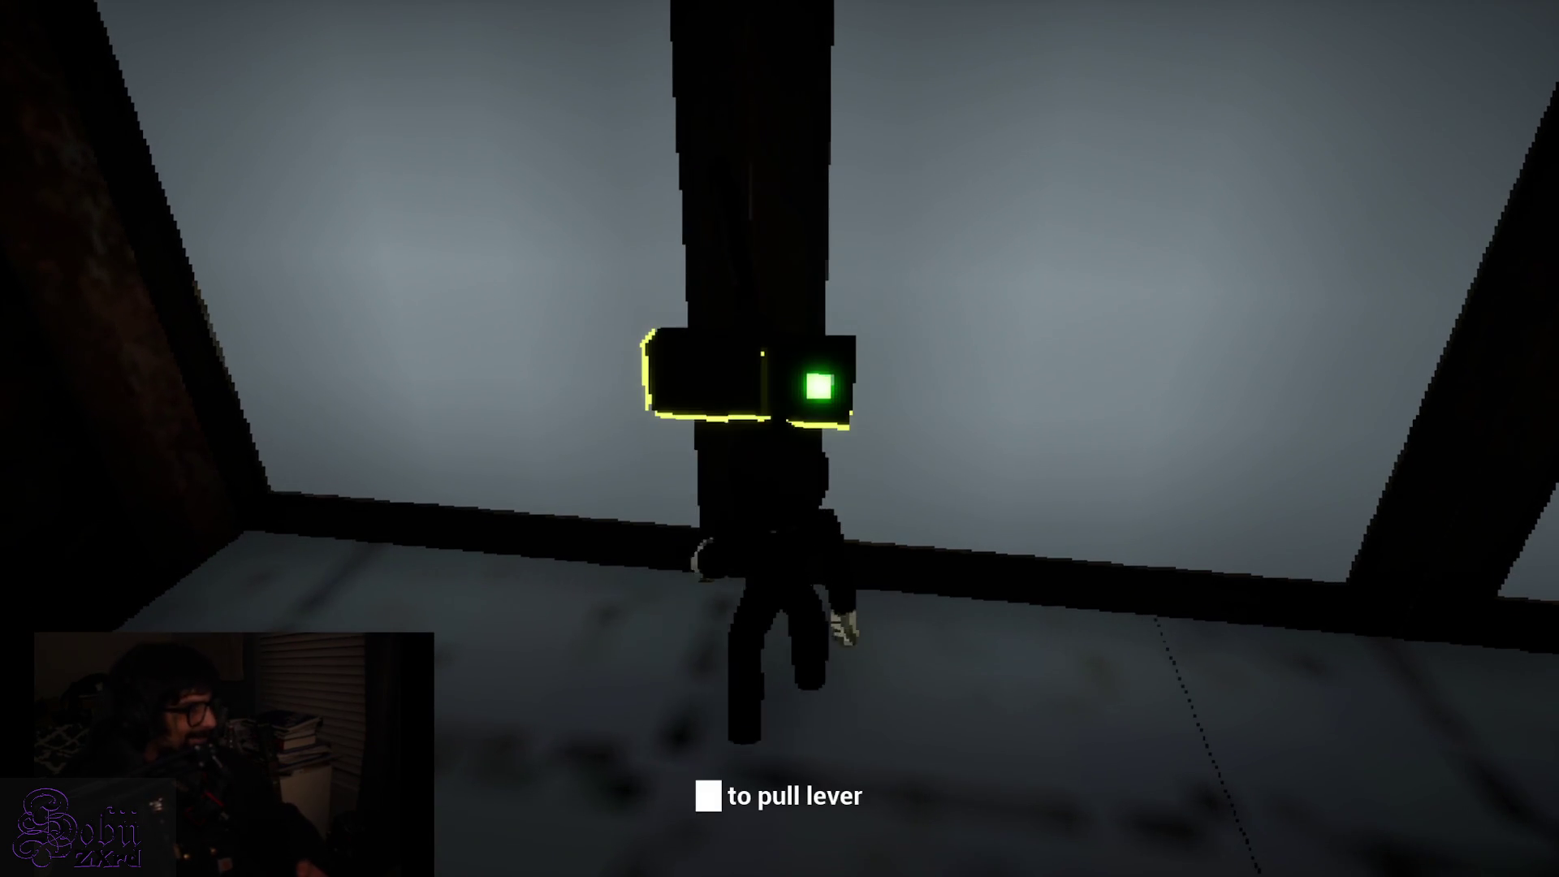
key(s)
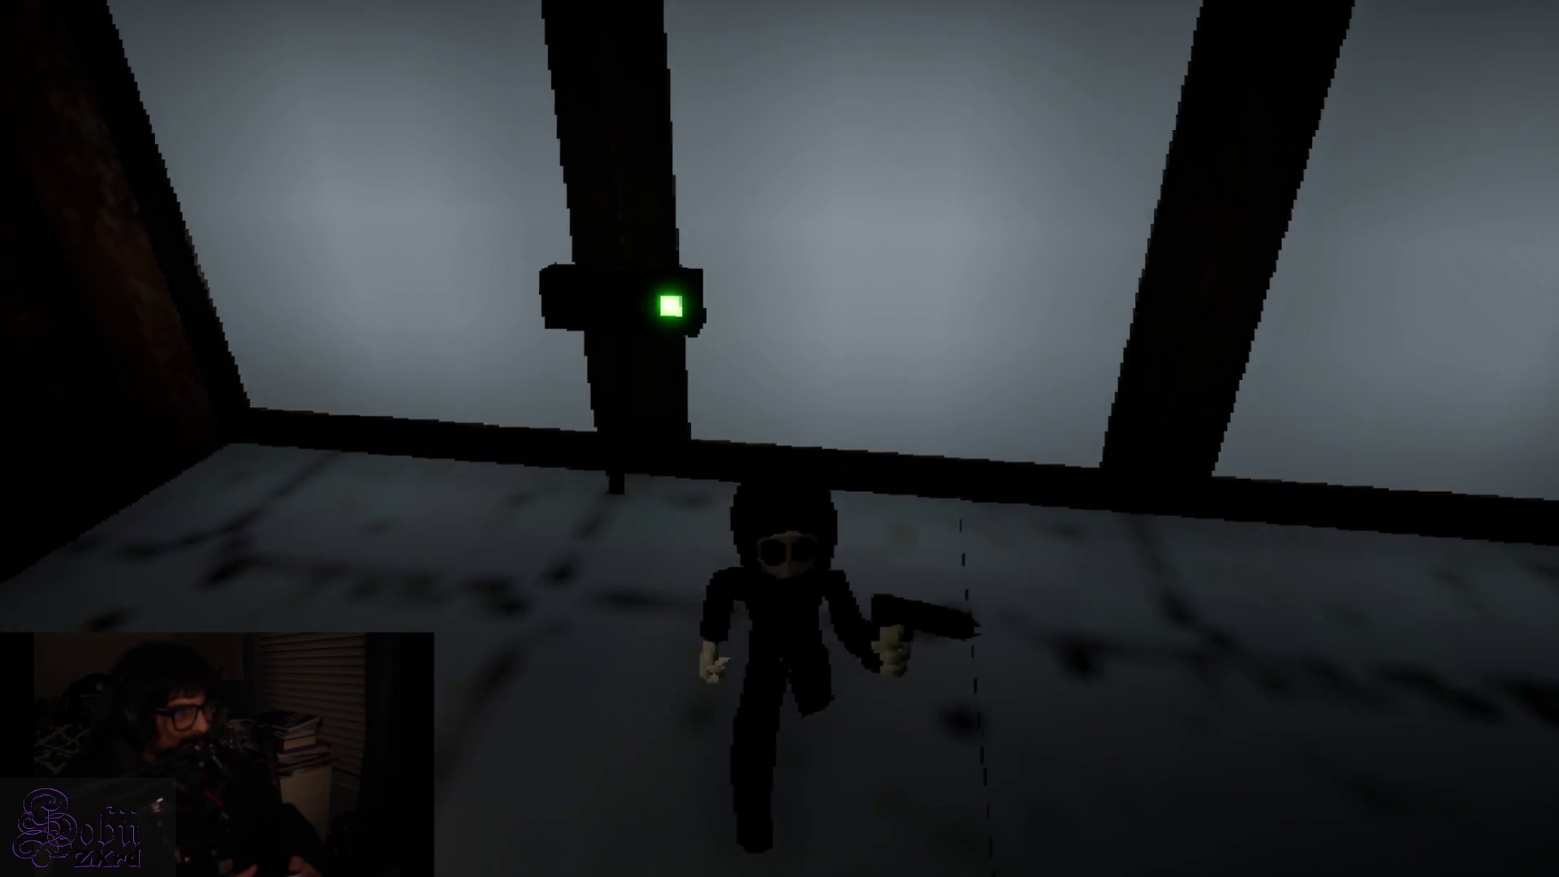
key(s)
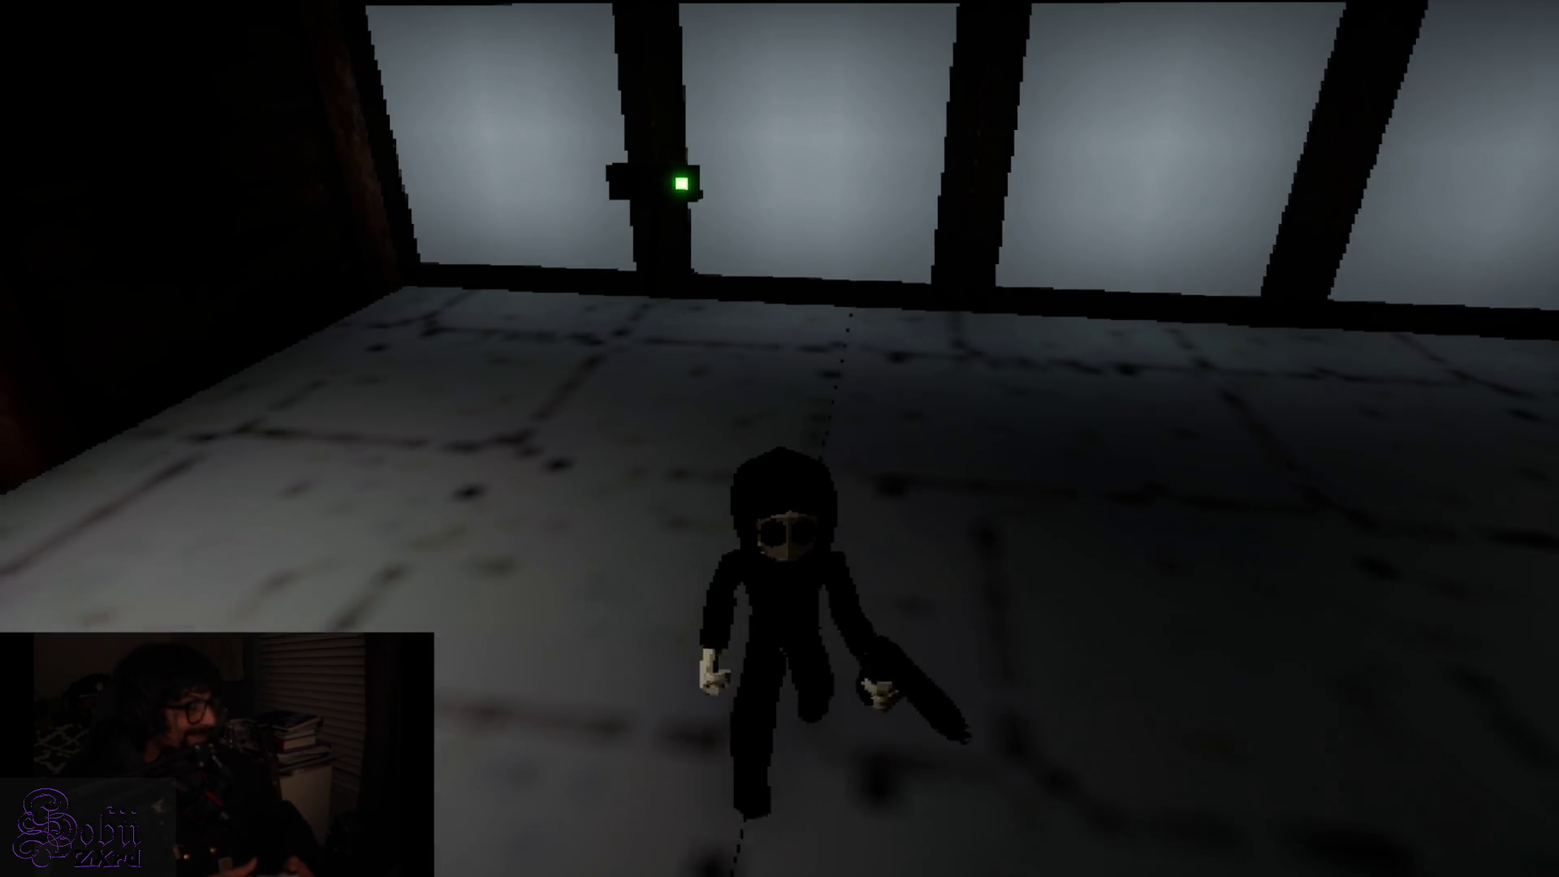
Pick up the item from the desk and the box on the chair
key(w)
key(w)
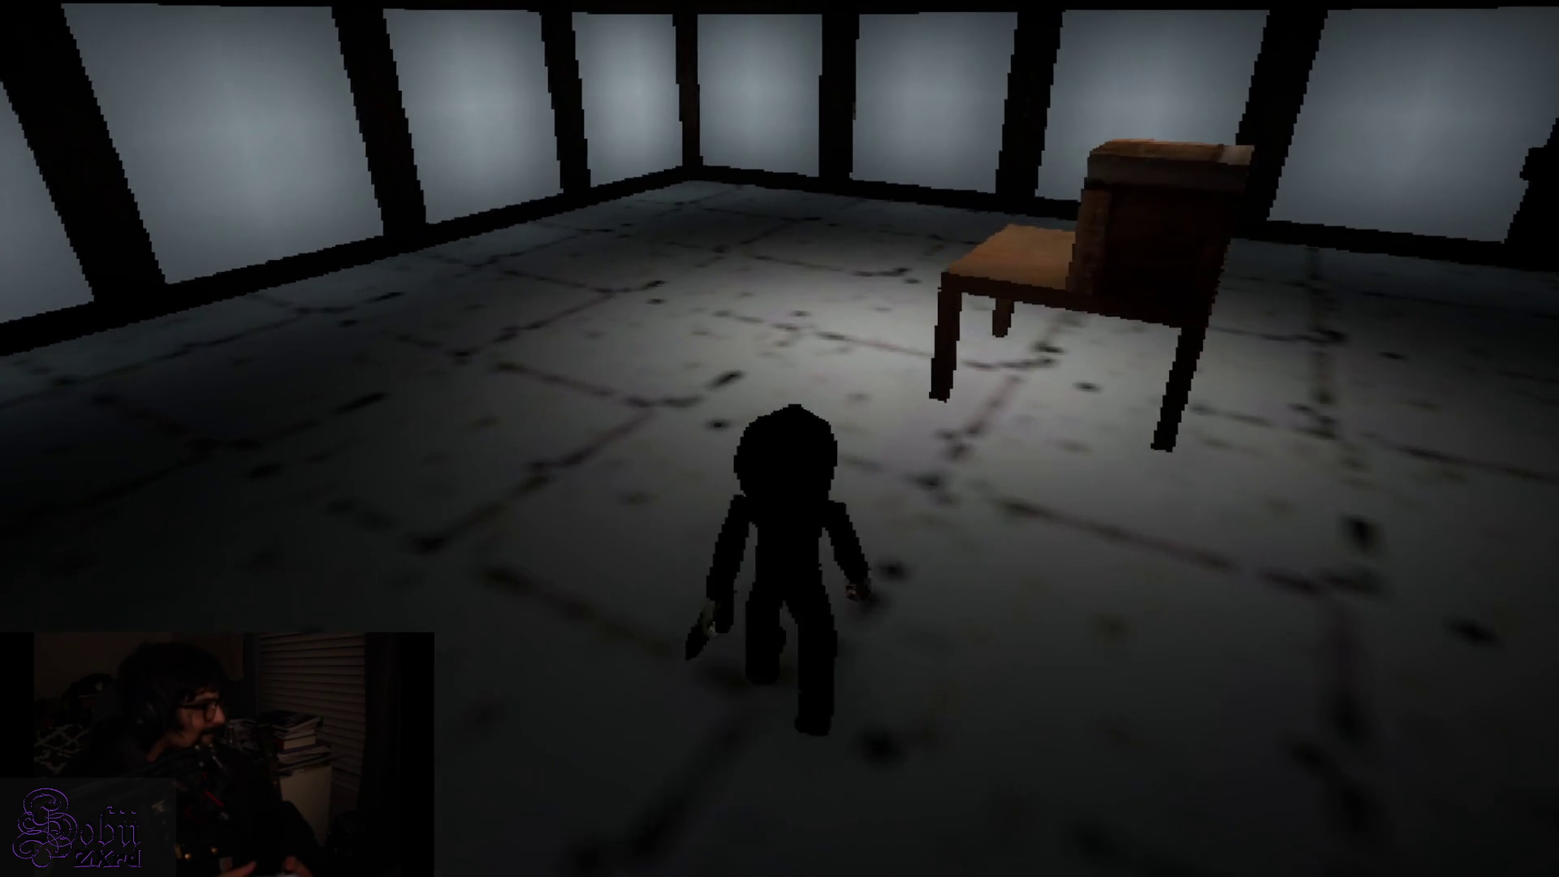
key(e)
key(e)
key(s)
key(w)
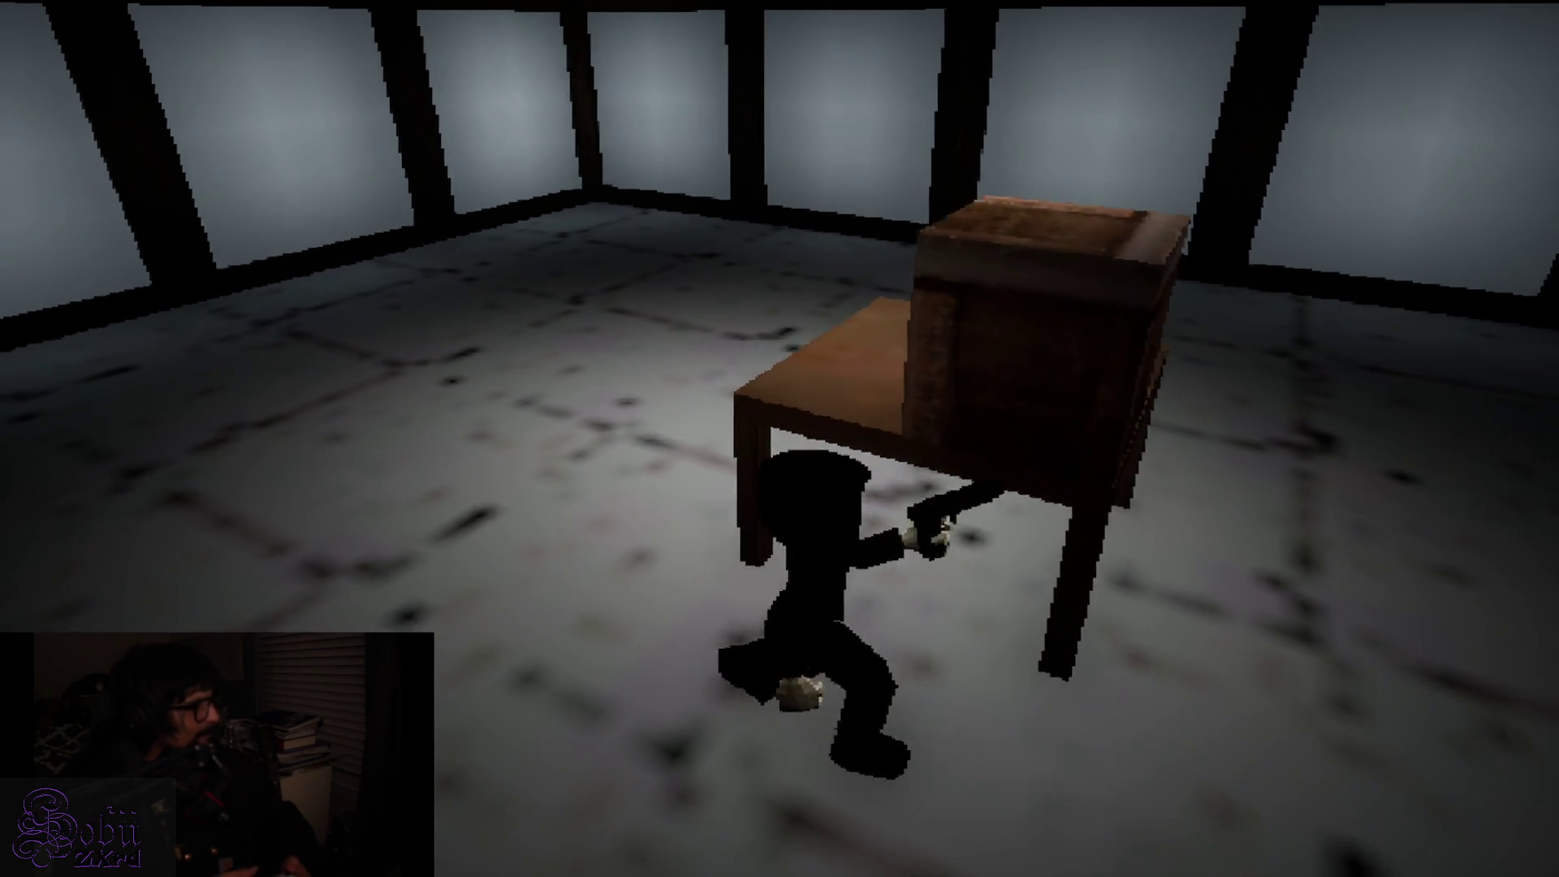
key(e)
key(e)
Walk to the back wall by the red light and pull the wall lever
key(d)
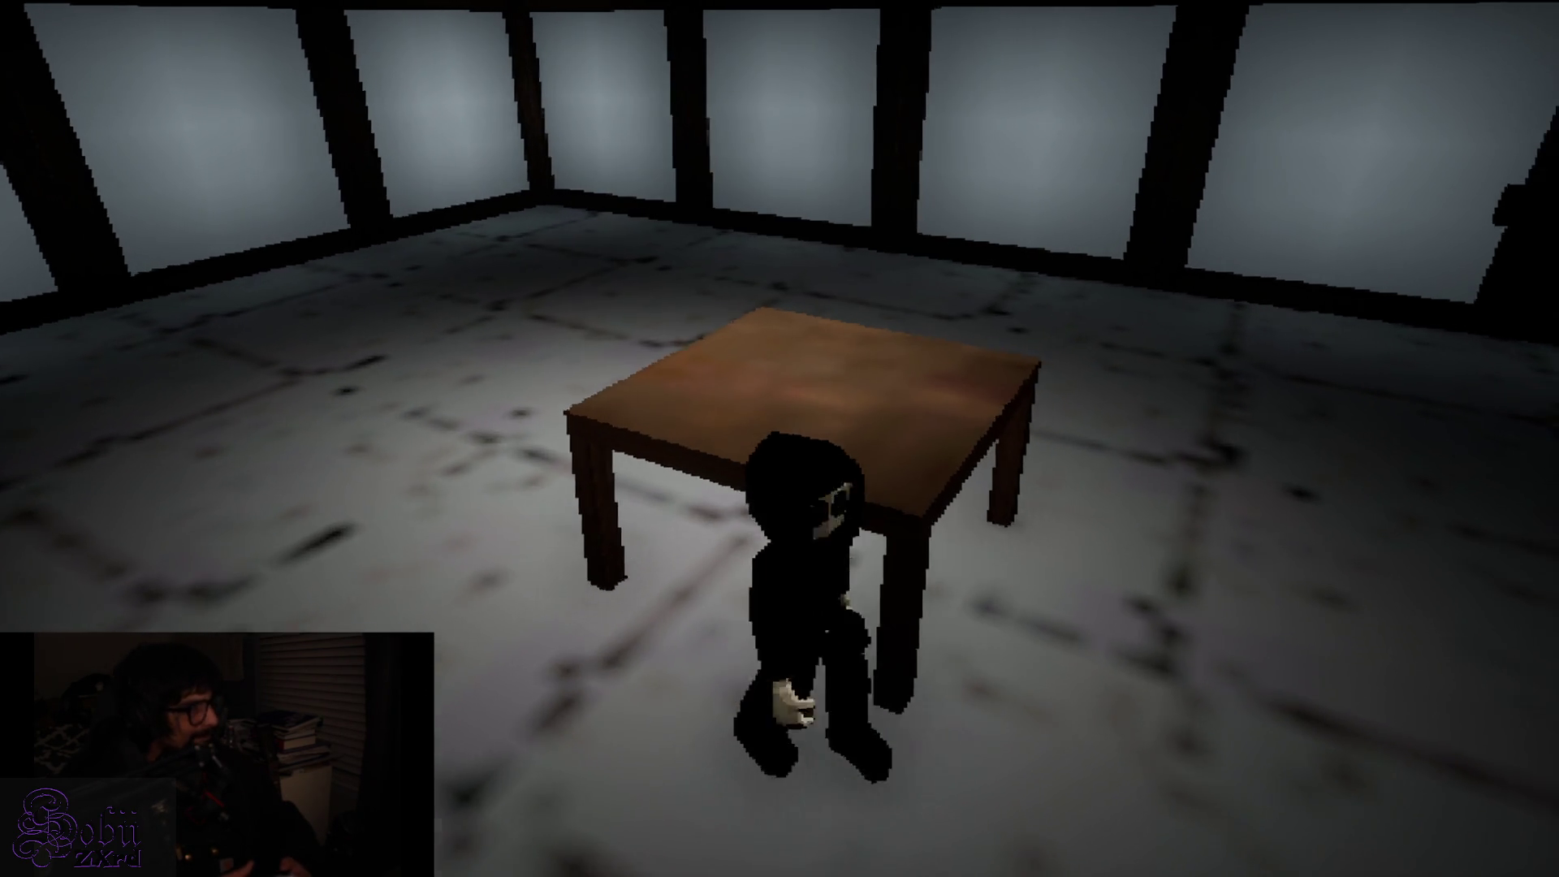
key(w)
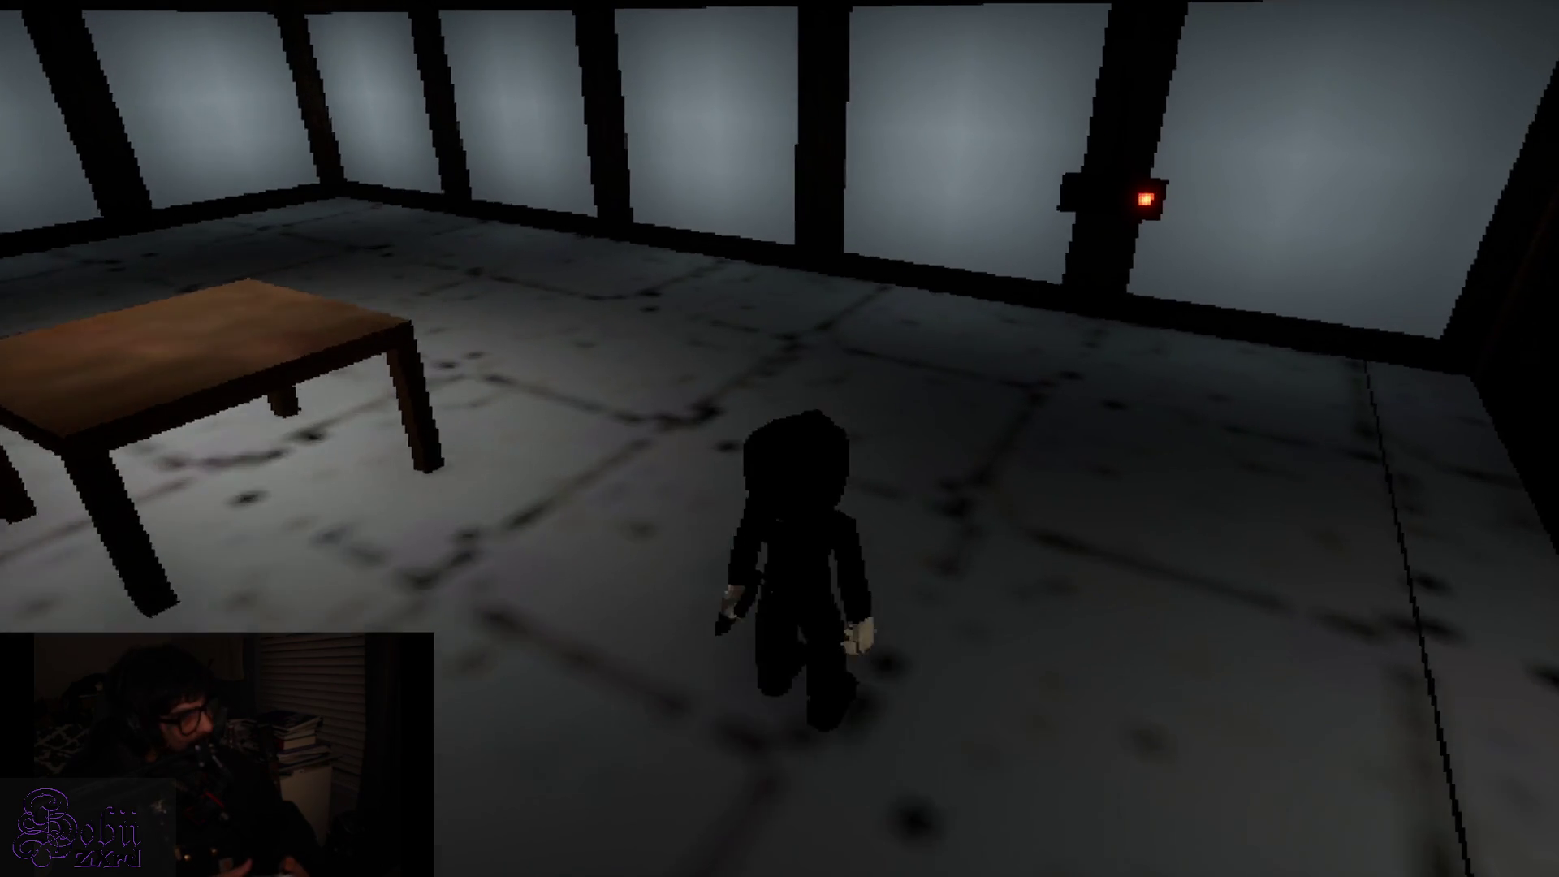
key(d)
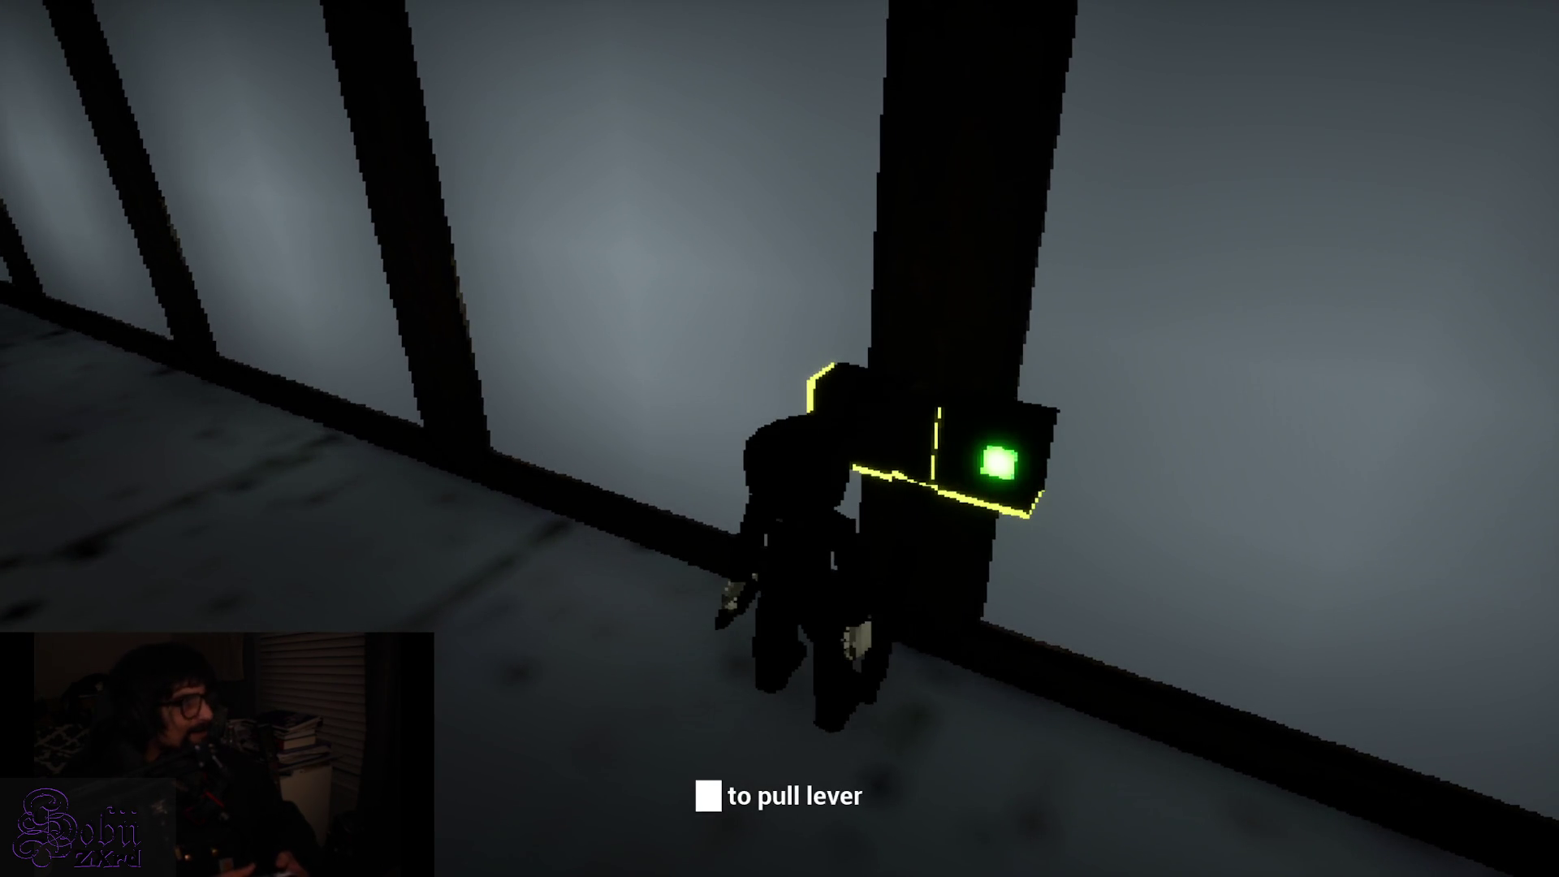
key(s)
Run through the lit corridor to the windows and pull the second wall lever green
key(w)
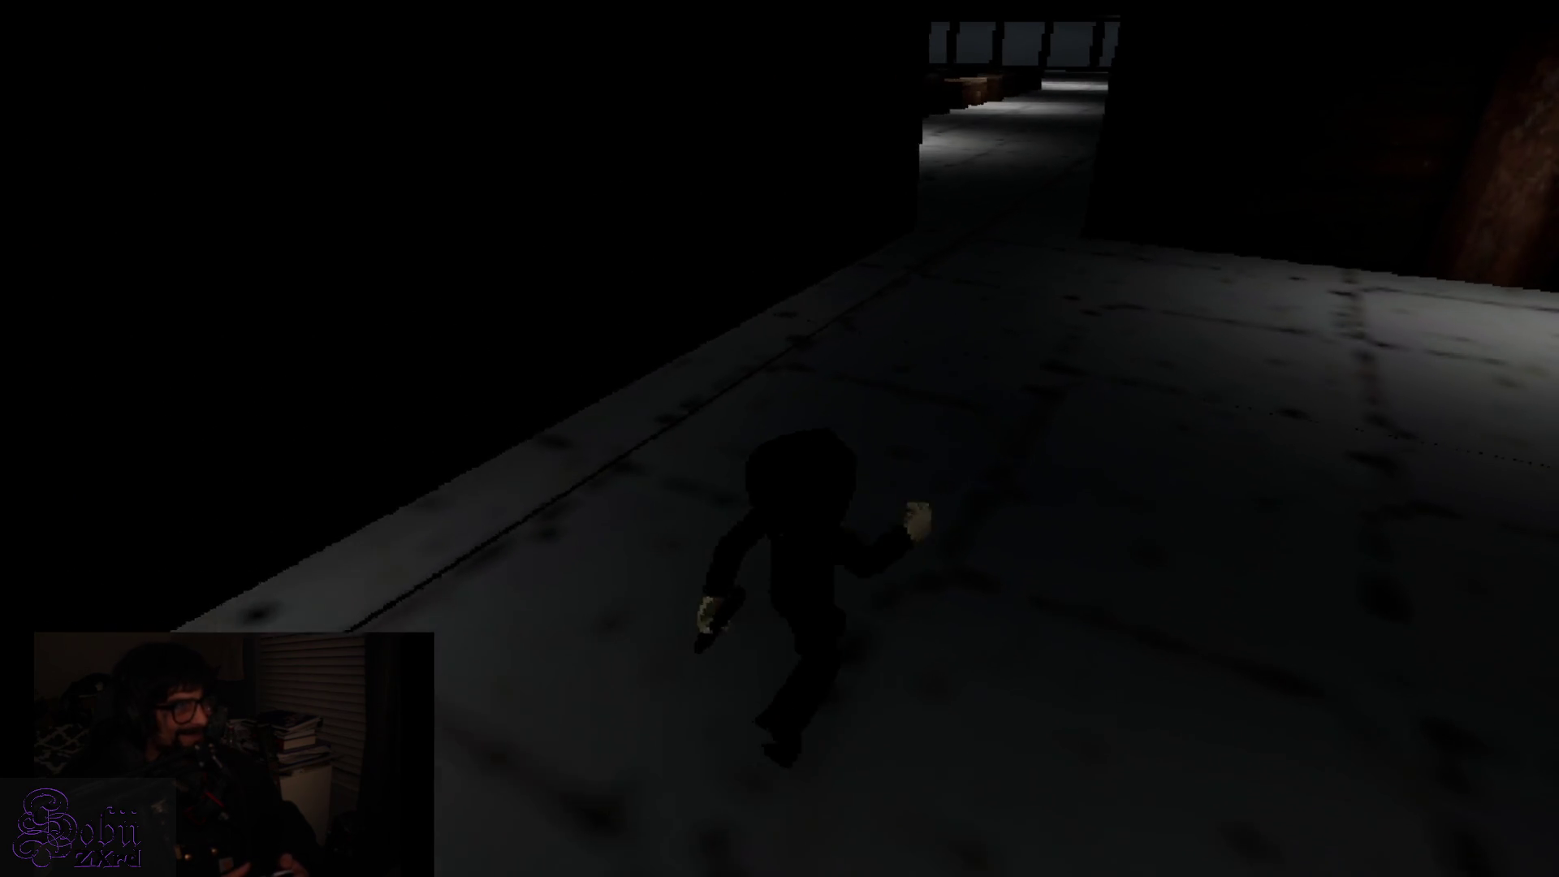
key(w)
key(w)
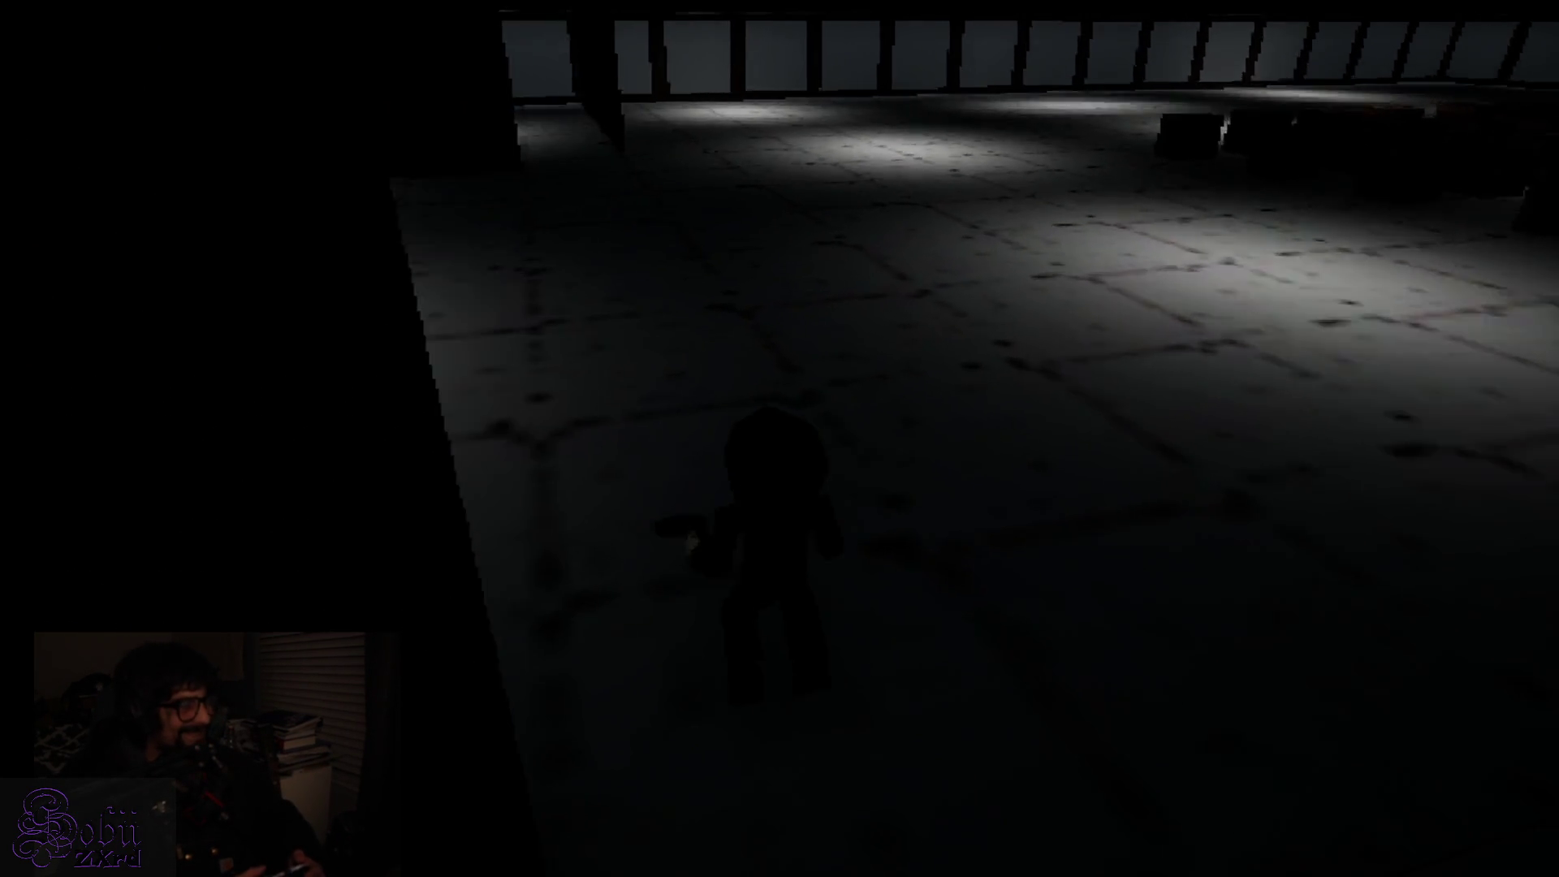
key(w)
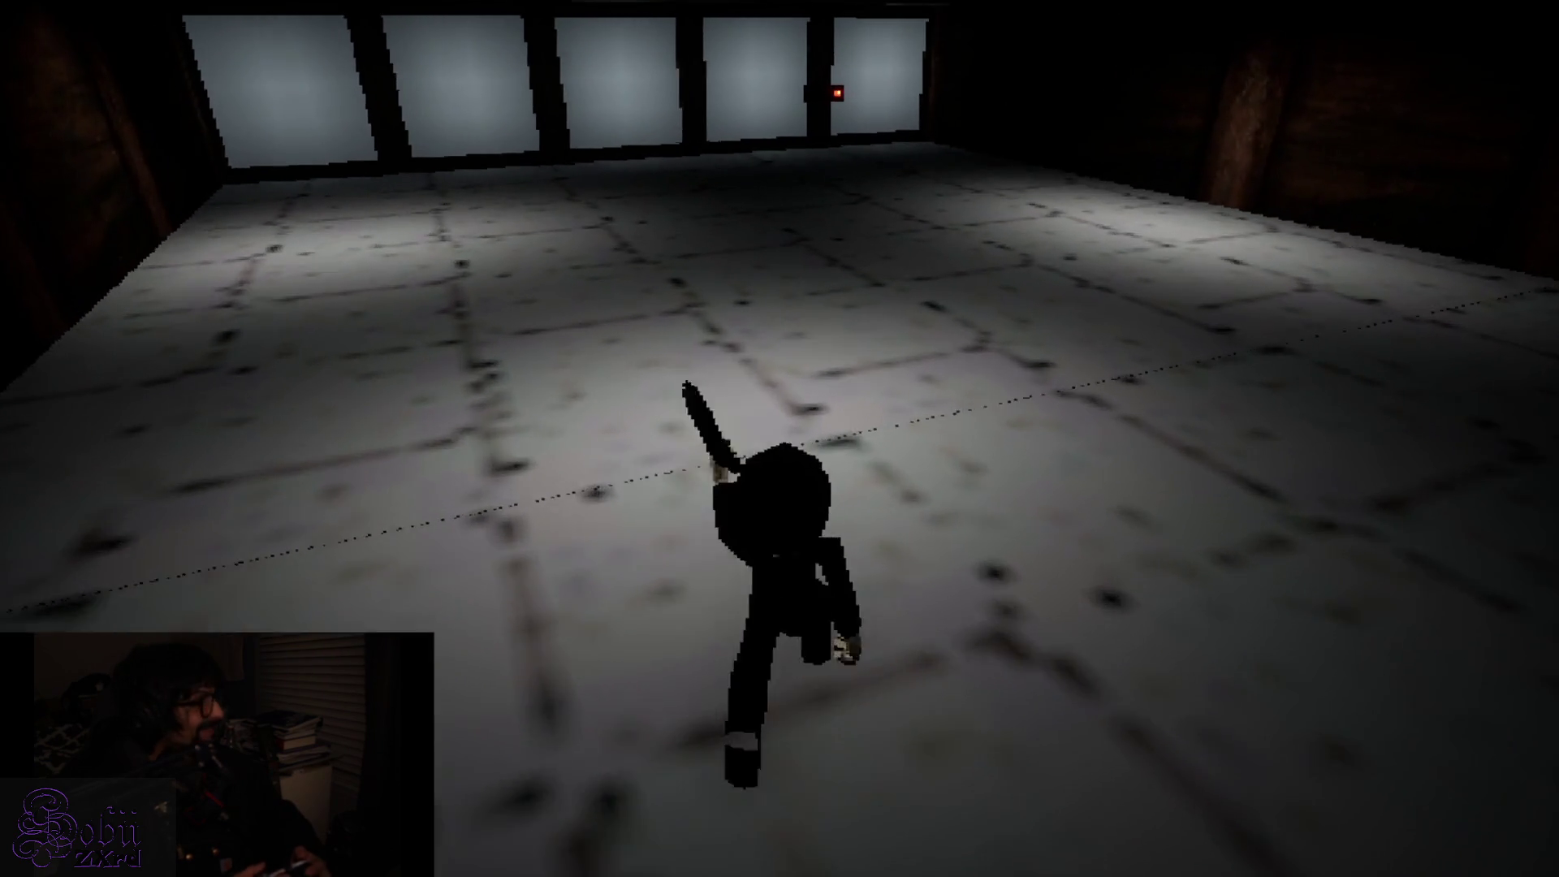
key(w)
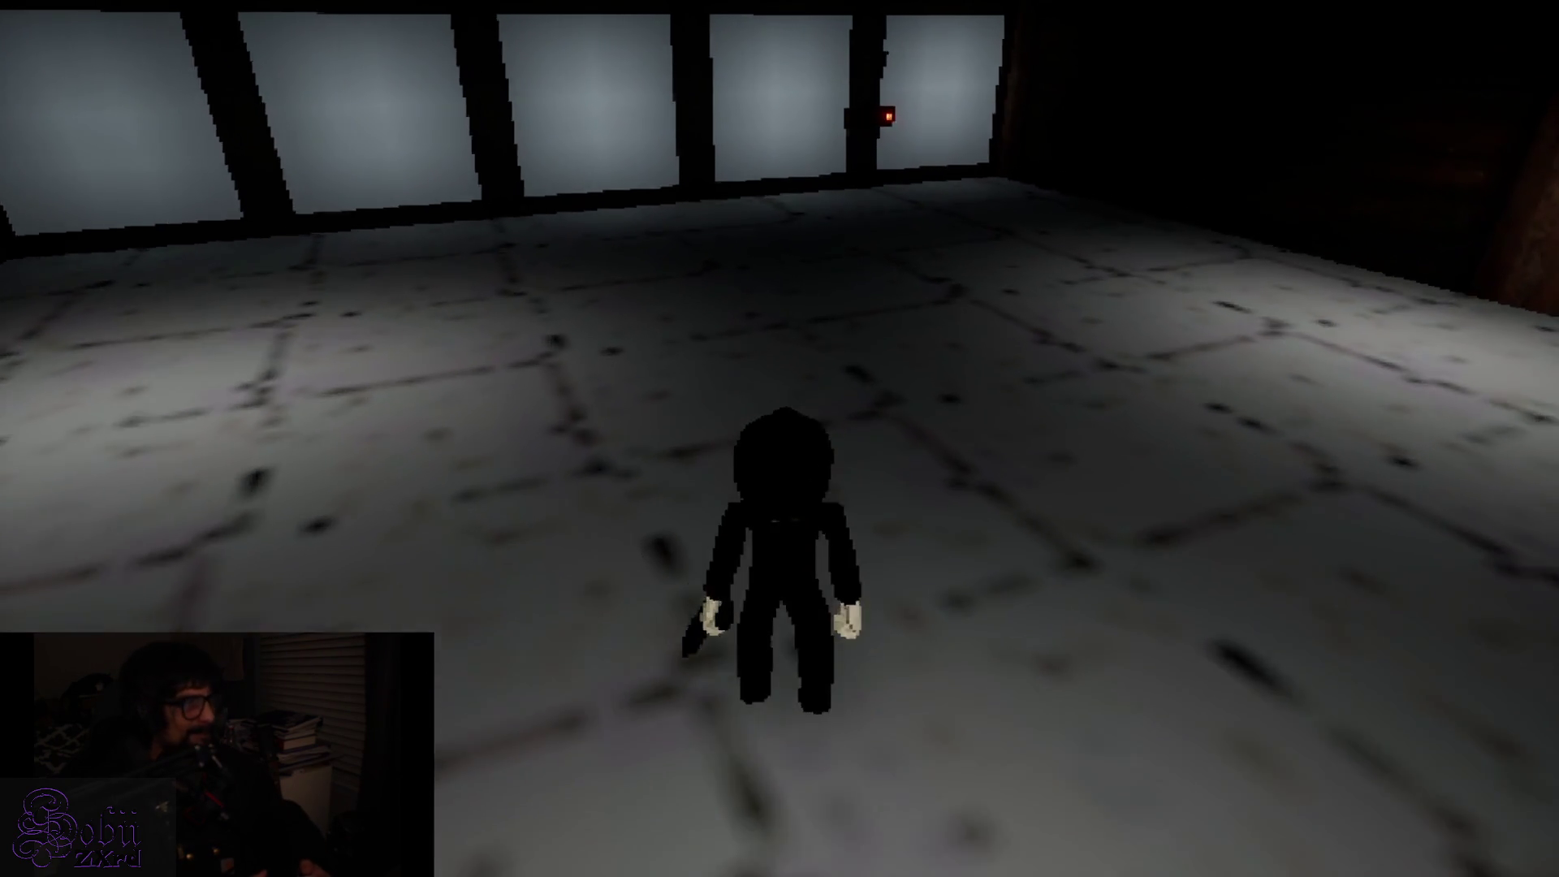
key(w)
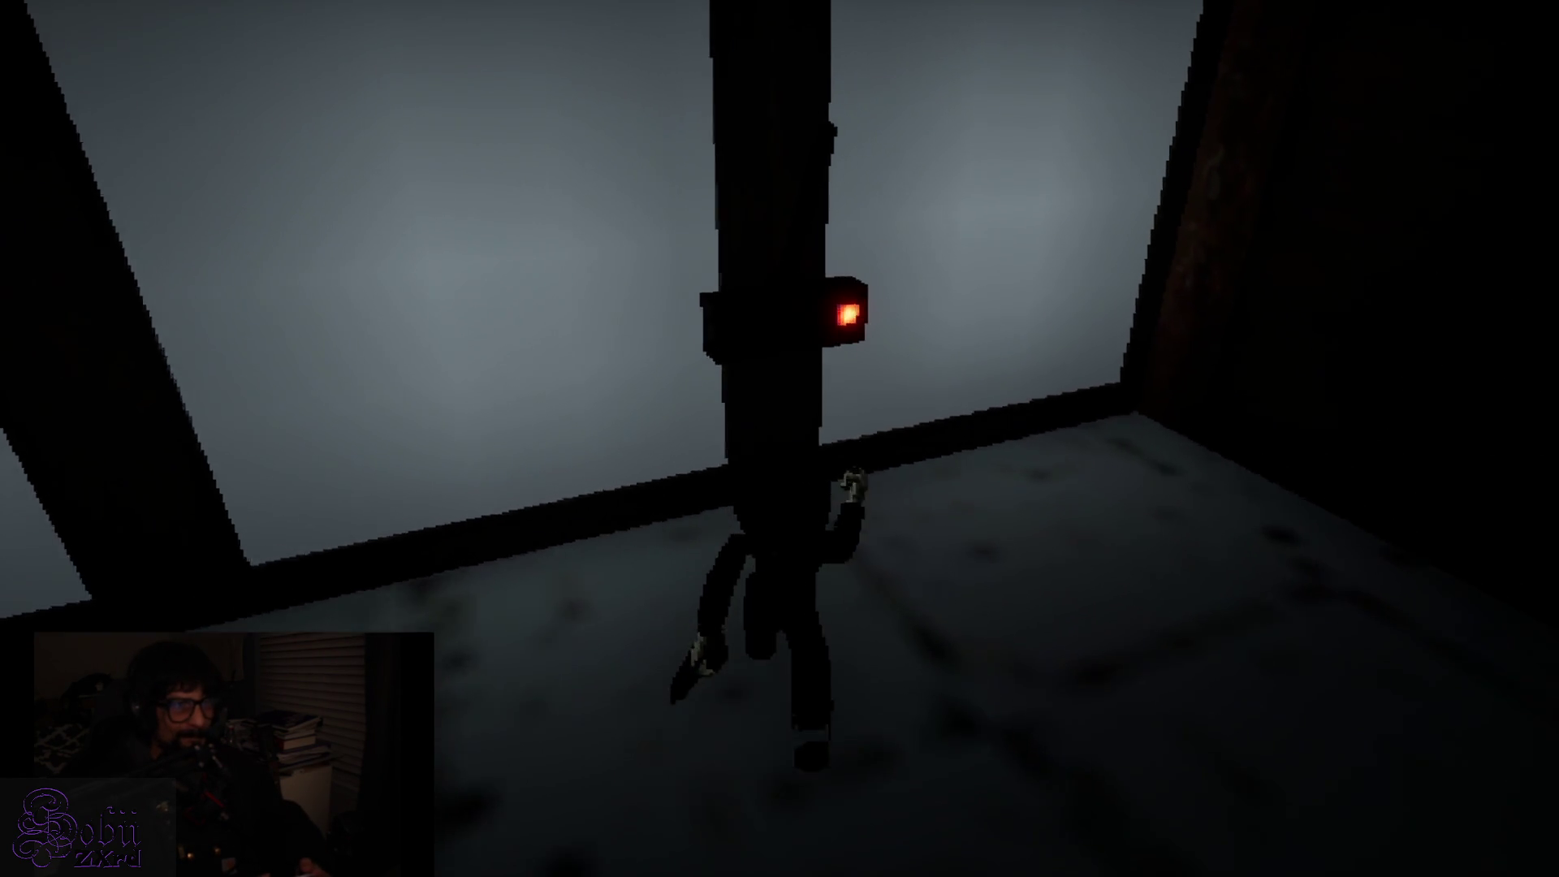
key(w)
key(s)
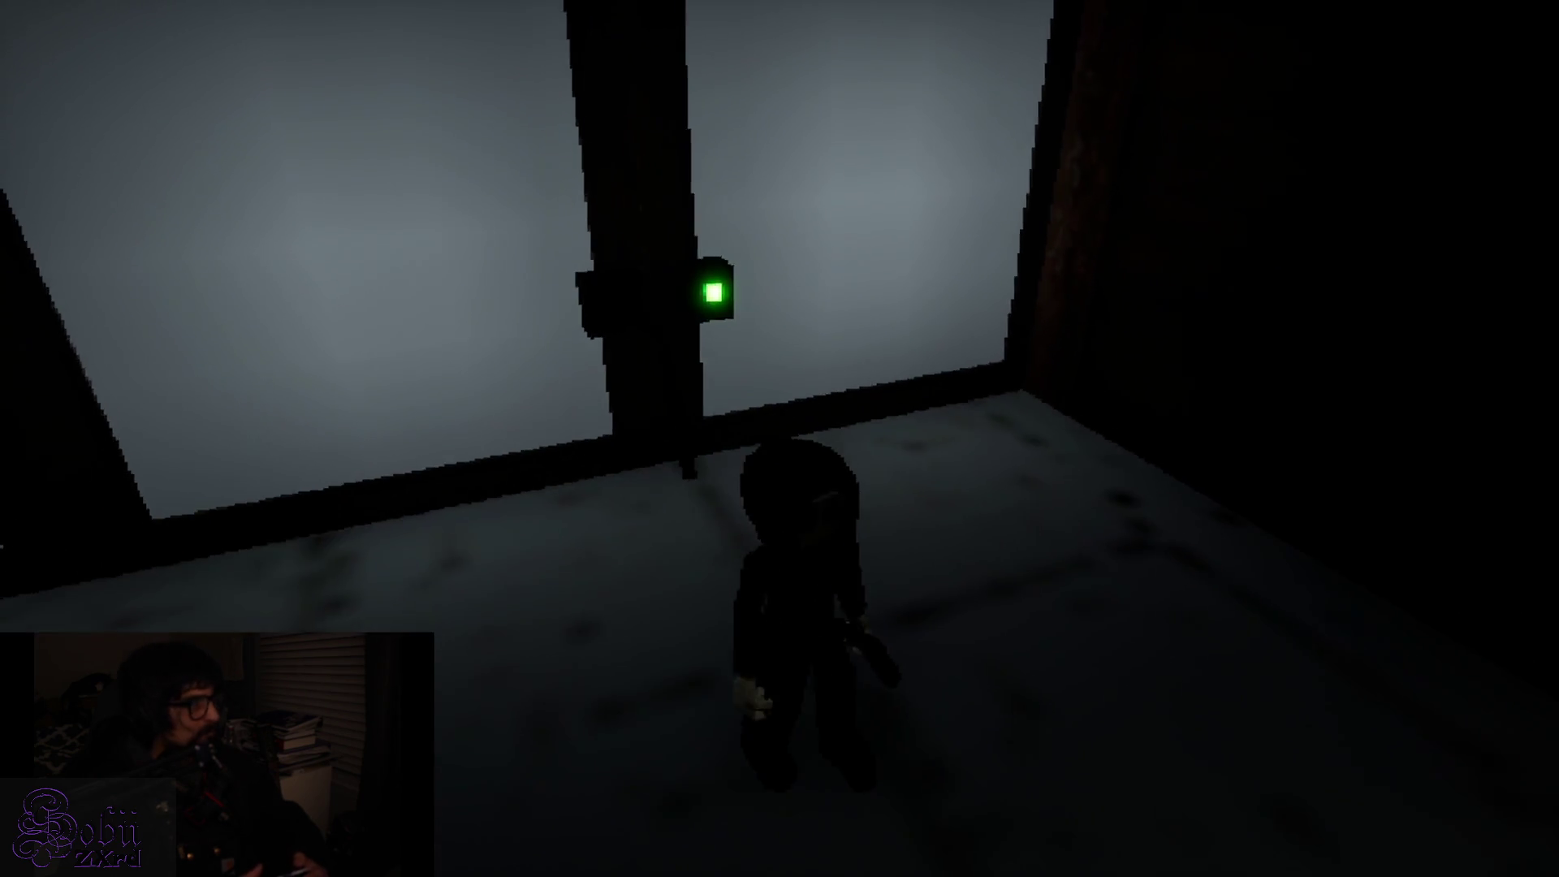
key(s)
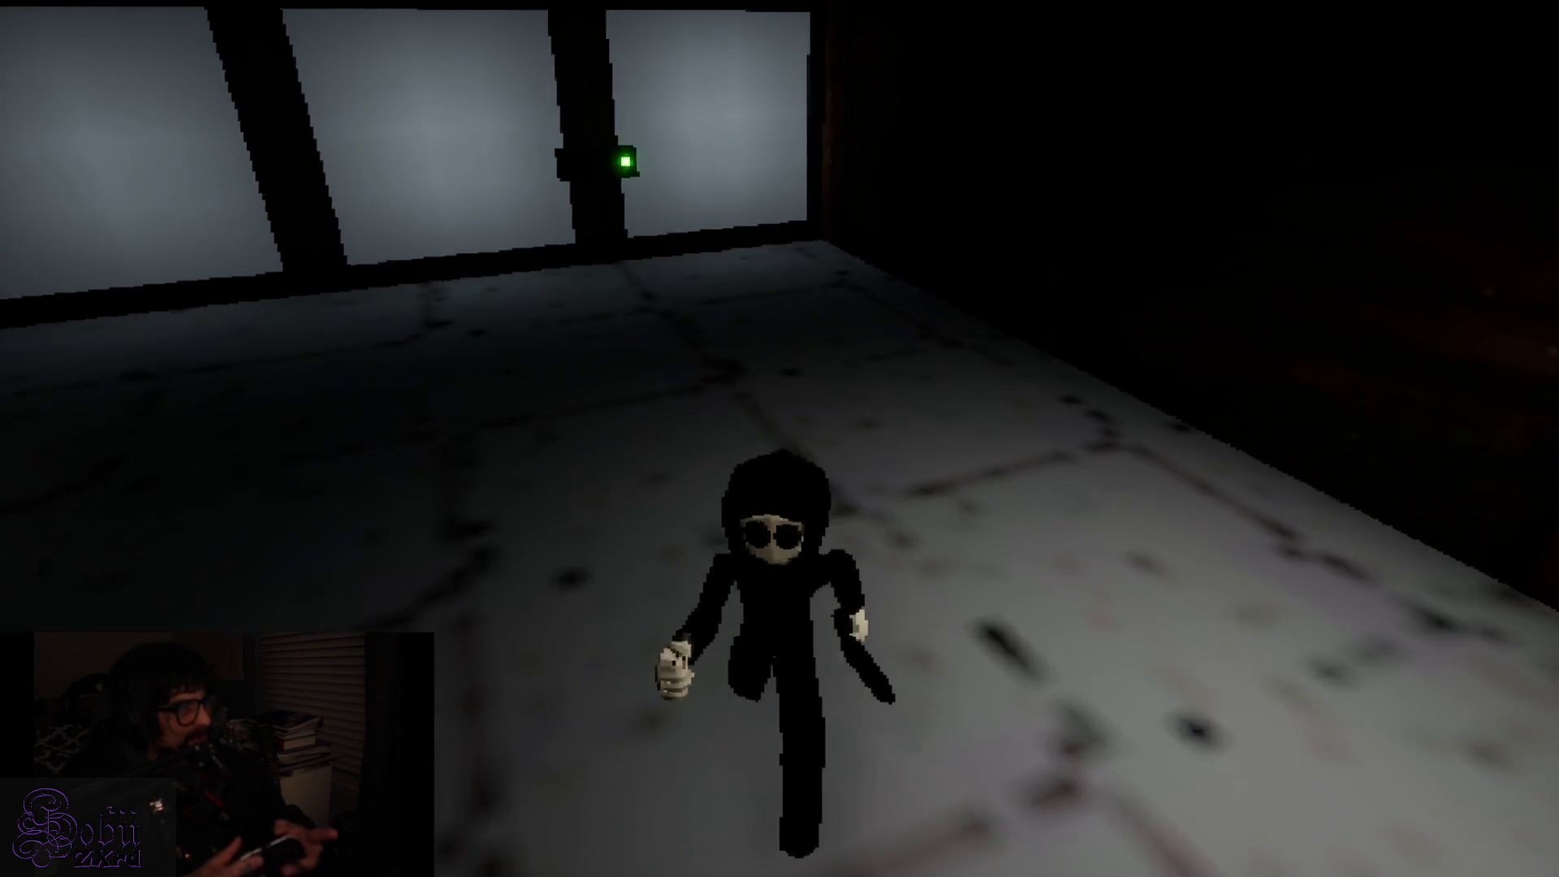
Walk back into the lit room toward the table, triggering Zed's dialogue at the doorway
key(w)
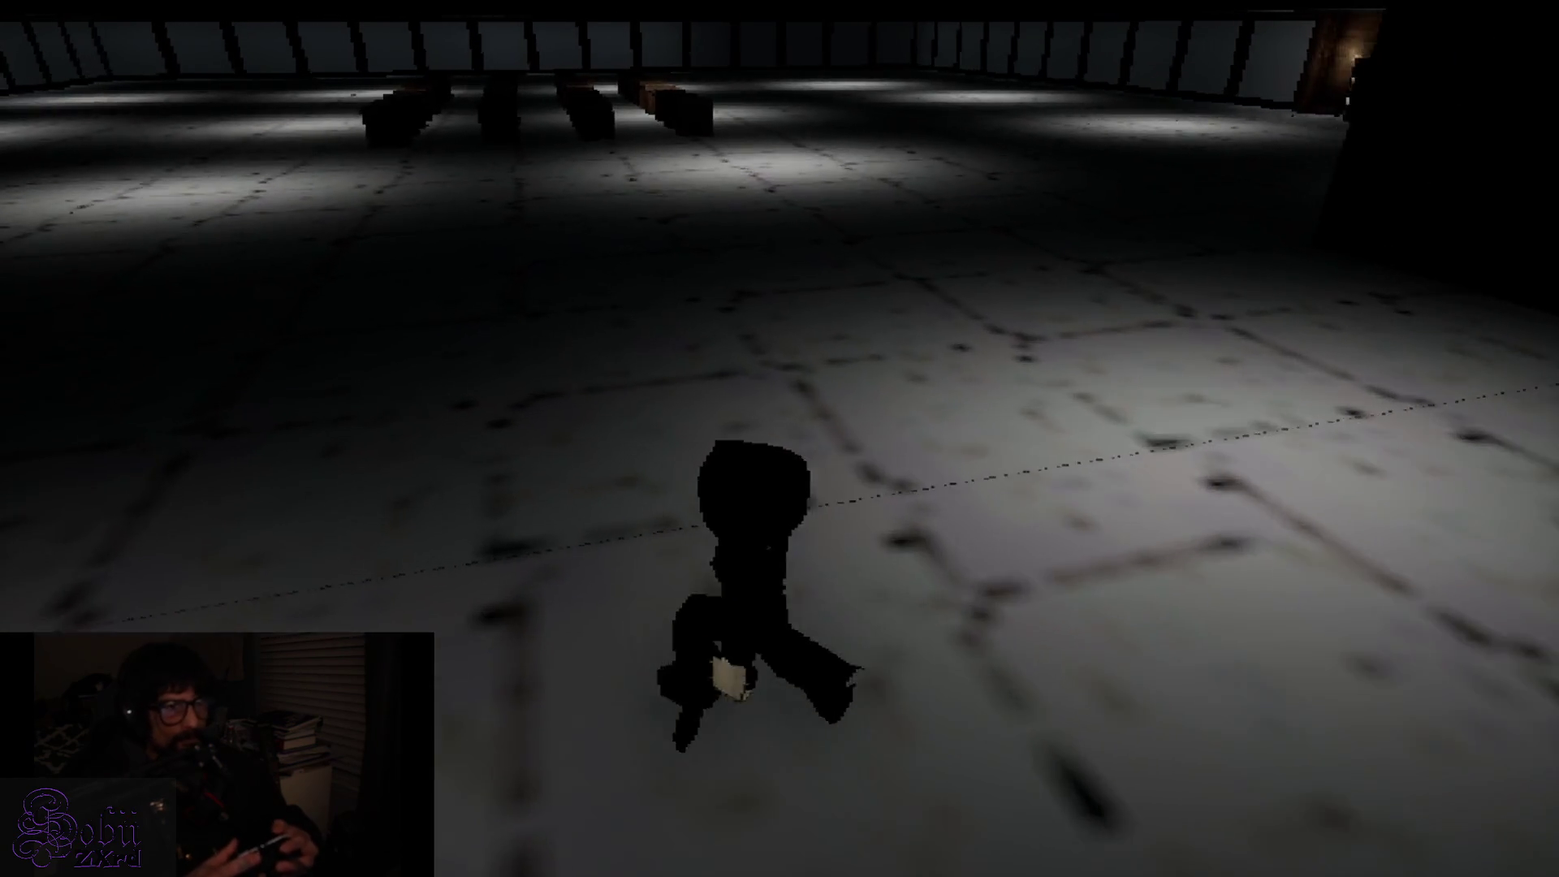
key(w)
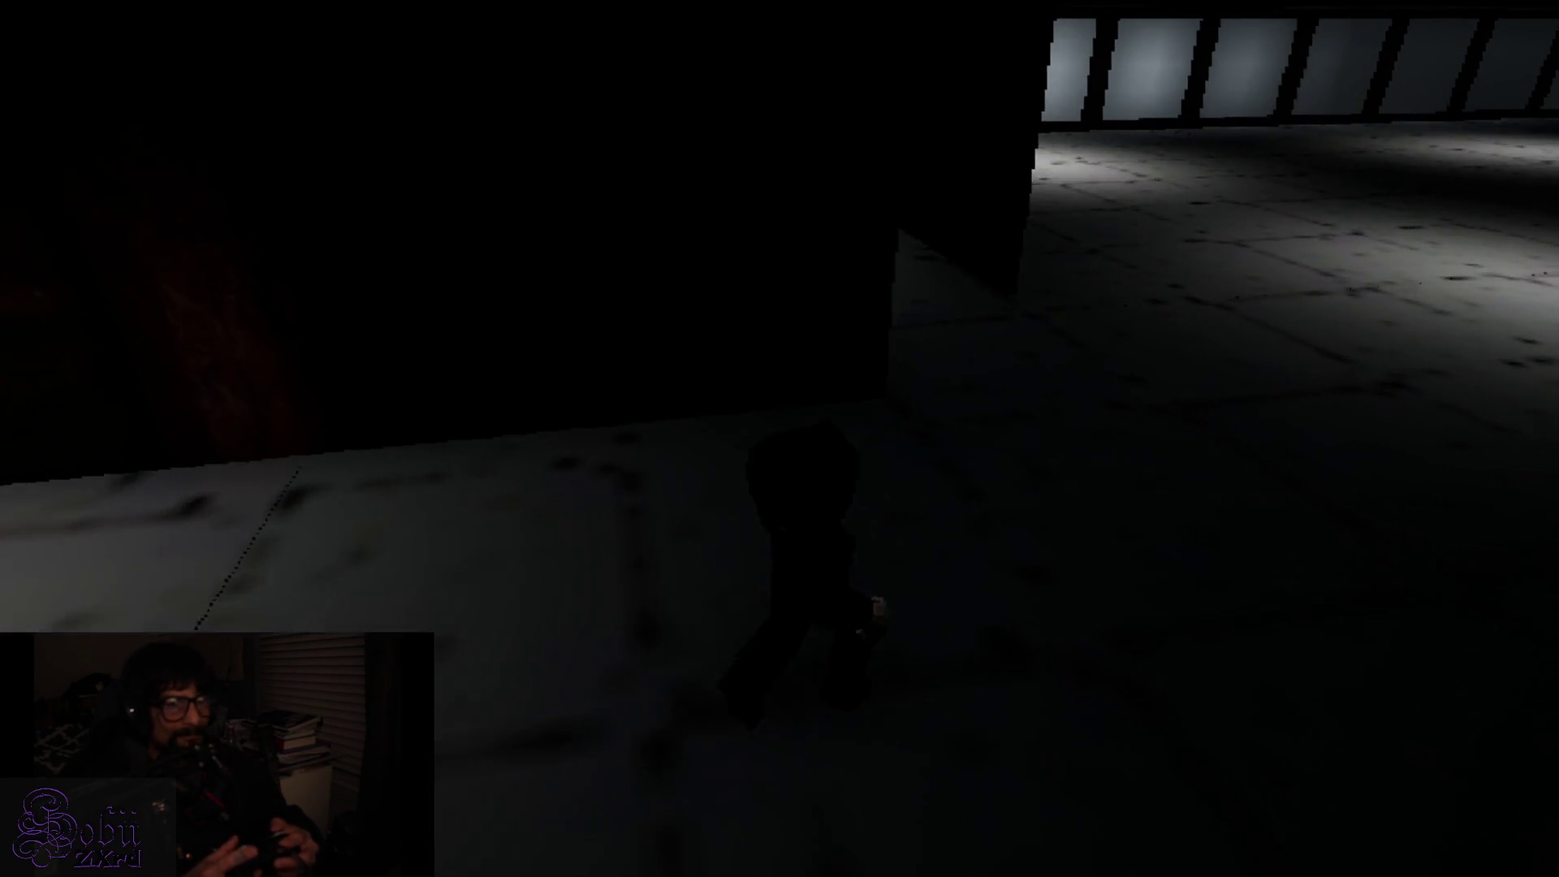
key(w)
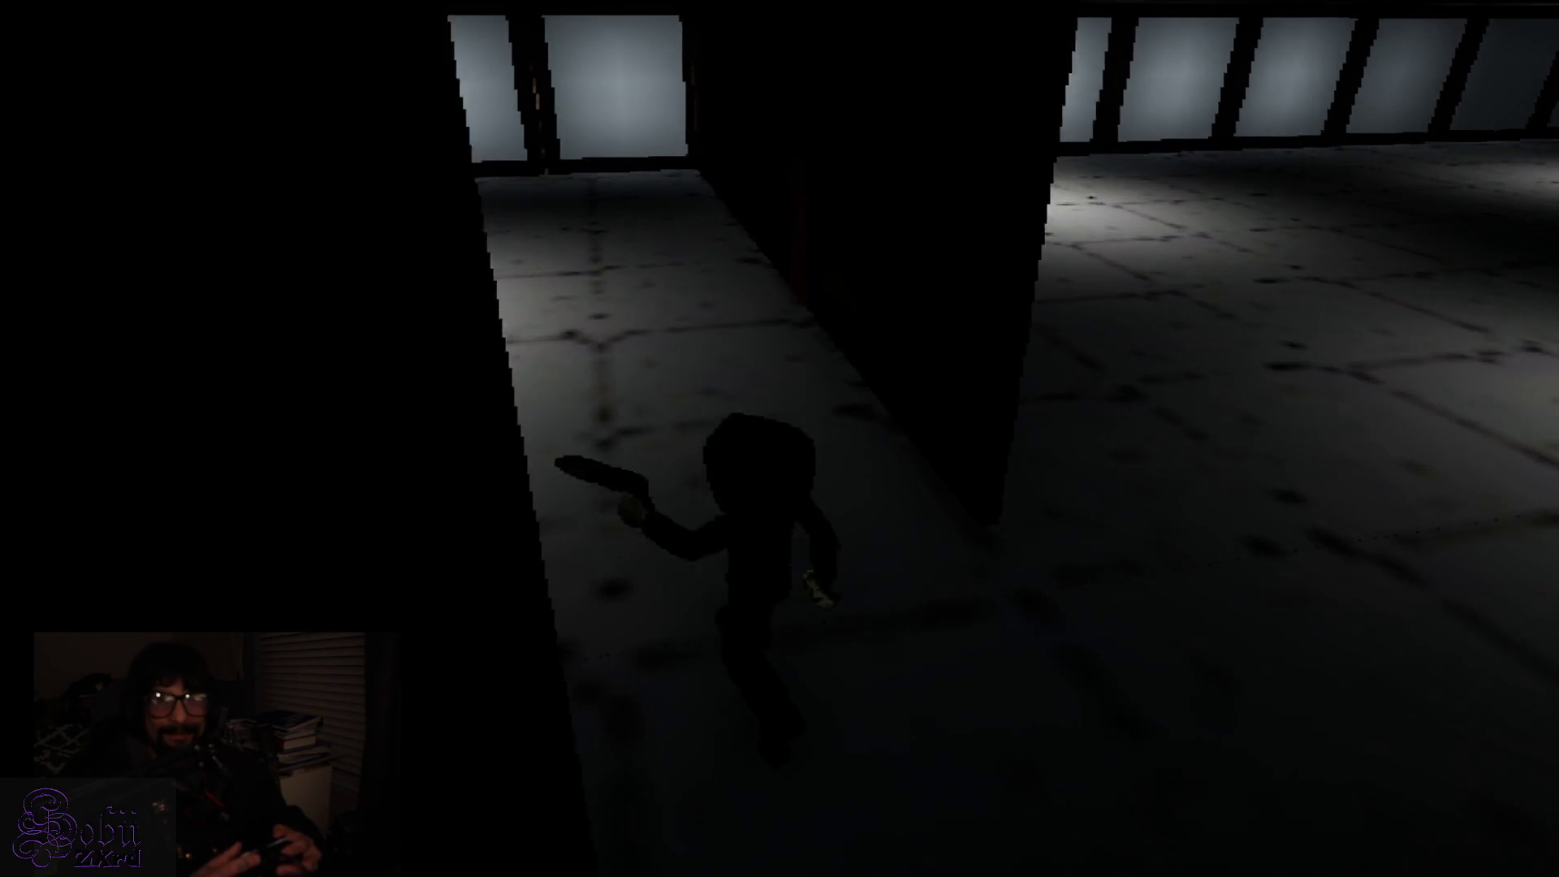
key(w)
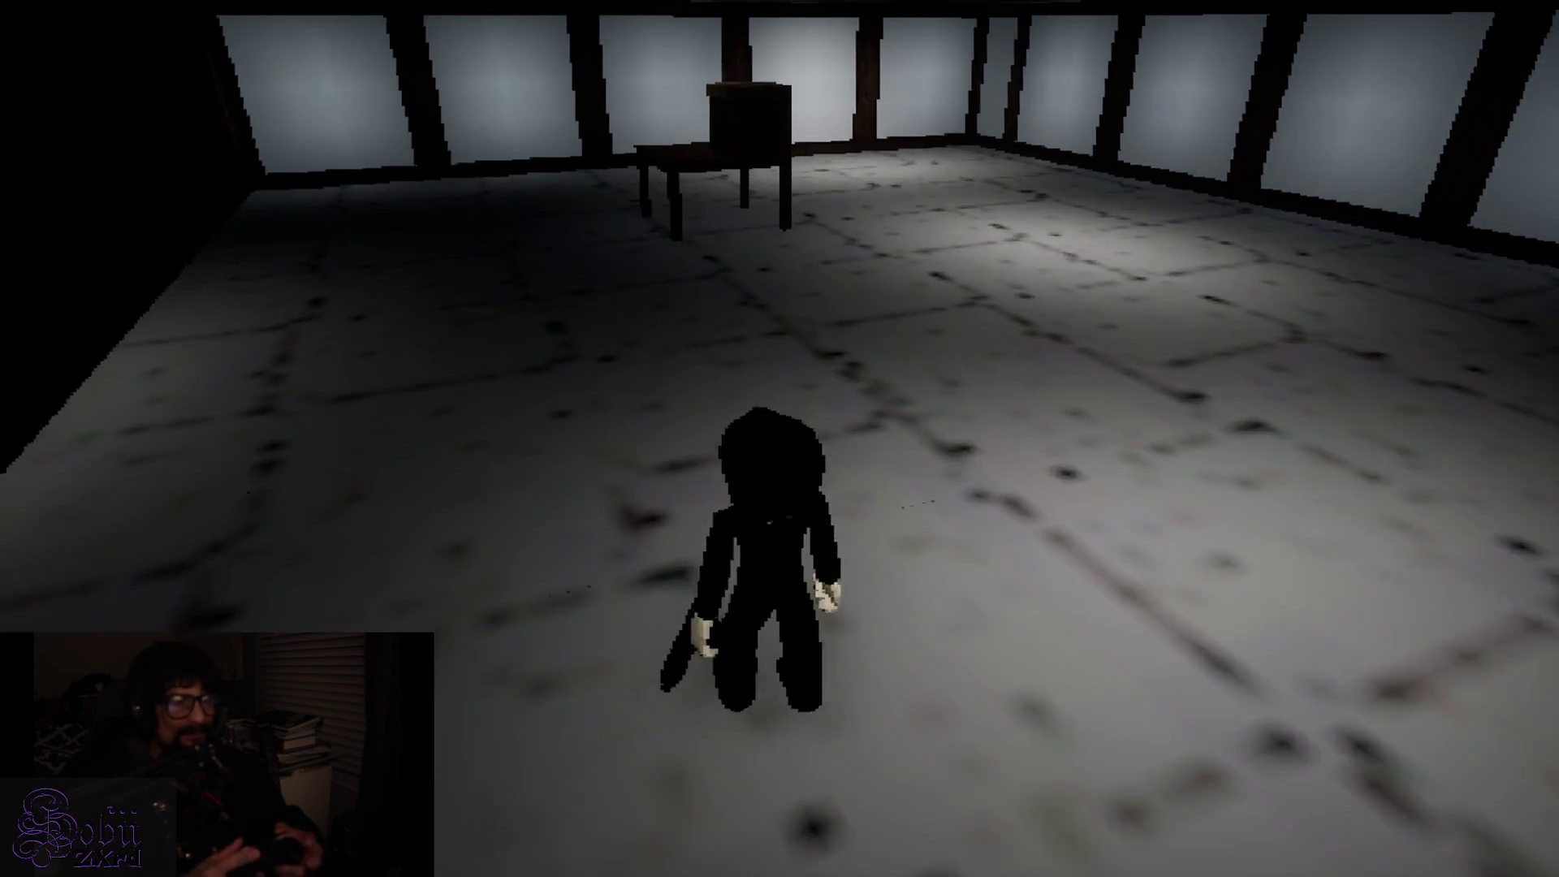
key(w)
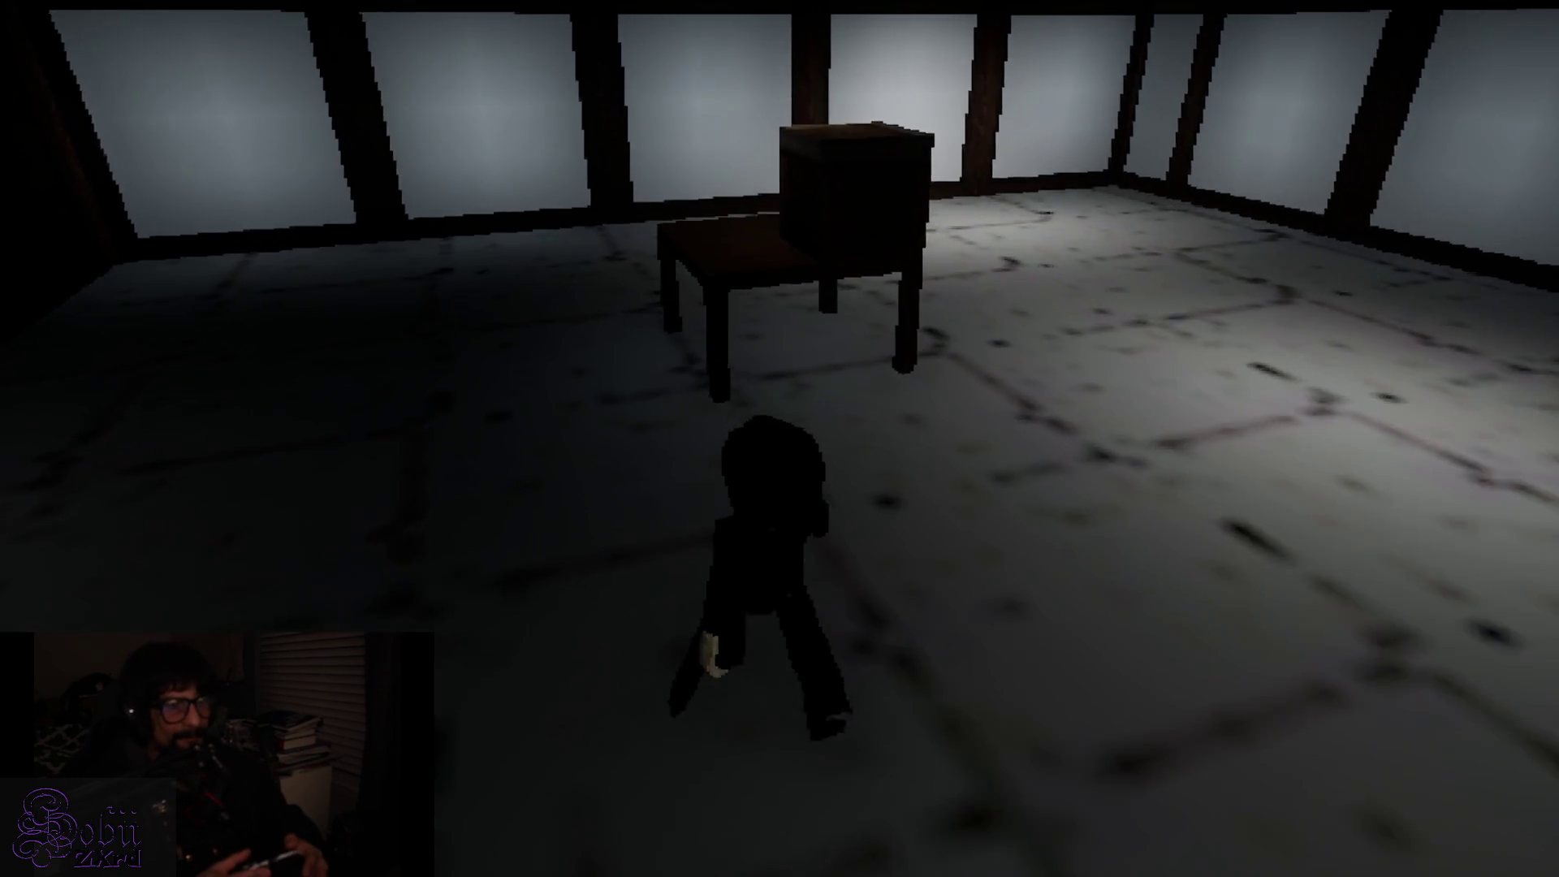
key(w)
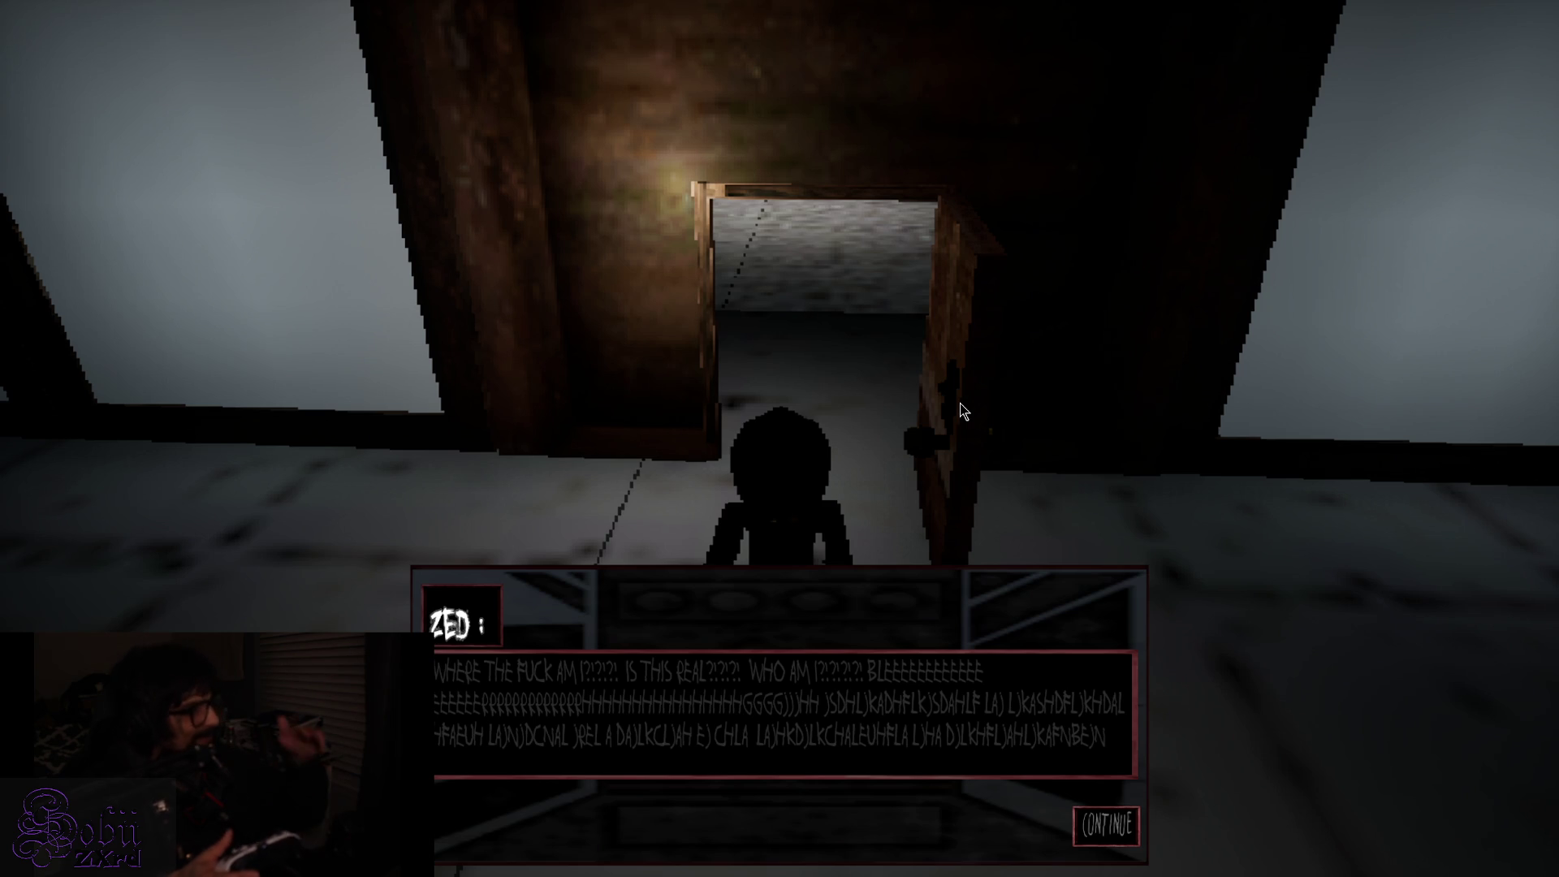
Dismiss Zed's dialogue, cross the pillared floor, and open the inventory showing weight 55.0/500.0
key(Return)
key(w)
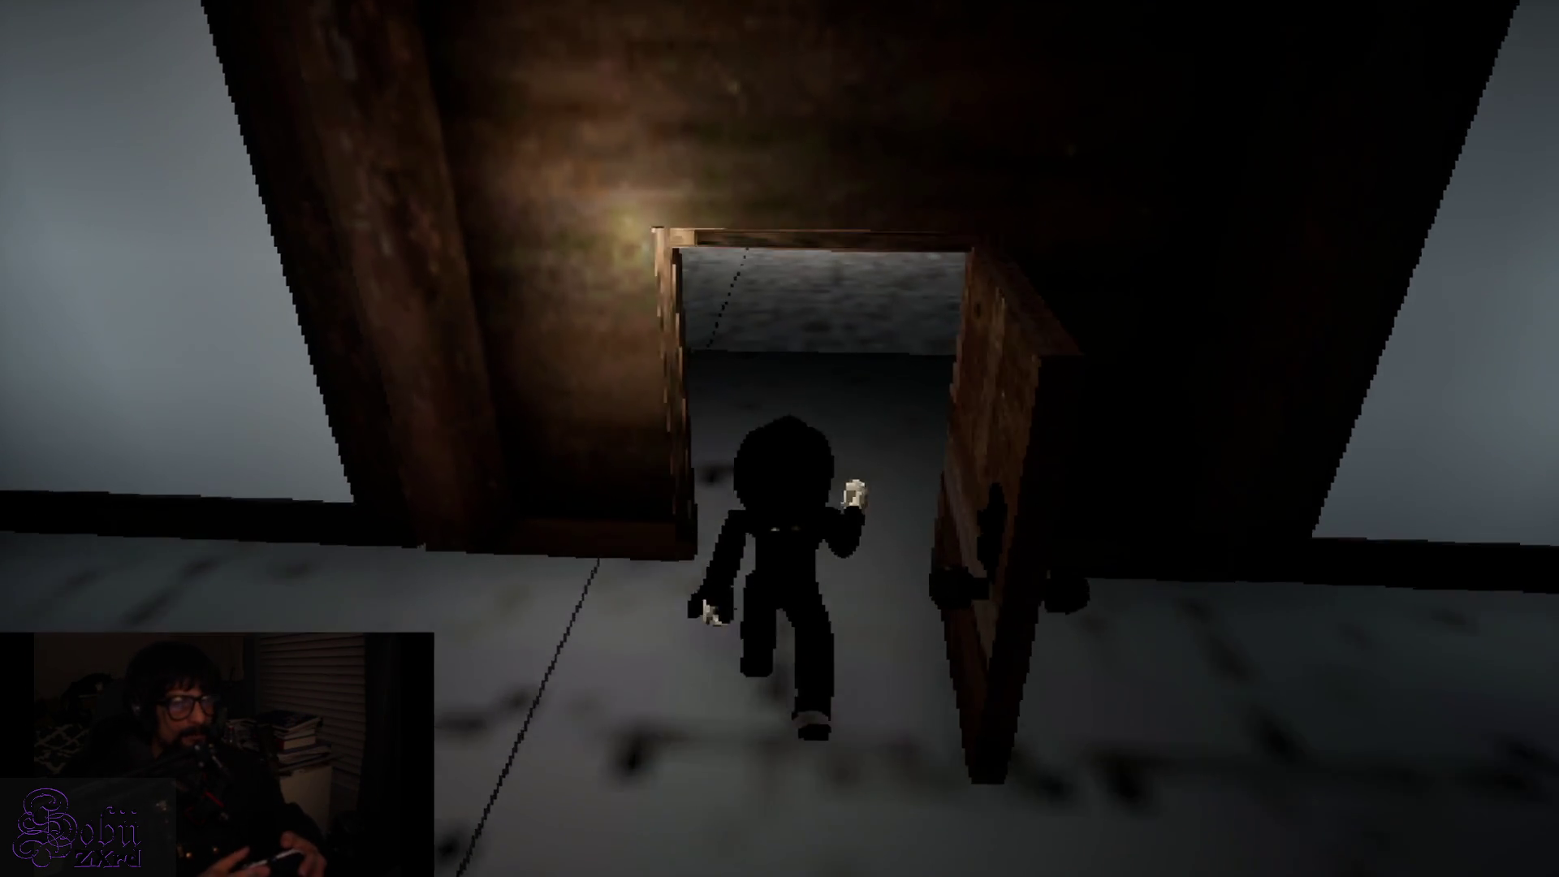
key(w)
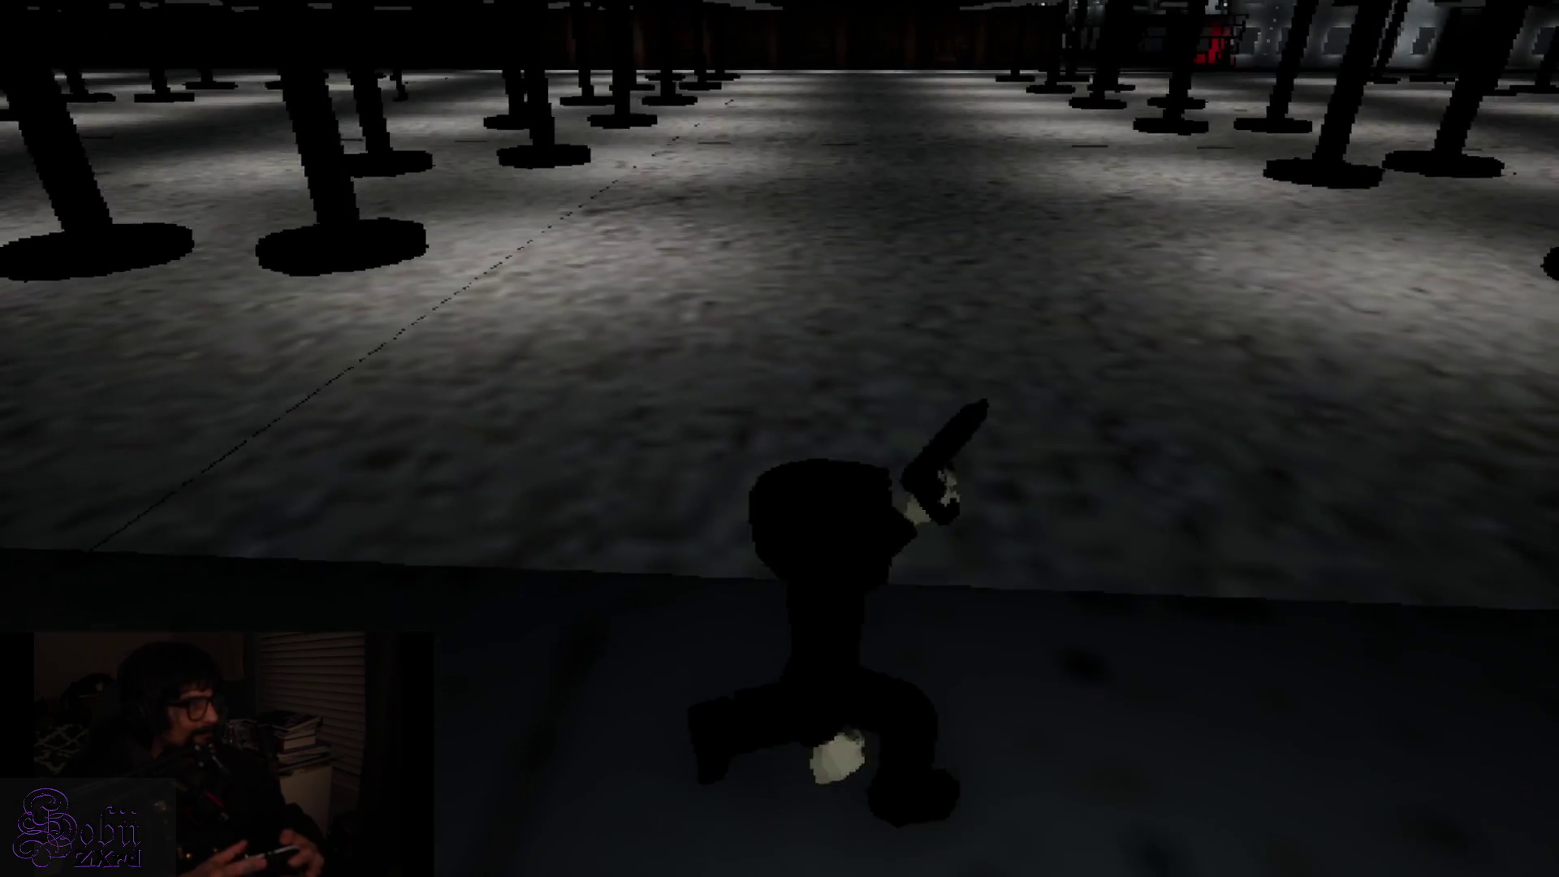
key(w)
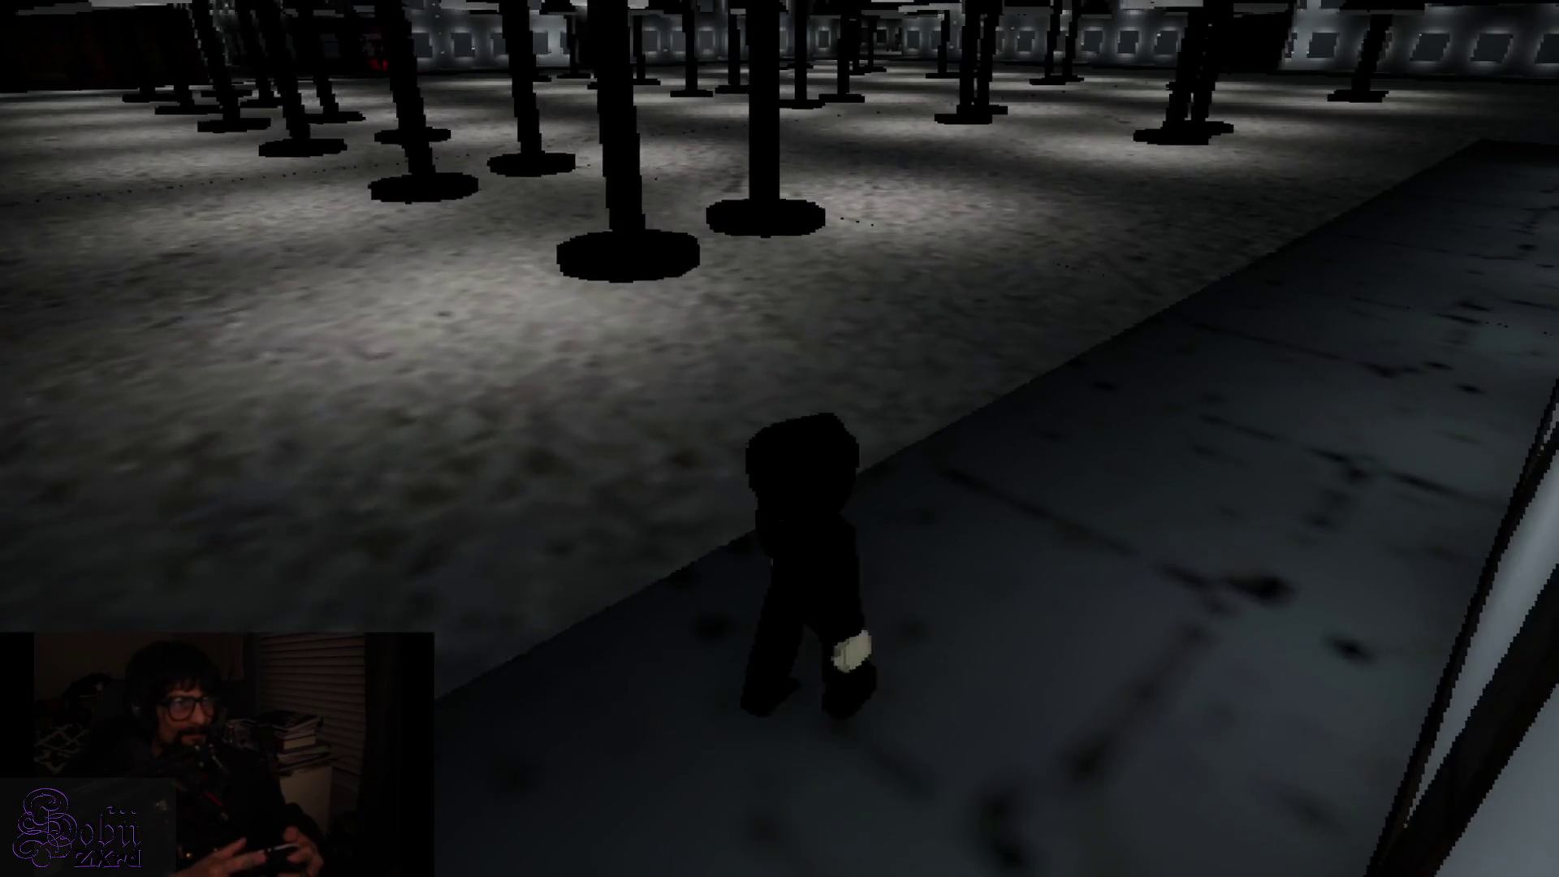
key(w)
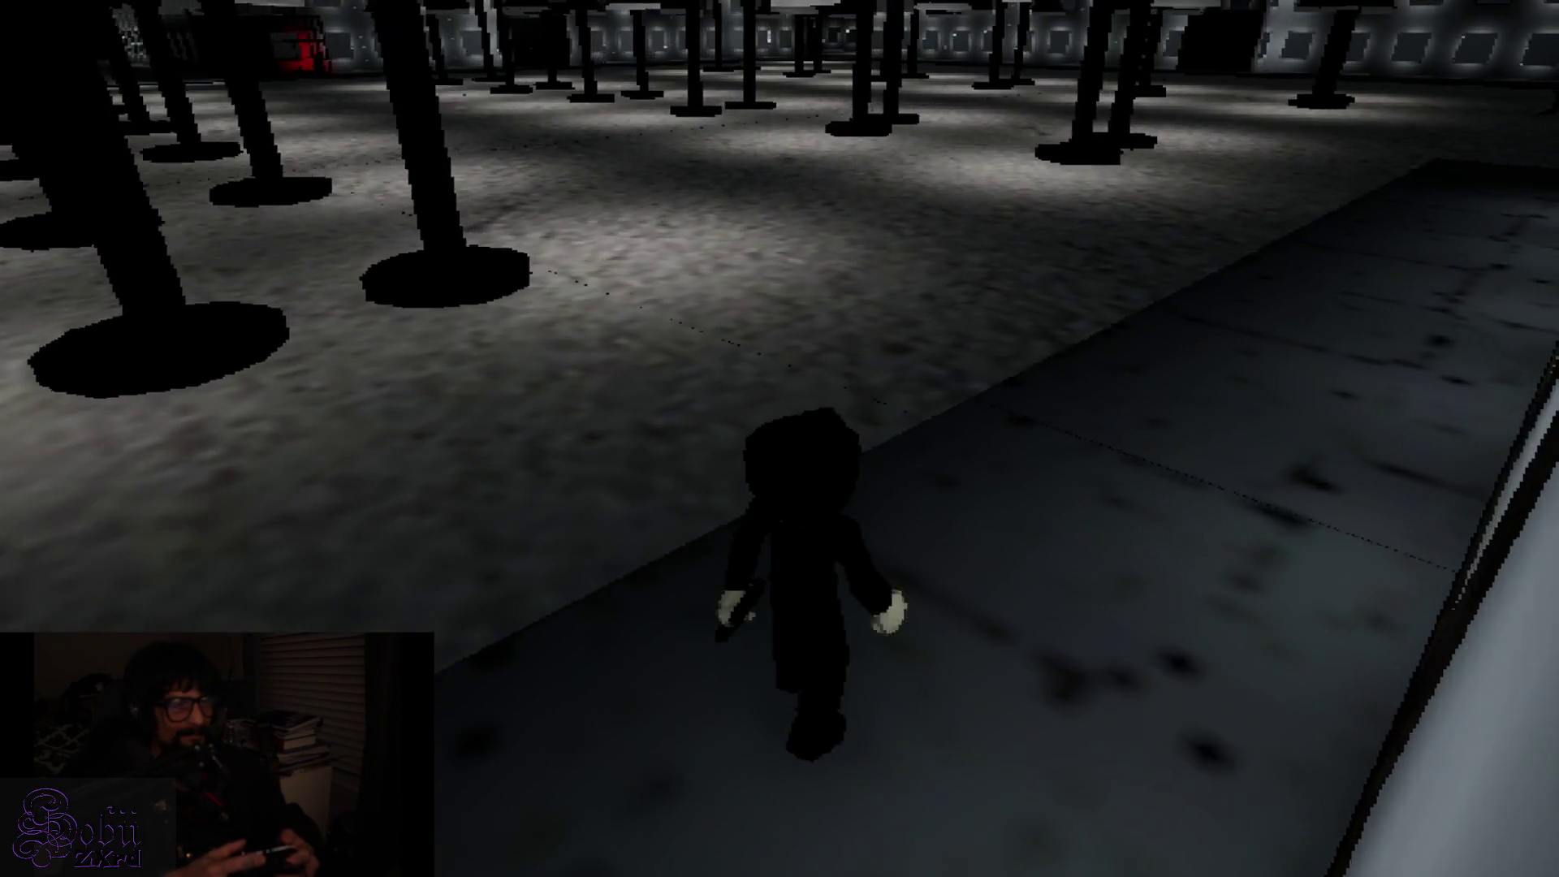
key(w)
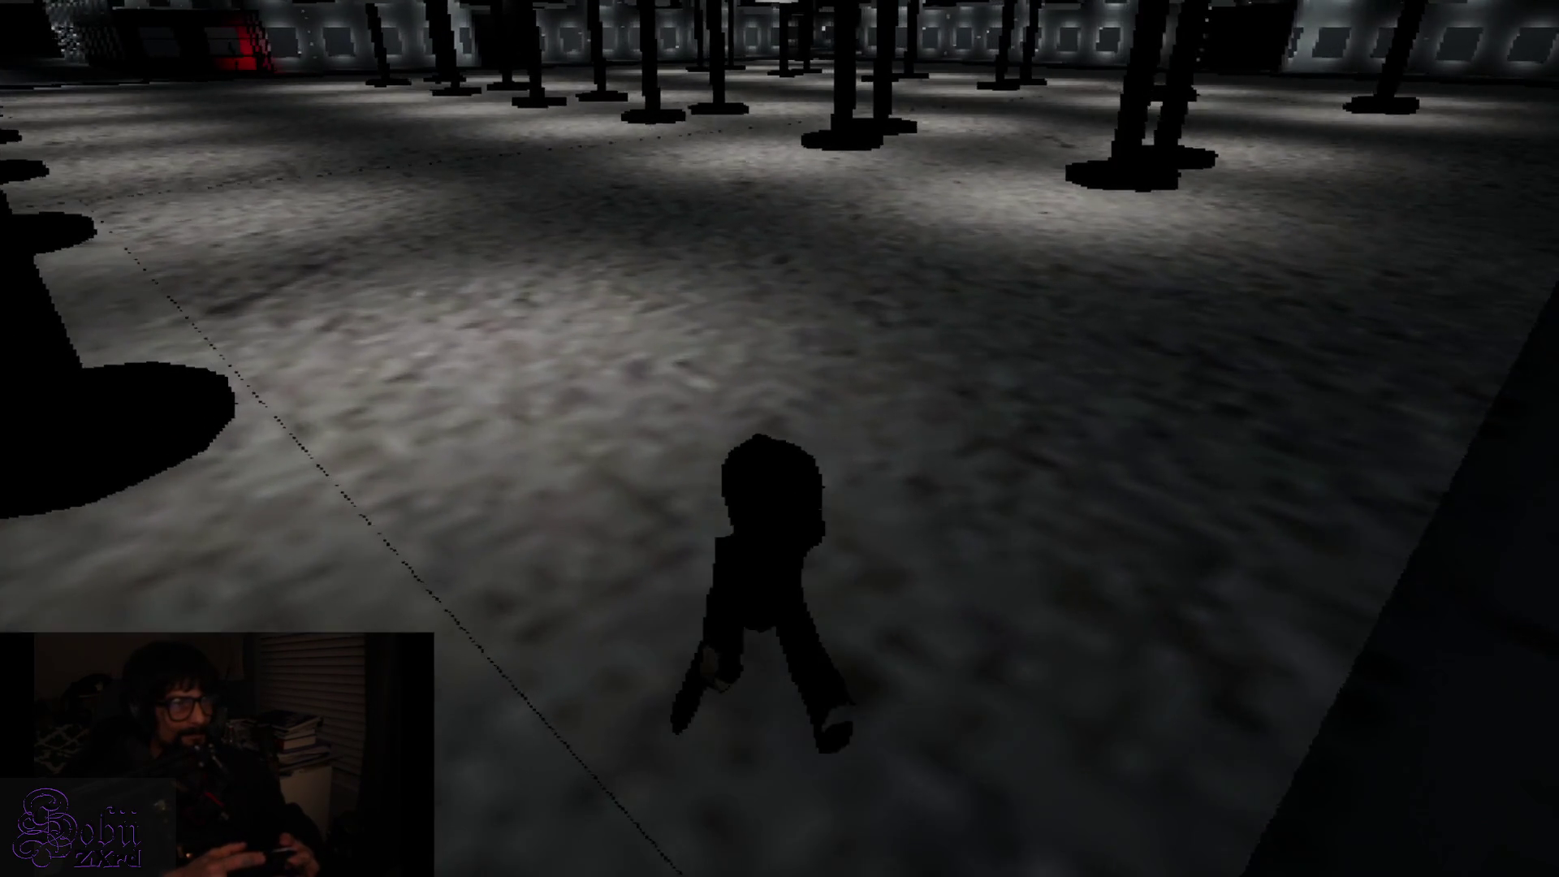
key(w)
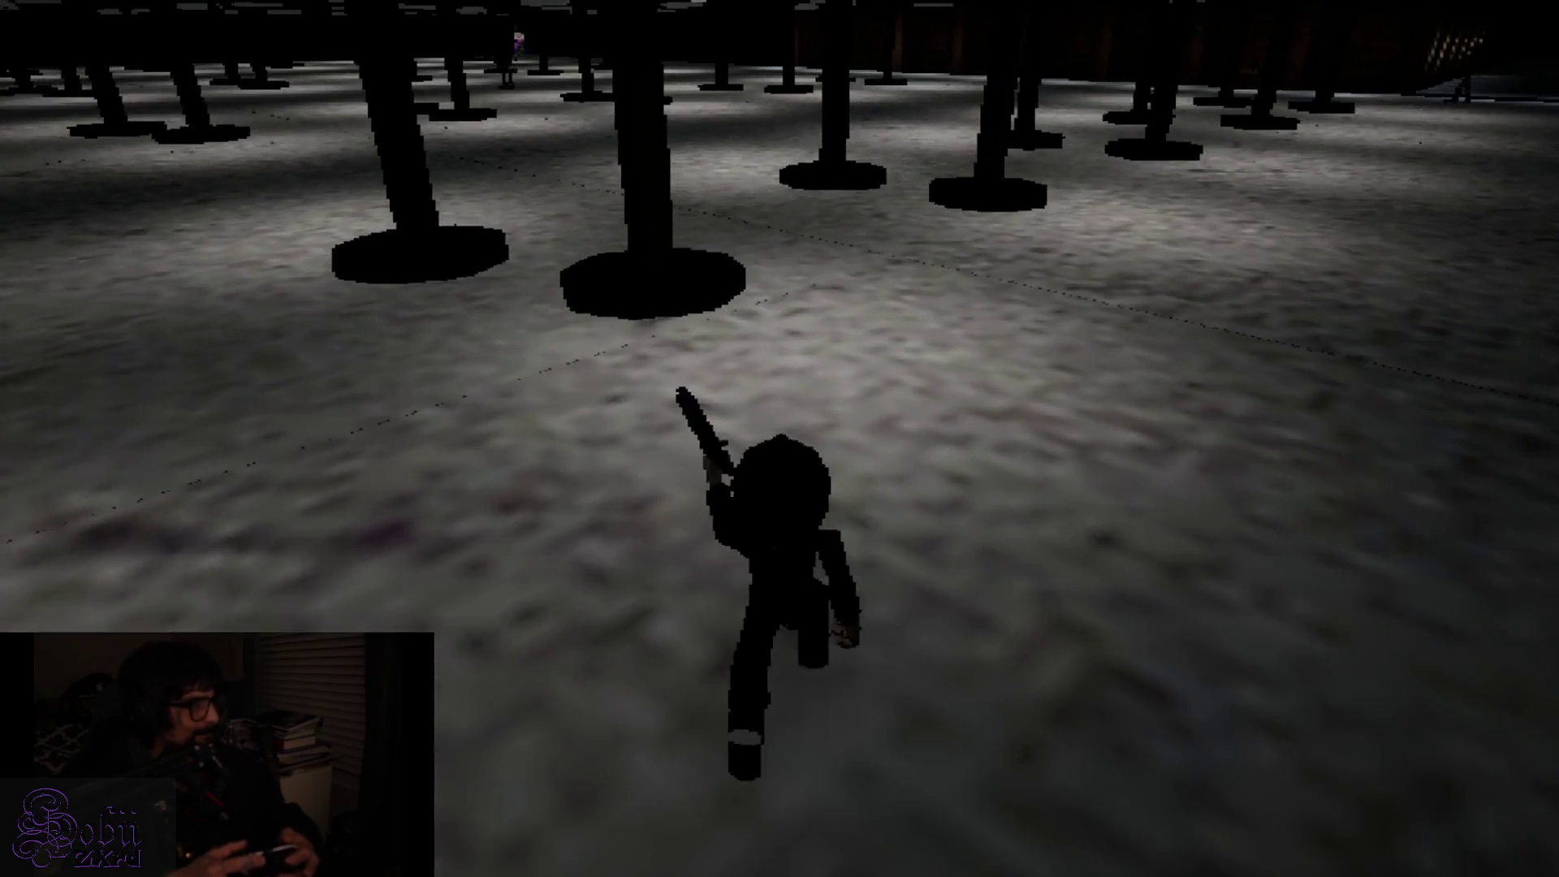
key(w)
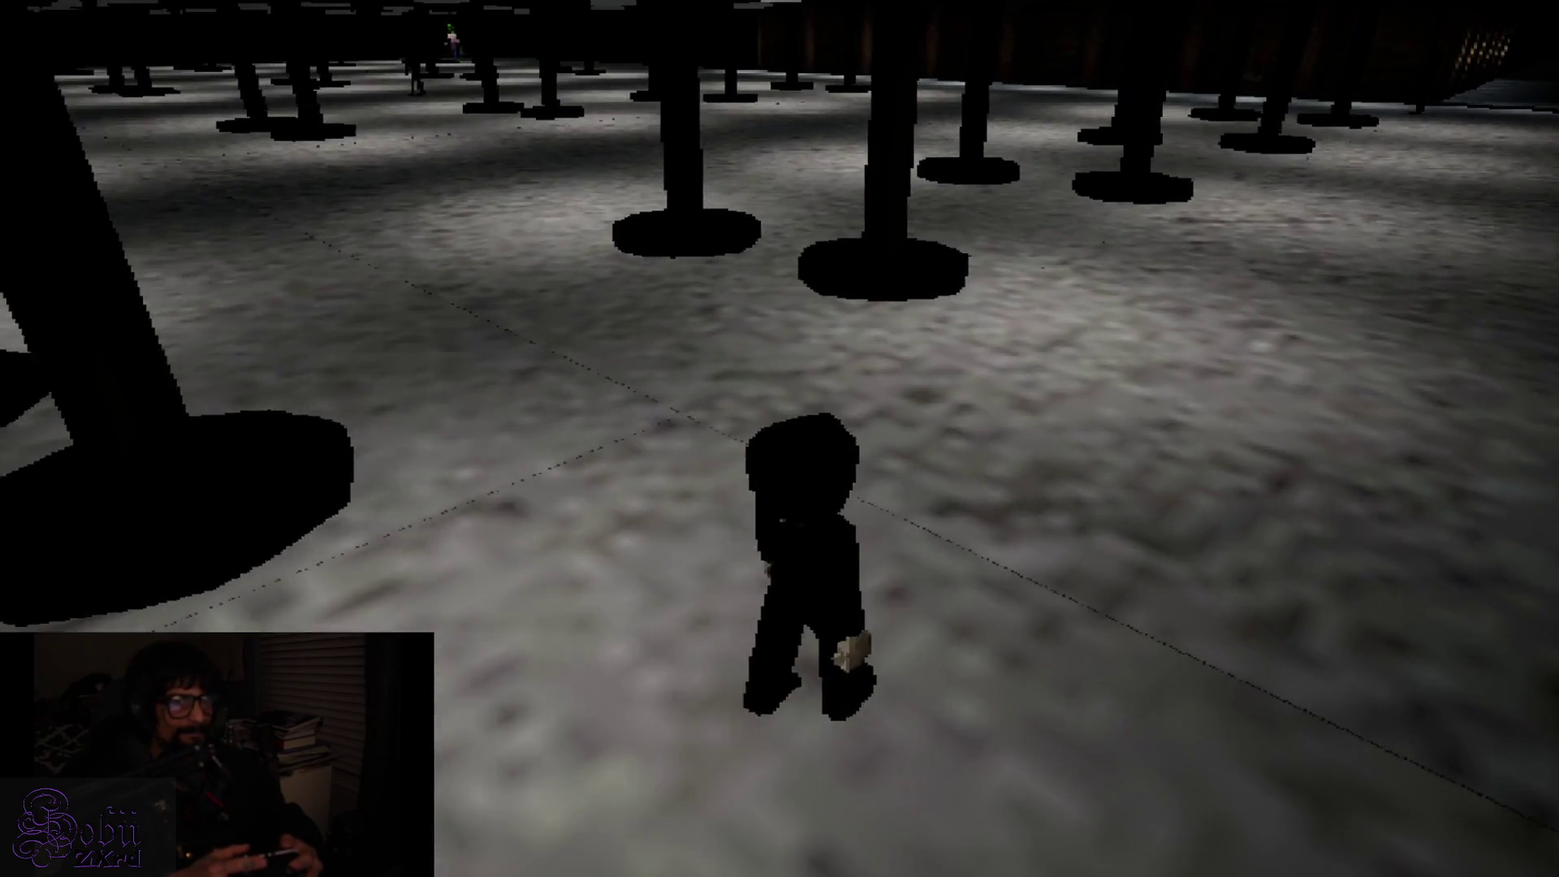
key(w)
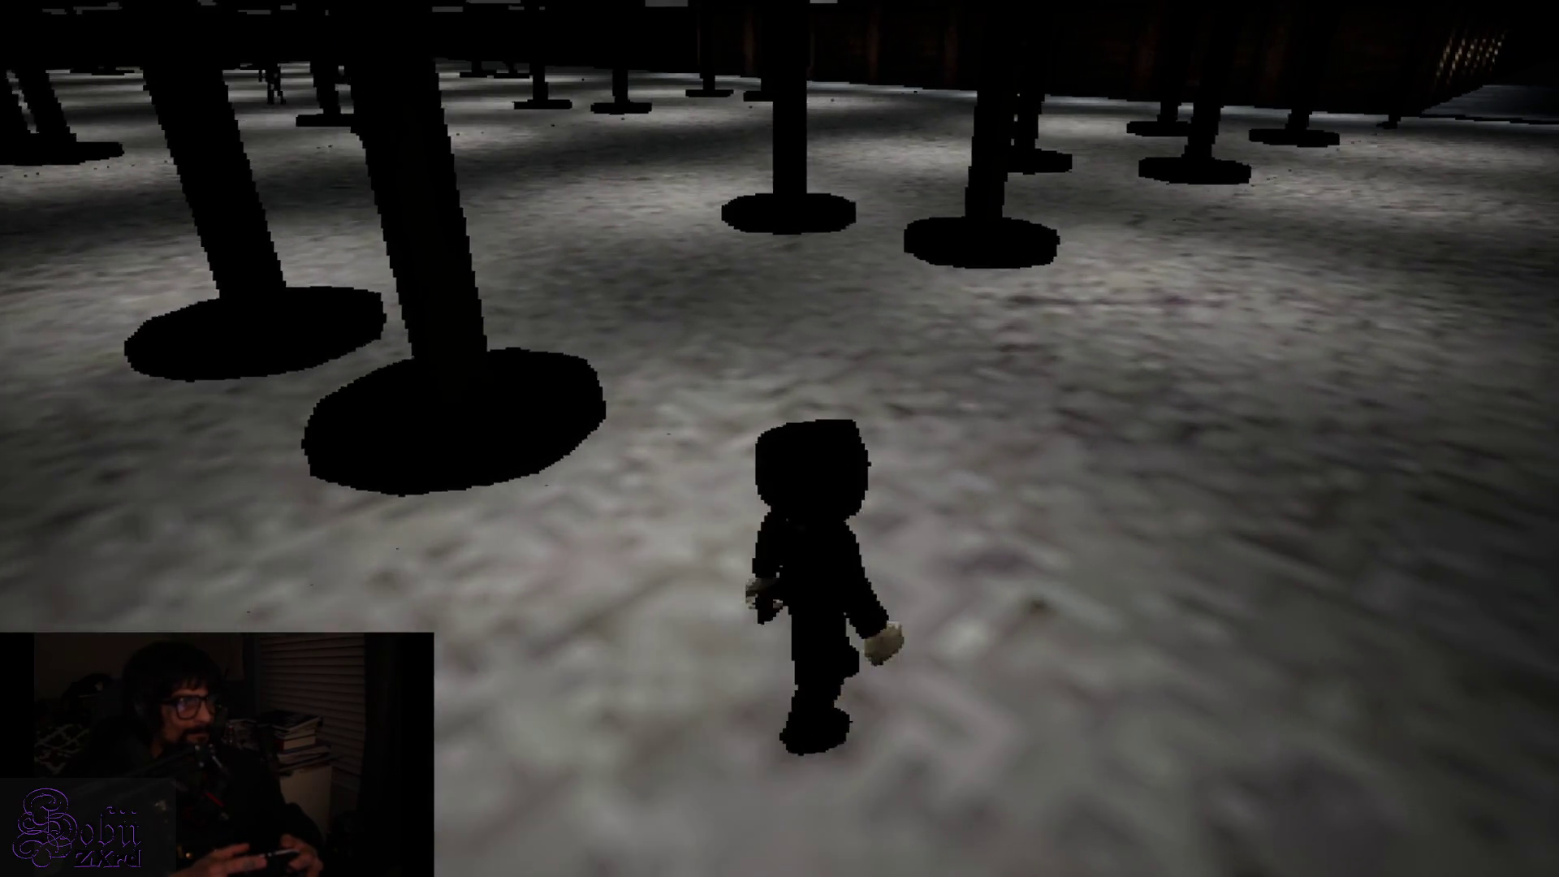
key(Tab)
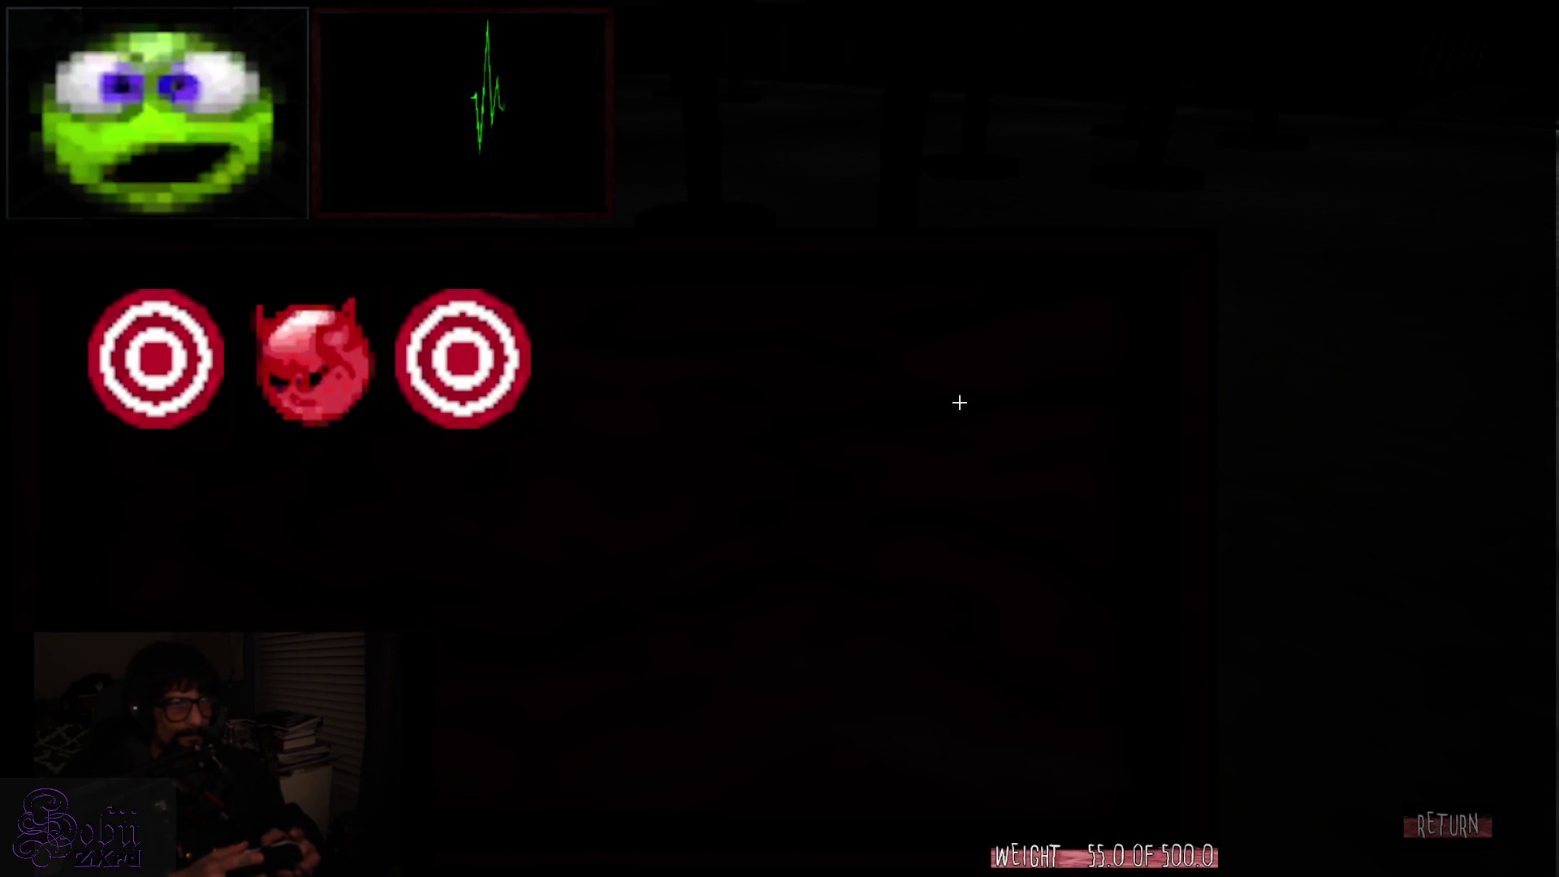
Close the inventory and run past the red-lit building and shadow figure into the dark room
key(Tab)
key(w)
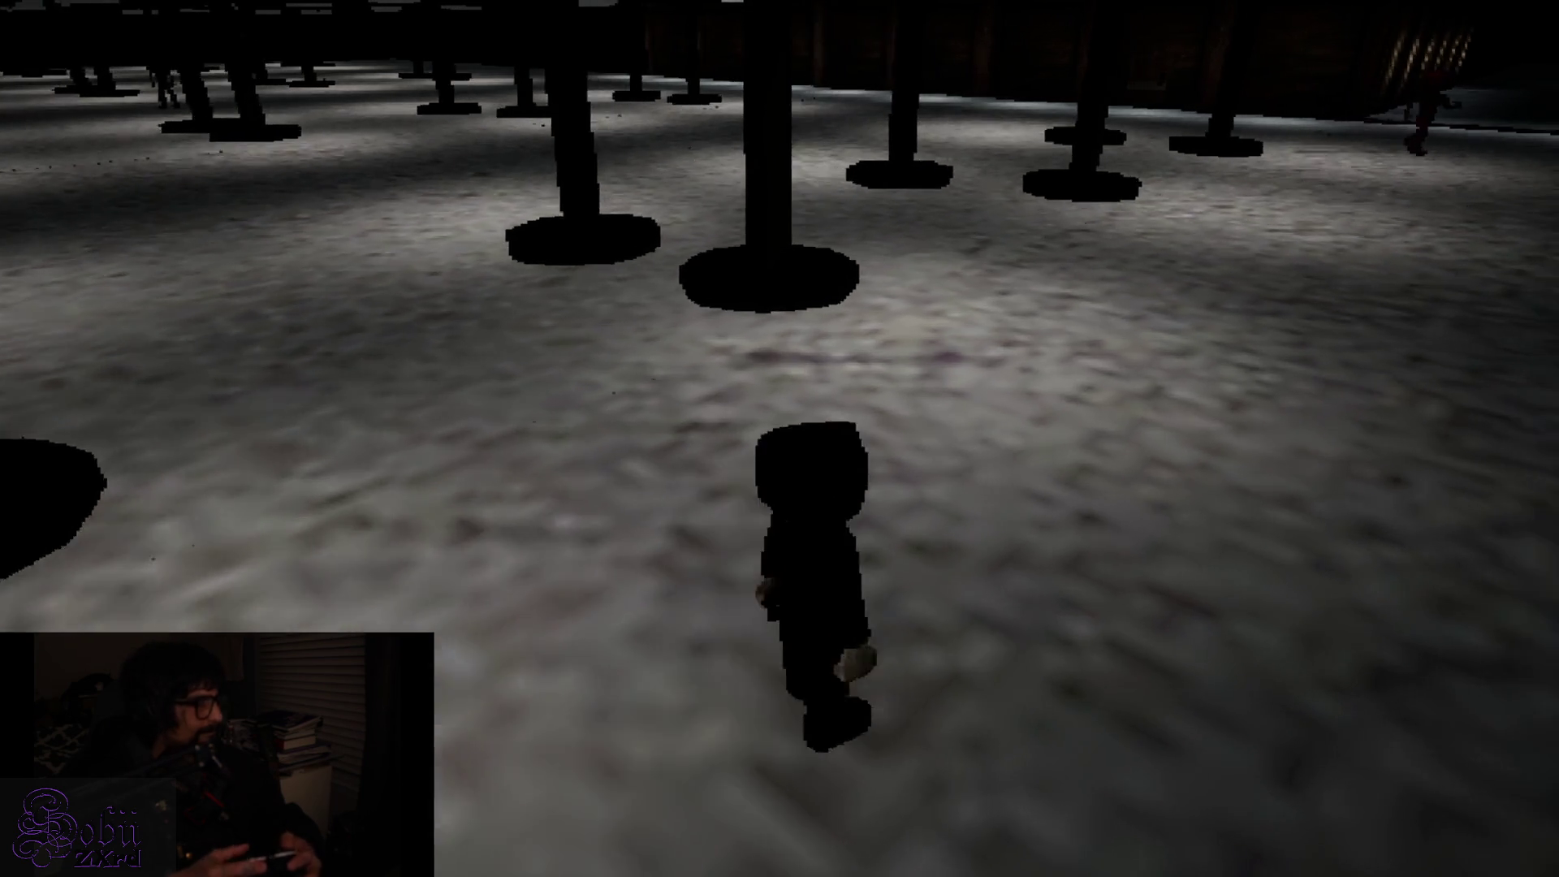
key(w)
key(w)
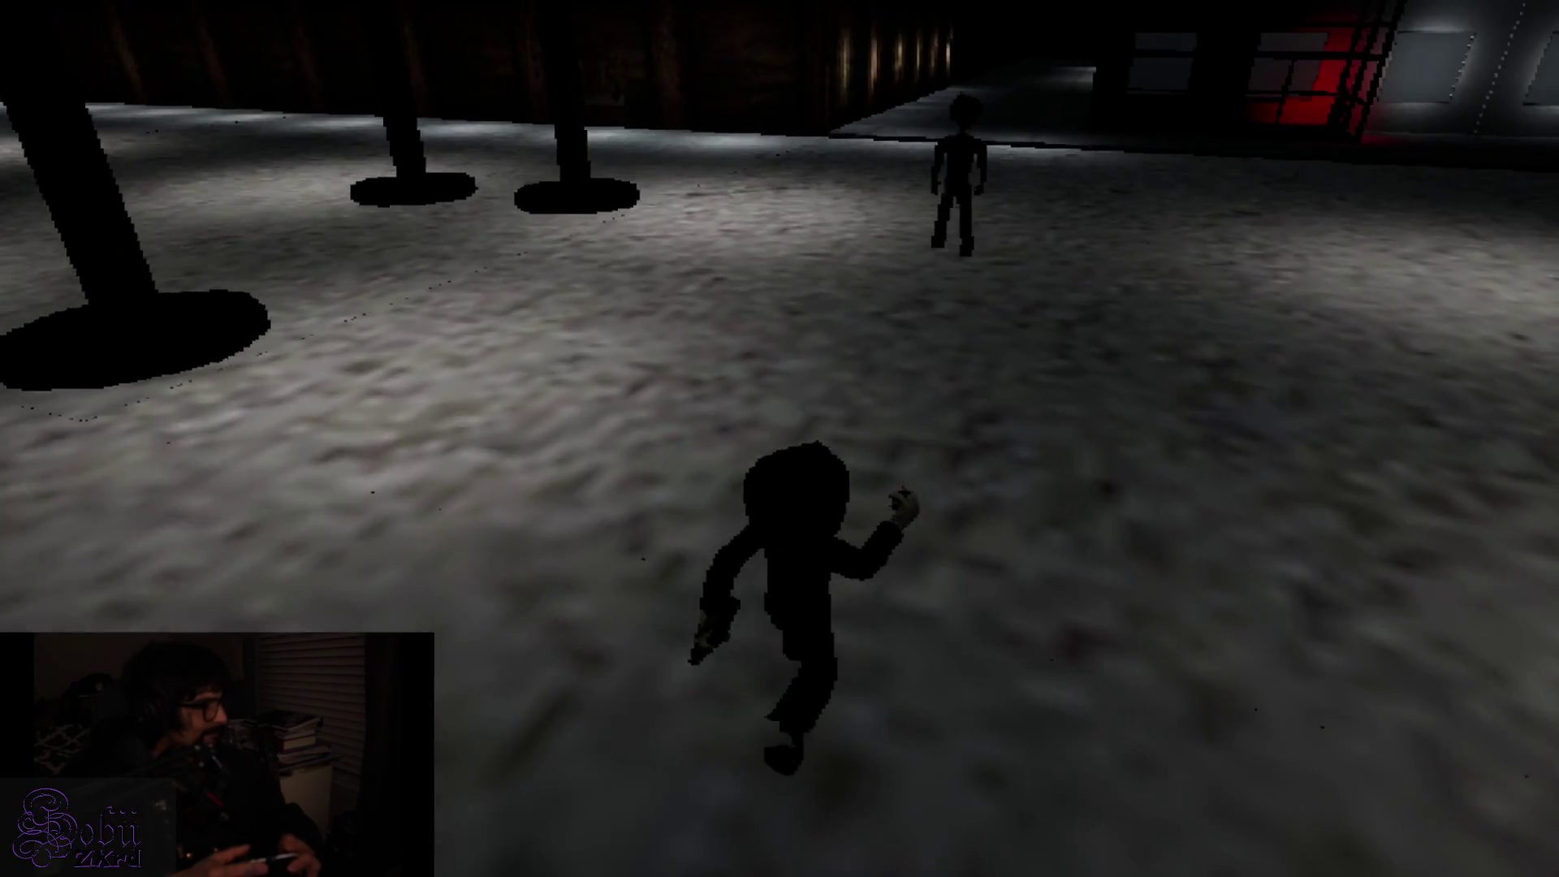
key(w)
key(w)
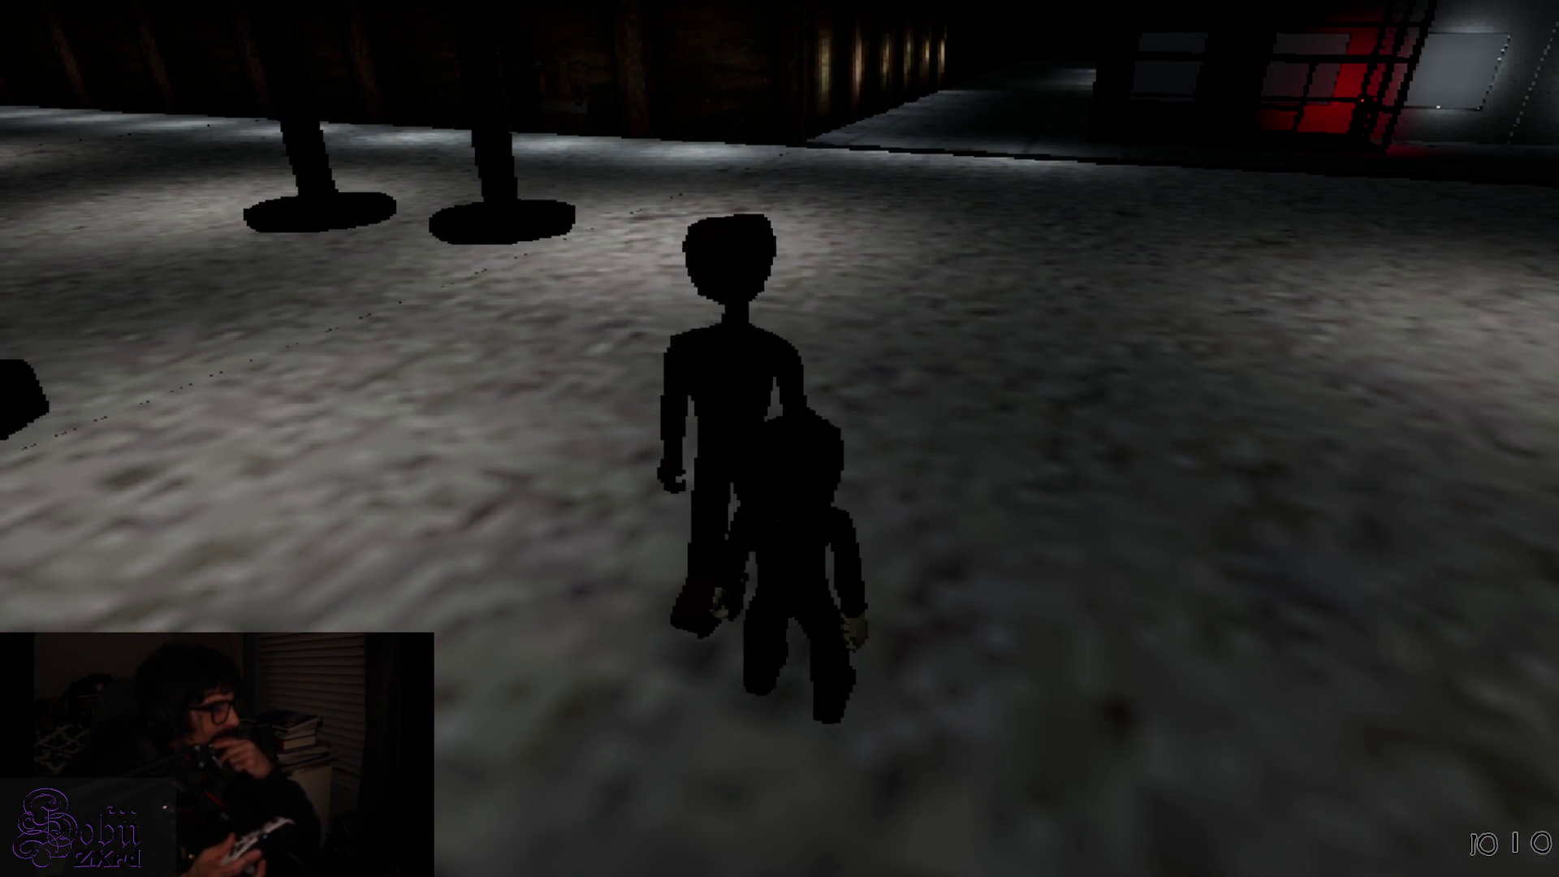
key(w)
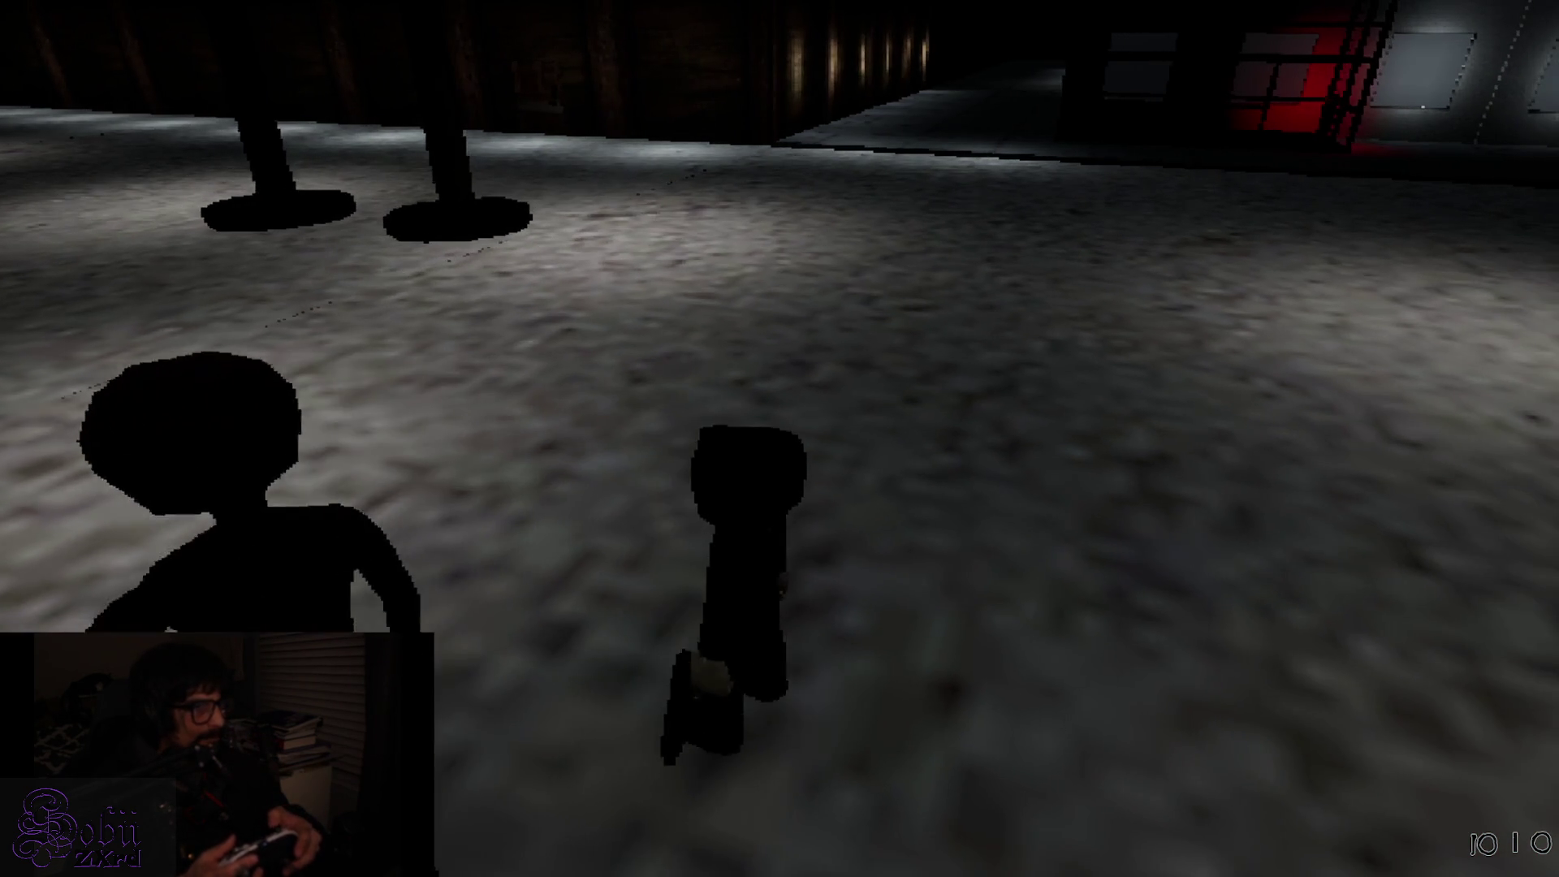
key(w)
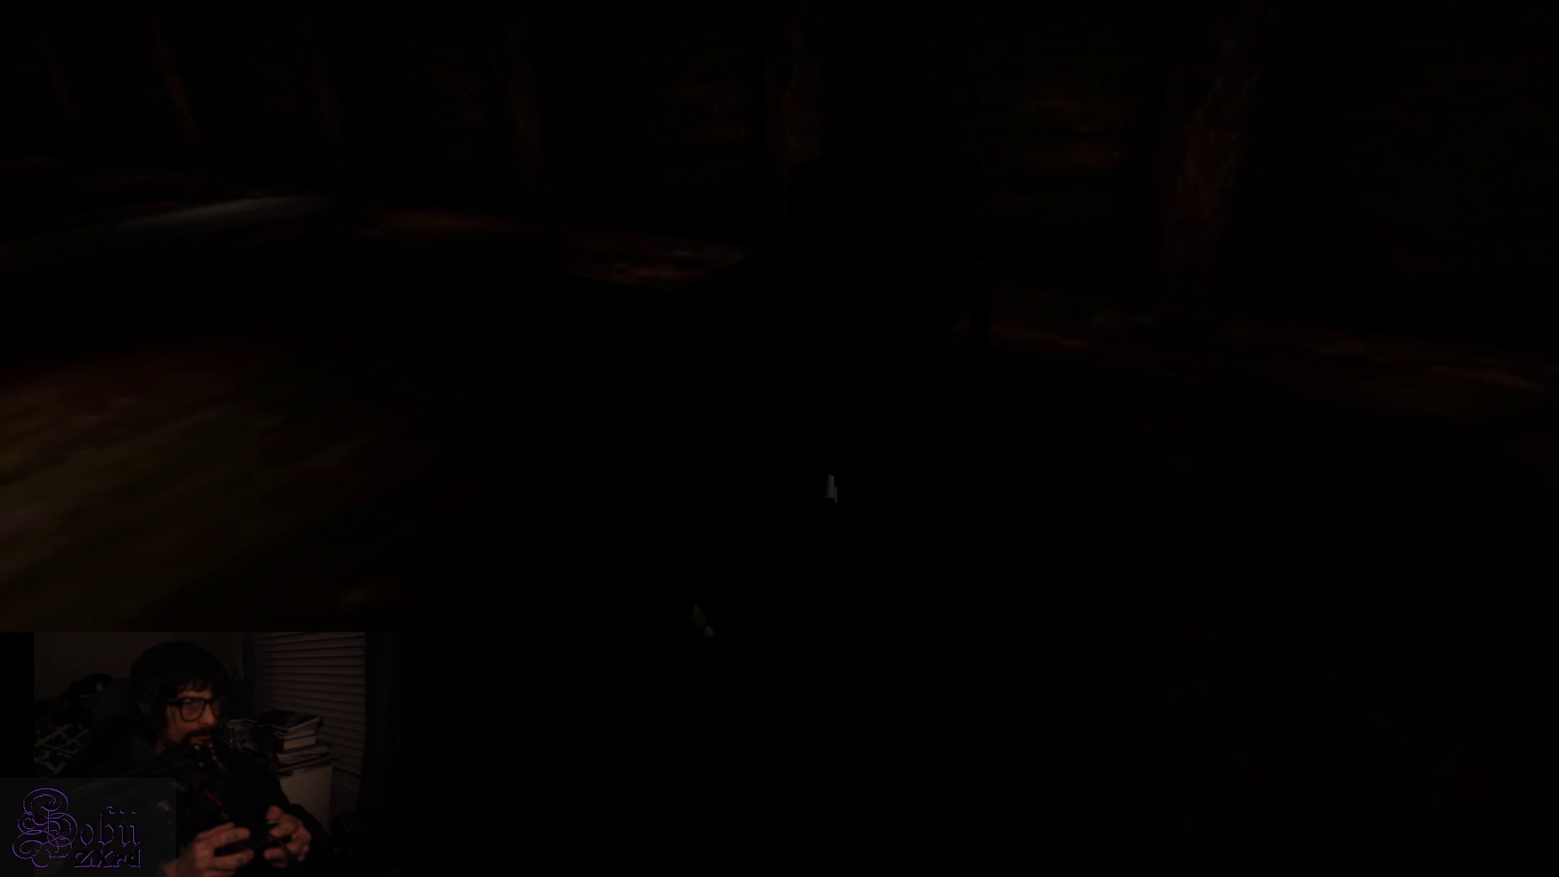
Pick up the glowing item and check the inventory, now four items weighing 70.0 of 500.0
key(e)
key(e)
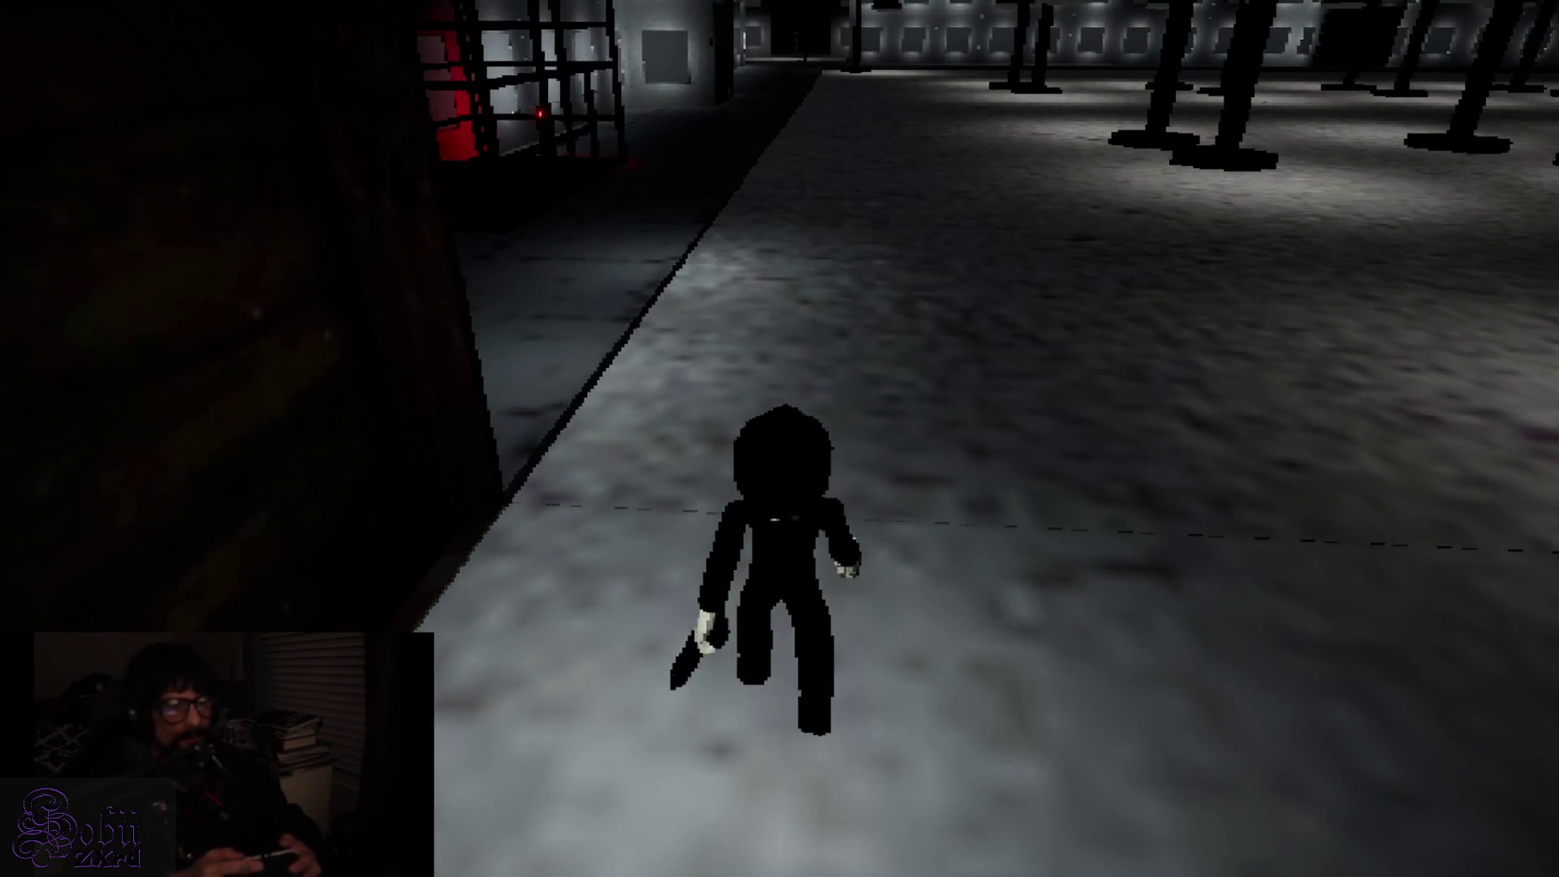
key(Tab)
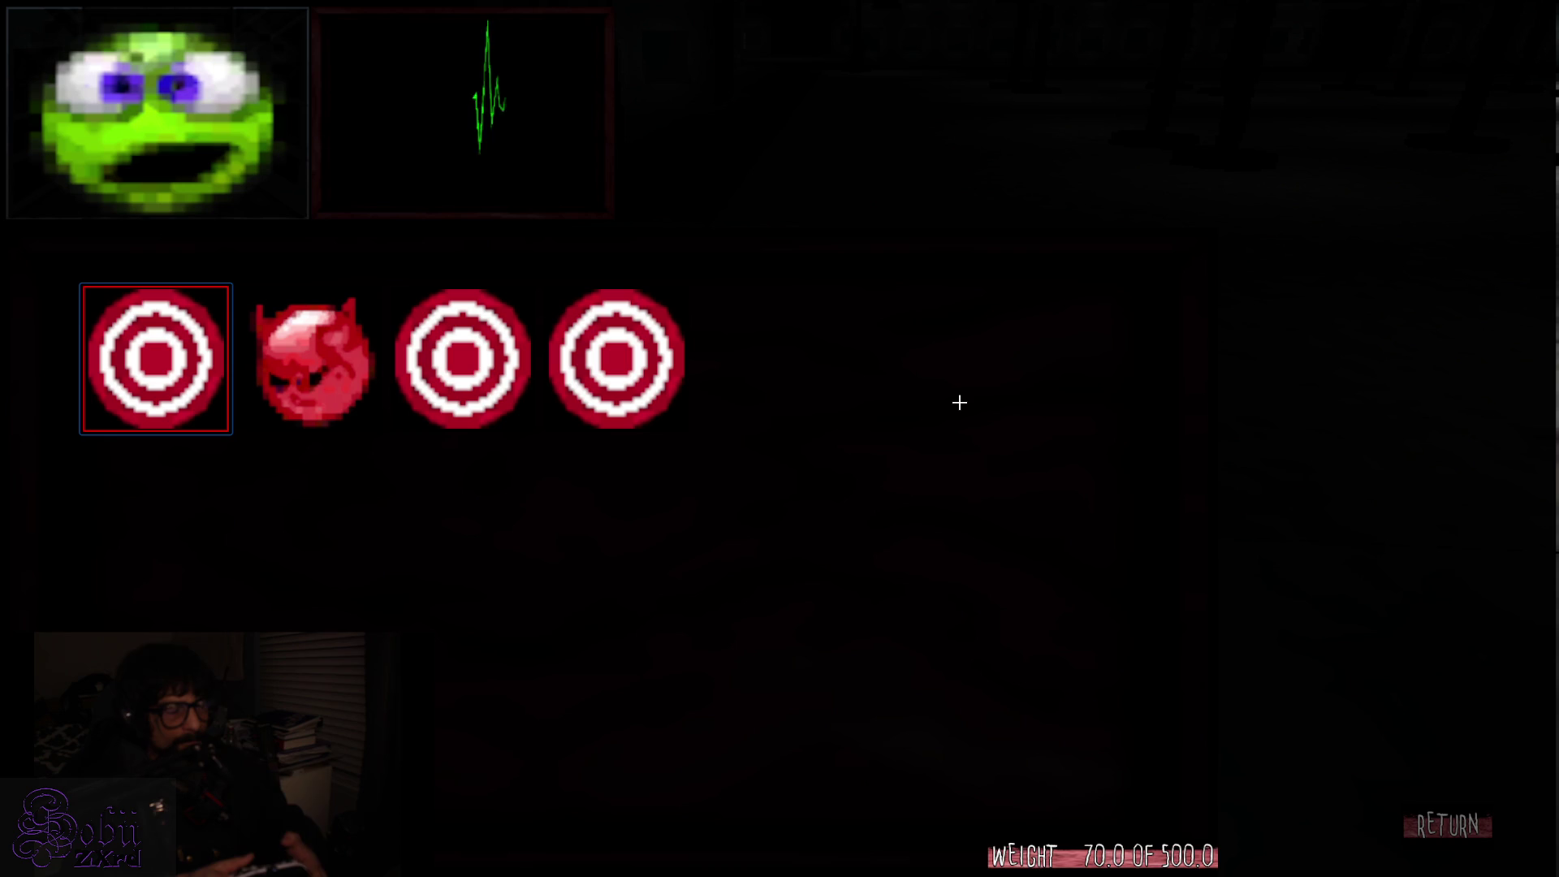
key(Left)
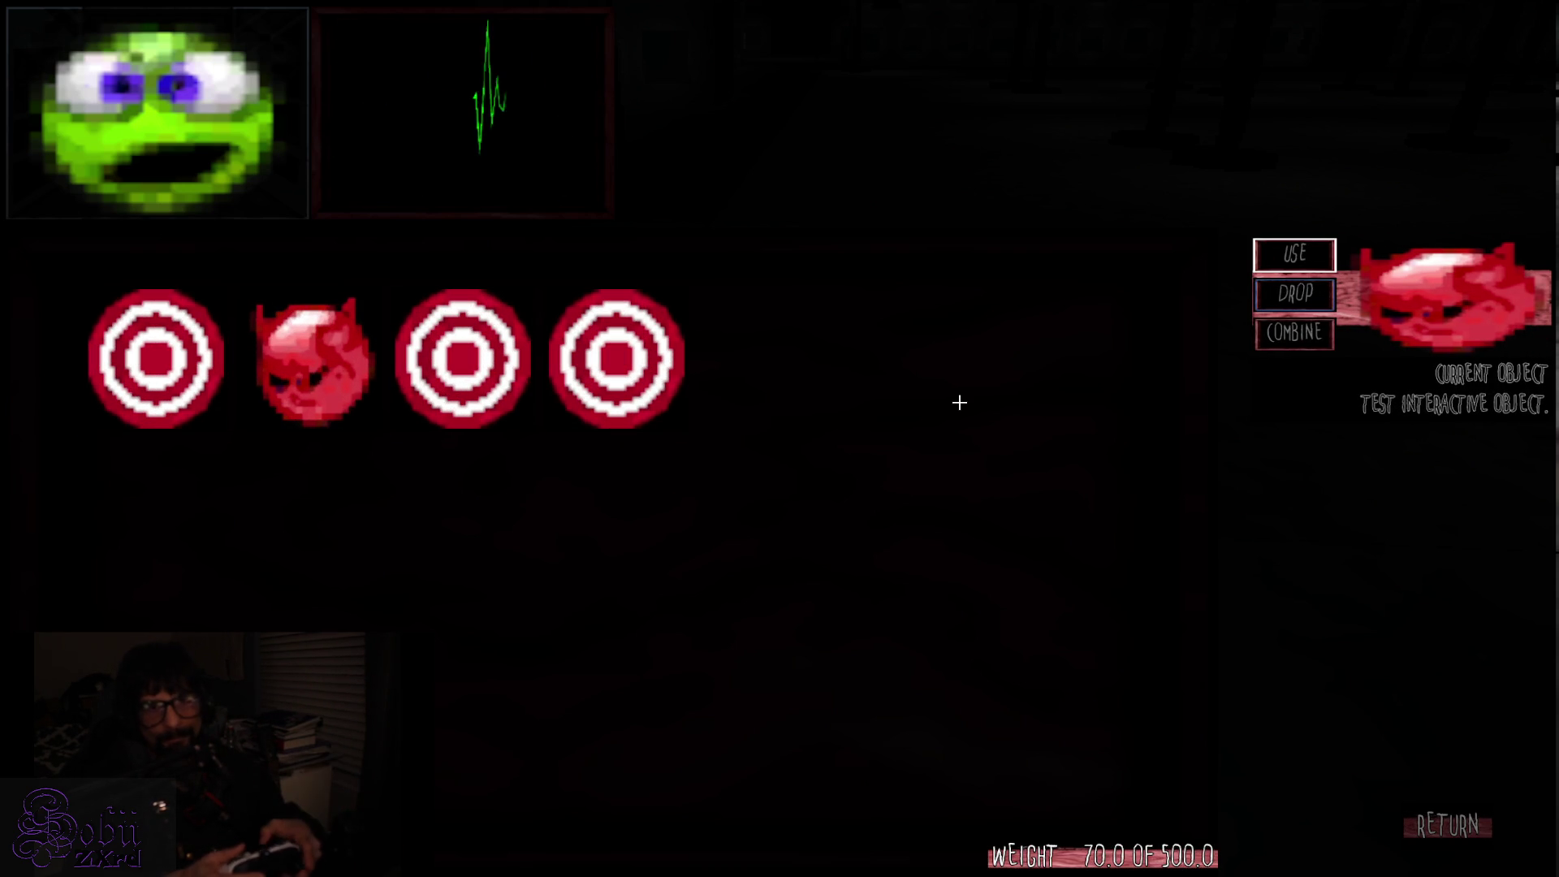
key(Escape)
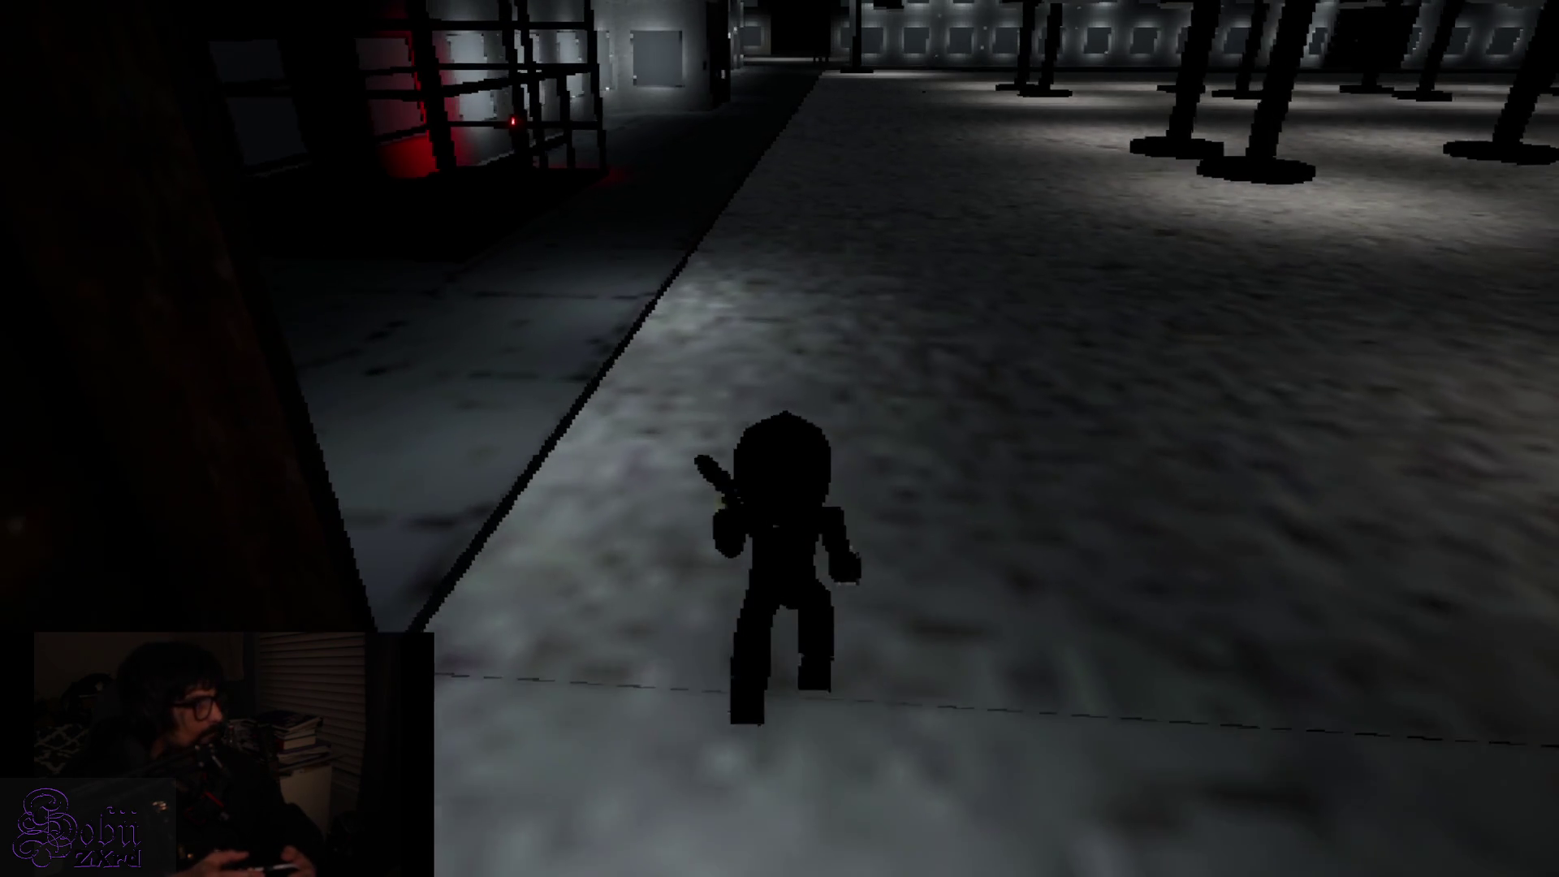
Walk along the walkway past the wall panels up to the door
key(w)
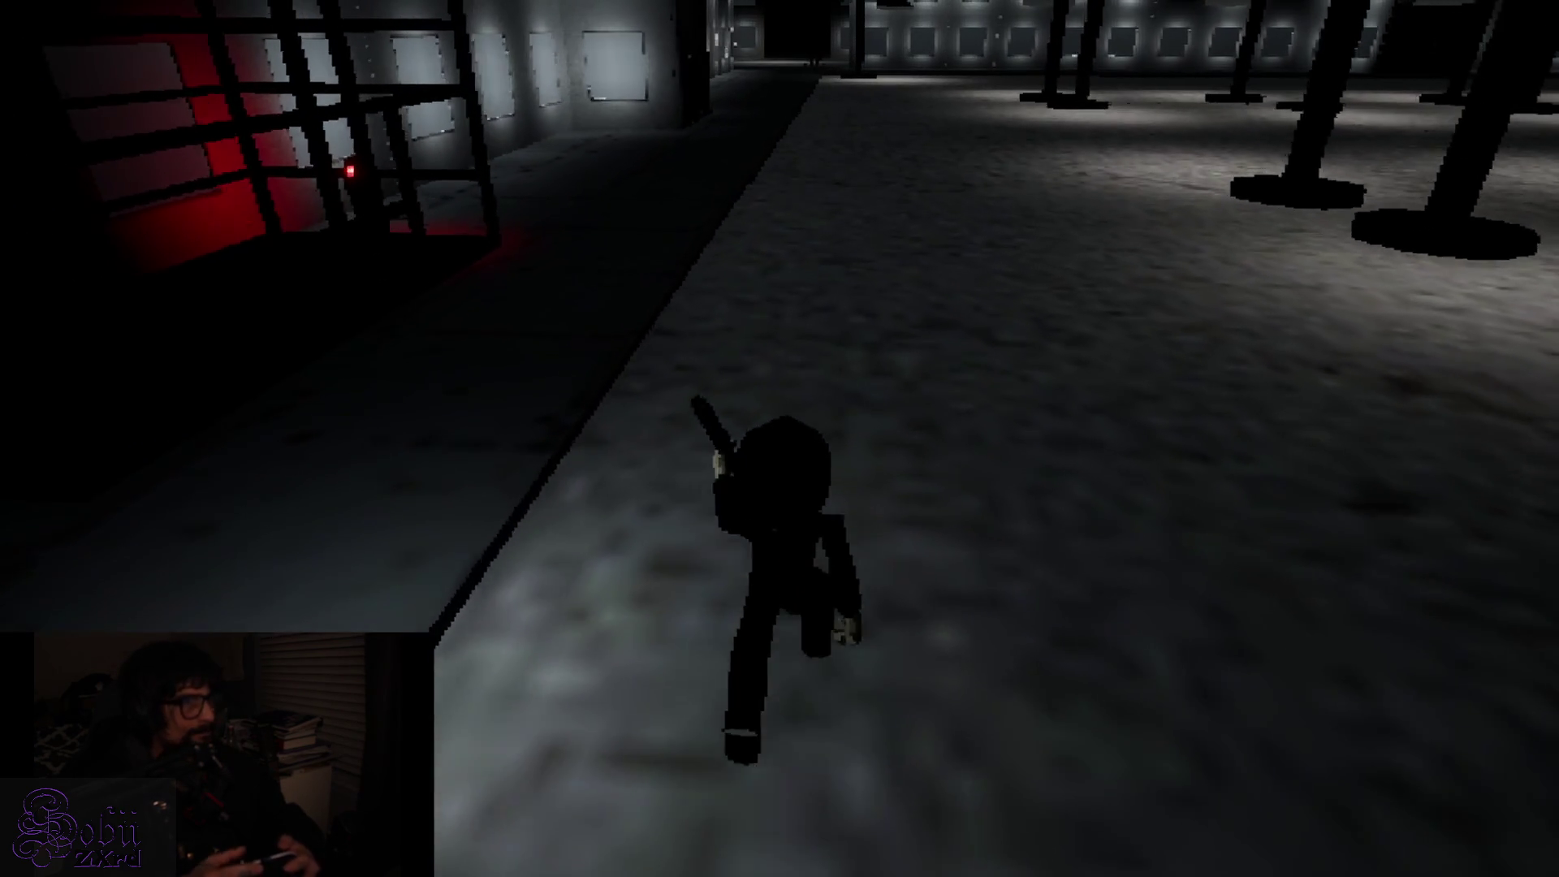
key(w)
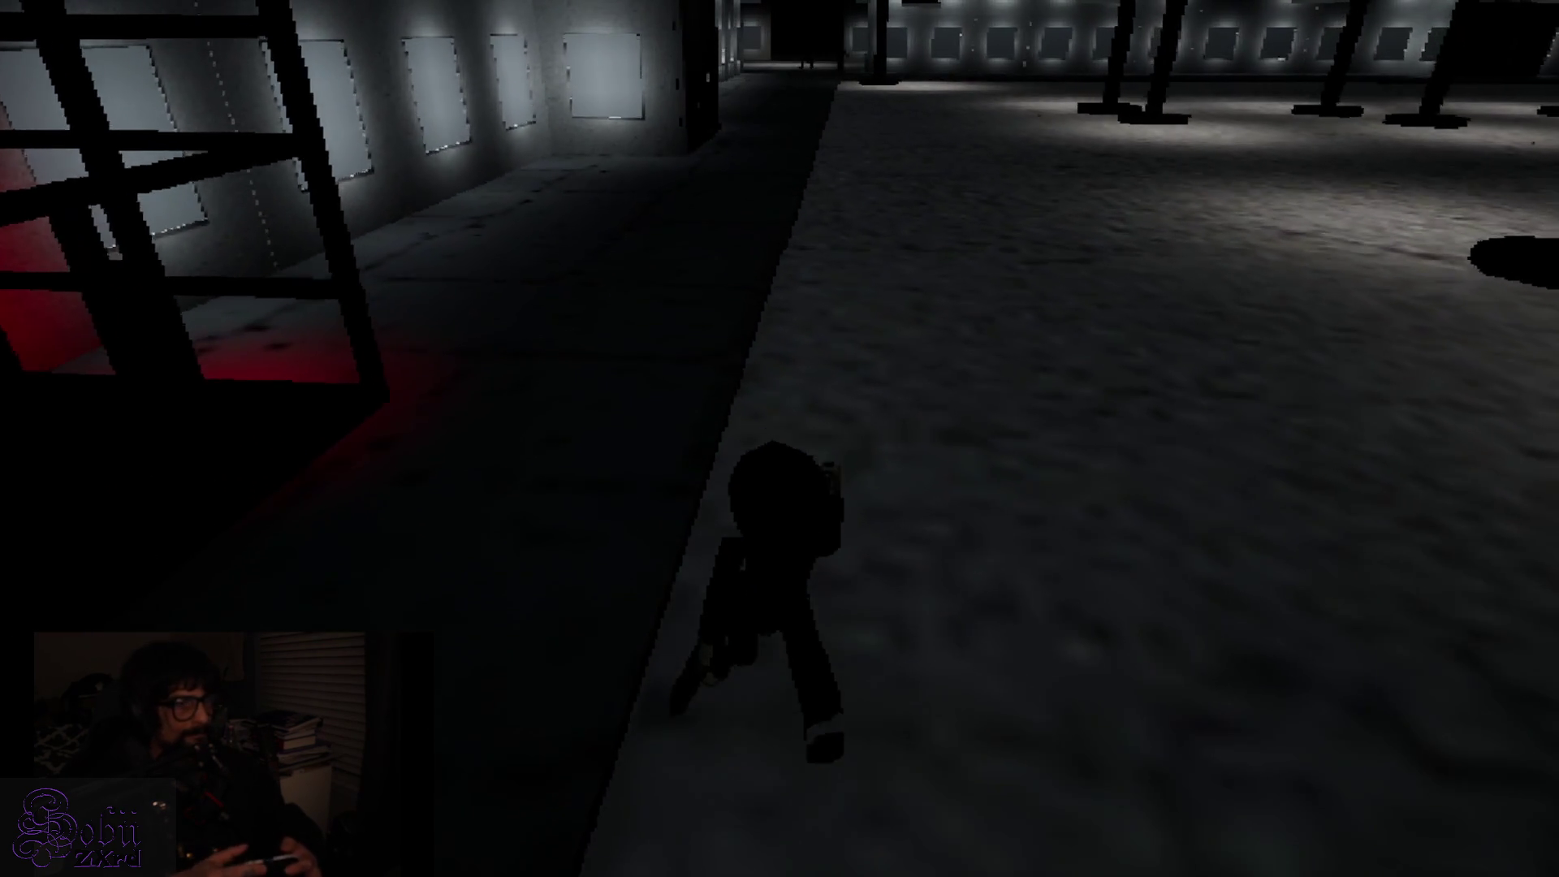
key(w)
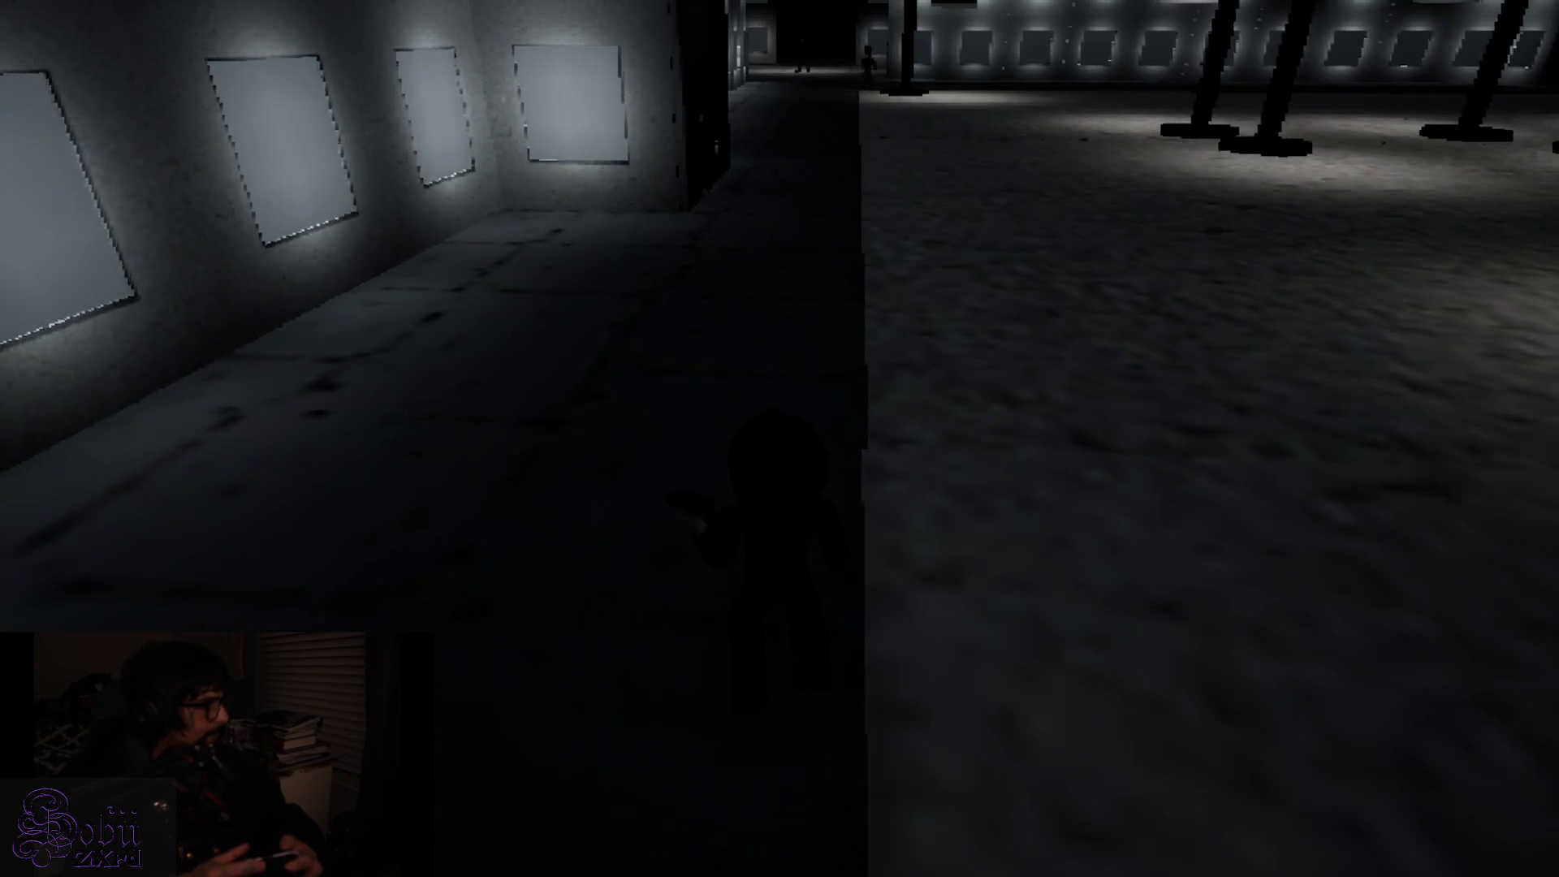
key(w)
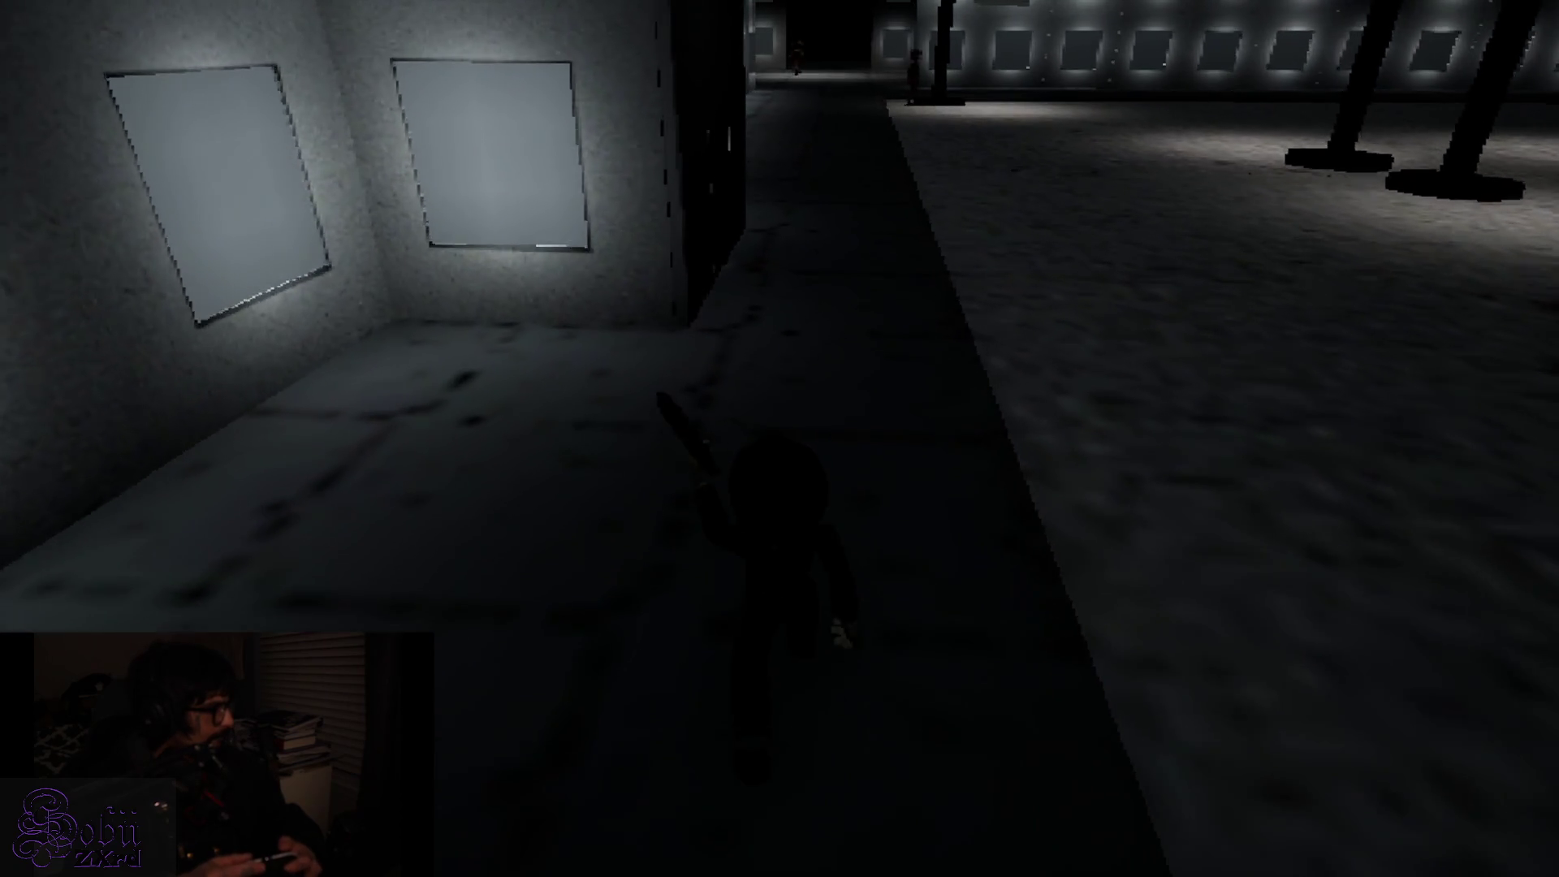
key(w)
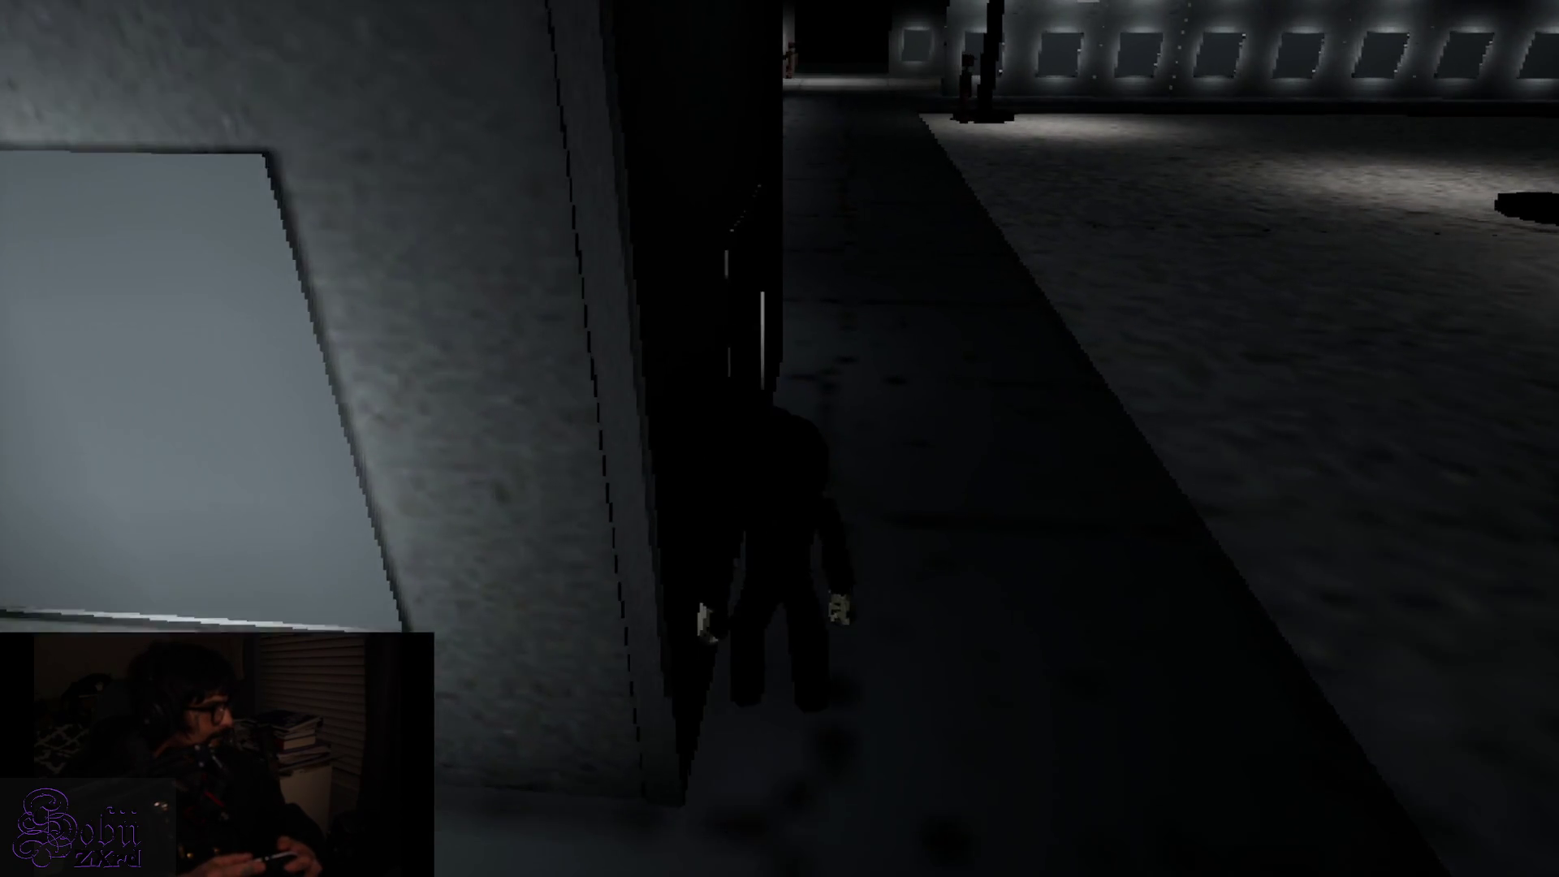
Open the walkway door and walk across the tiled room
key(w)
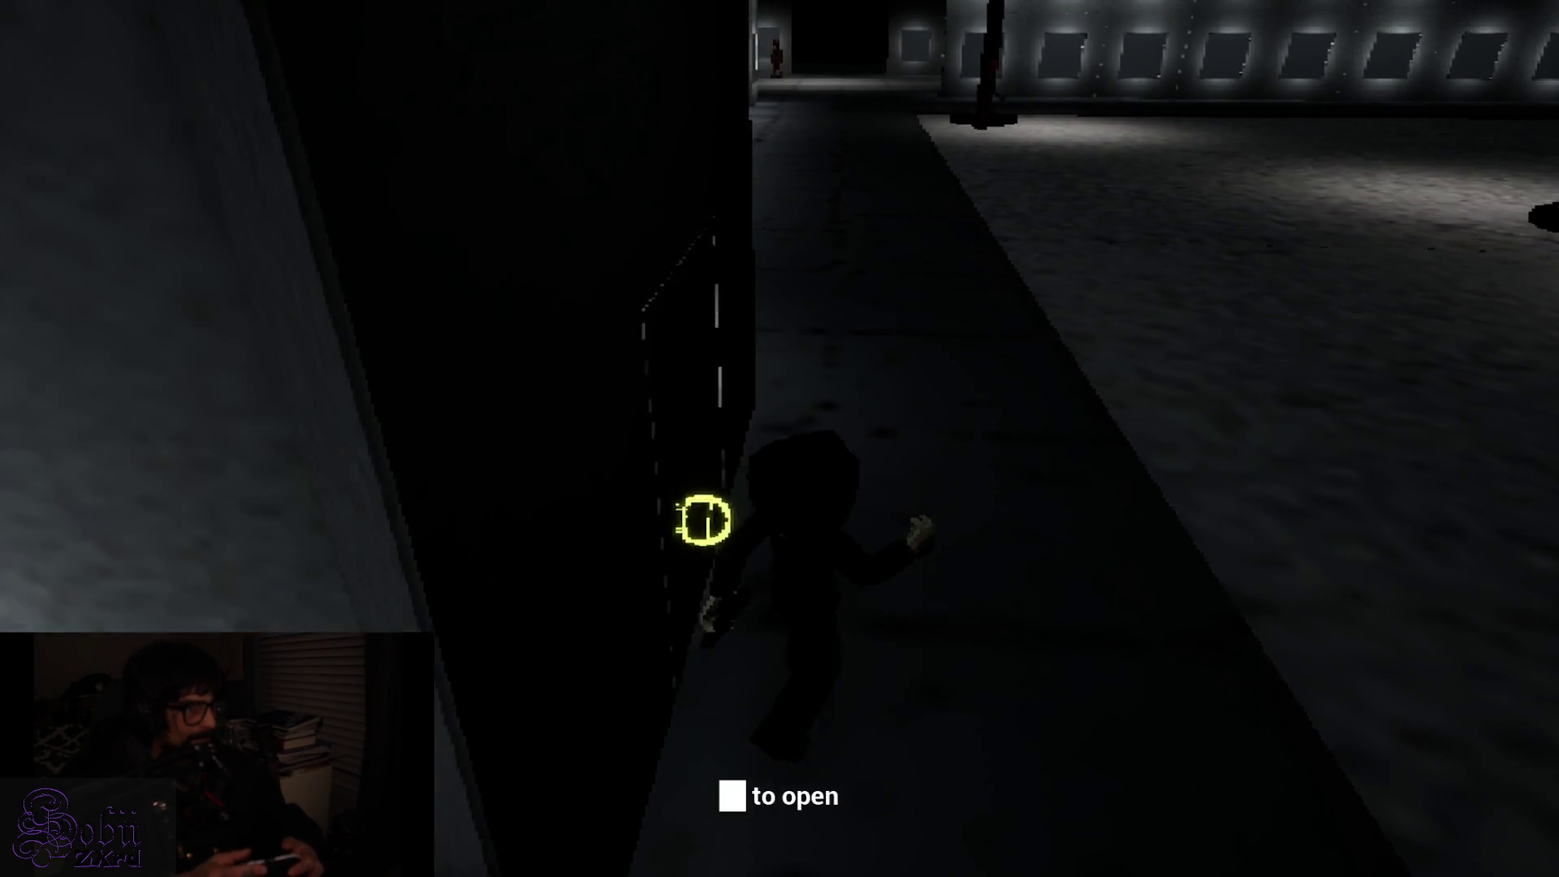
key(e)
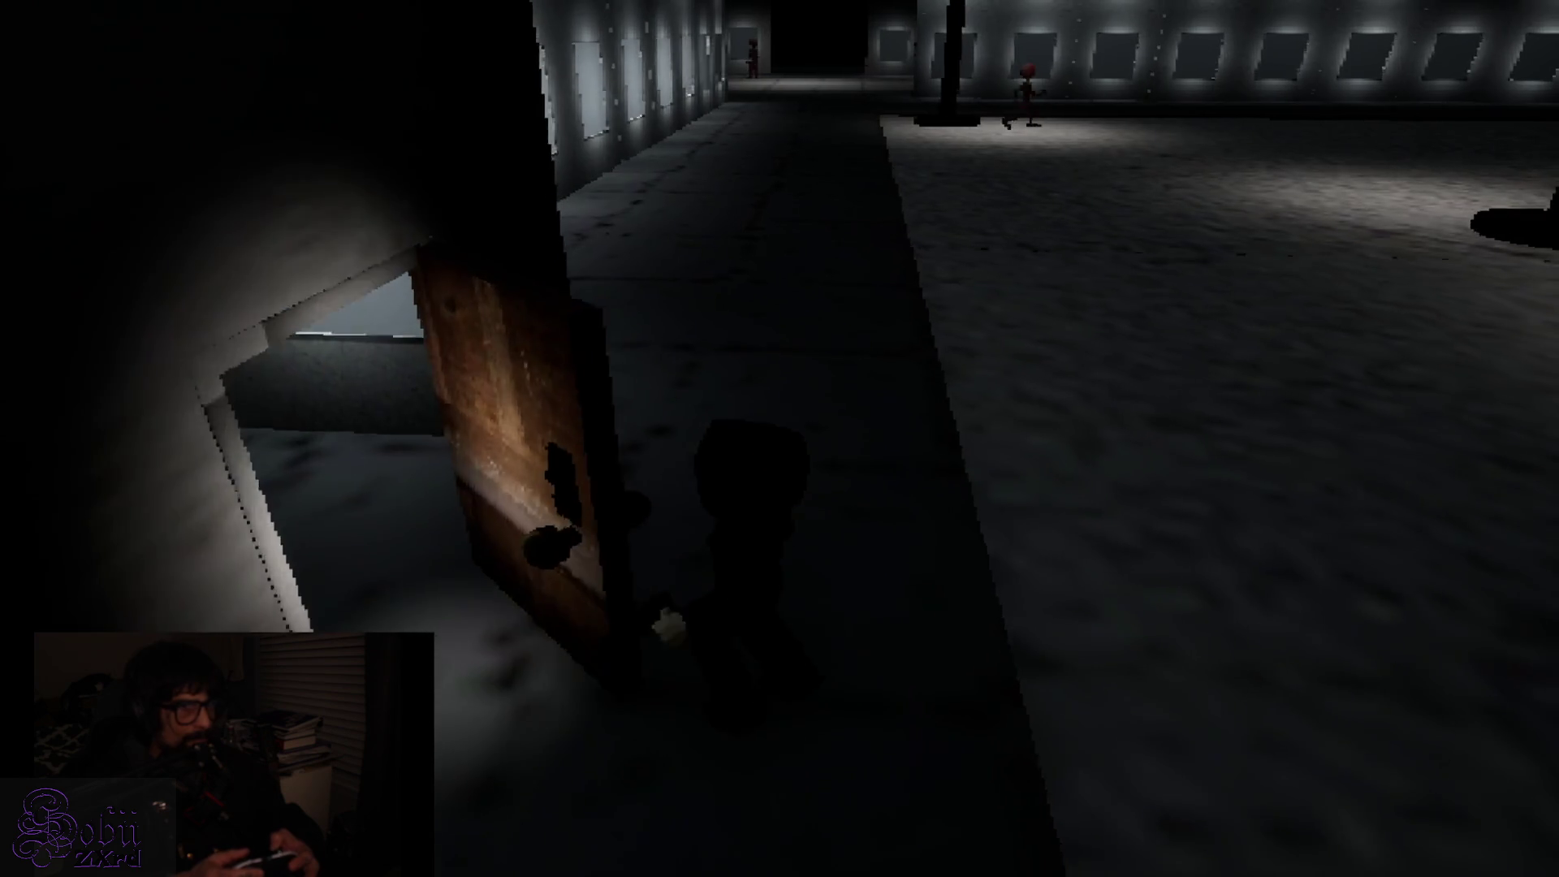
key(w)
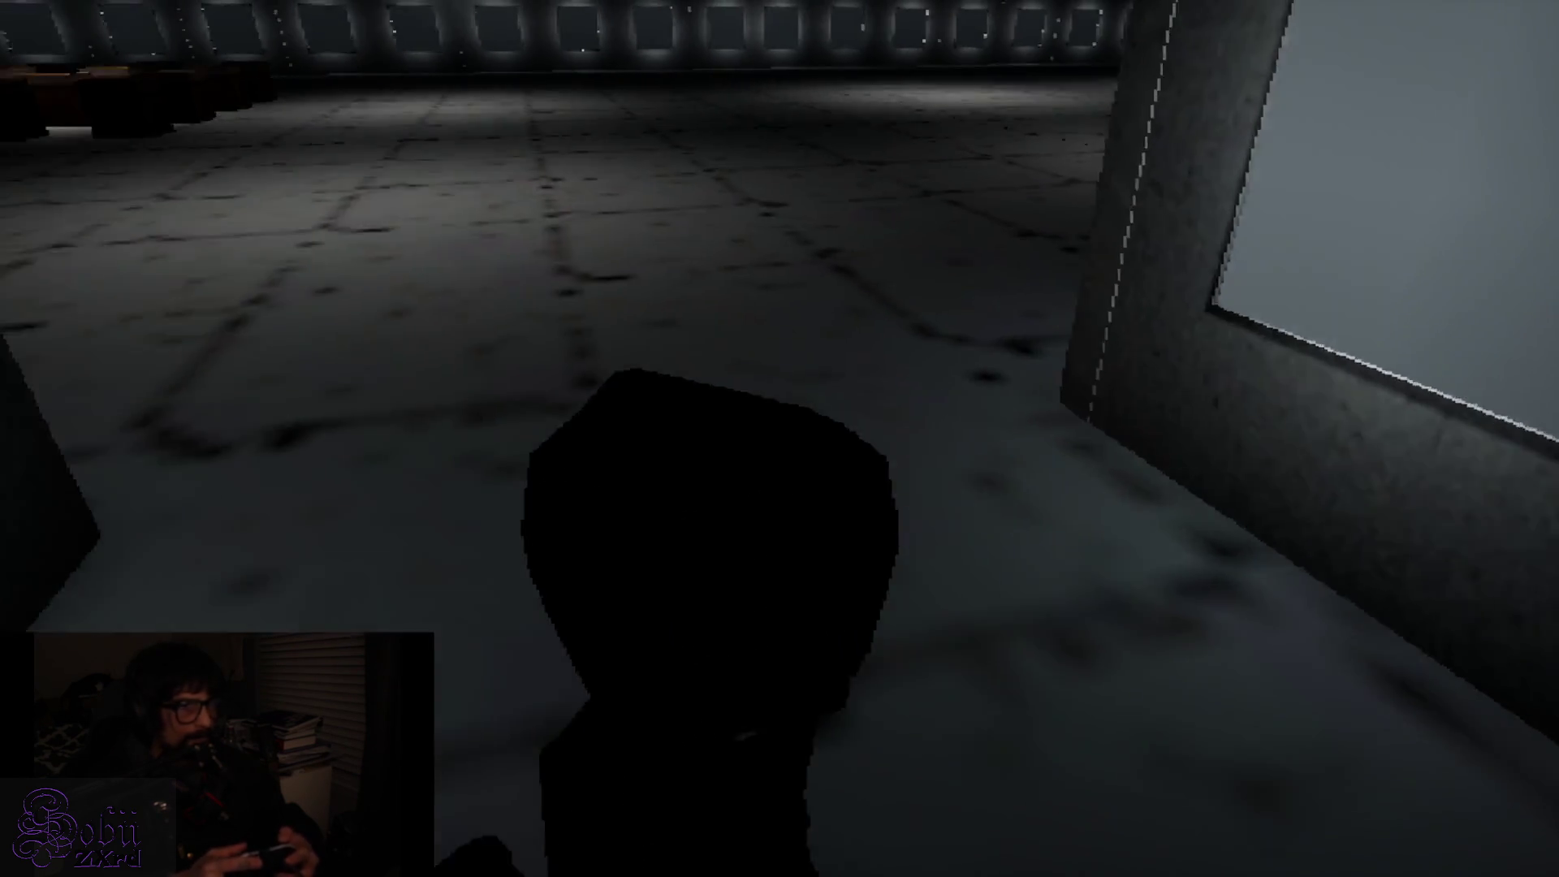
key(w)
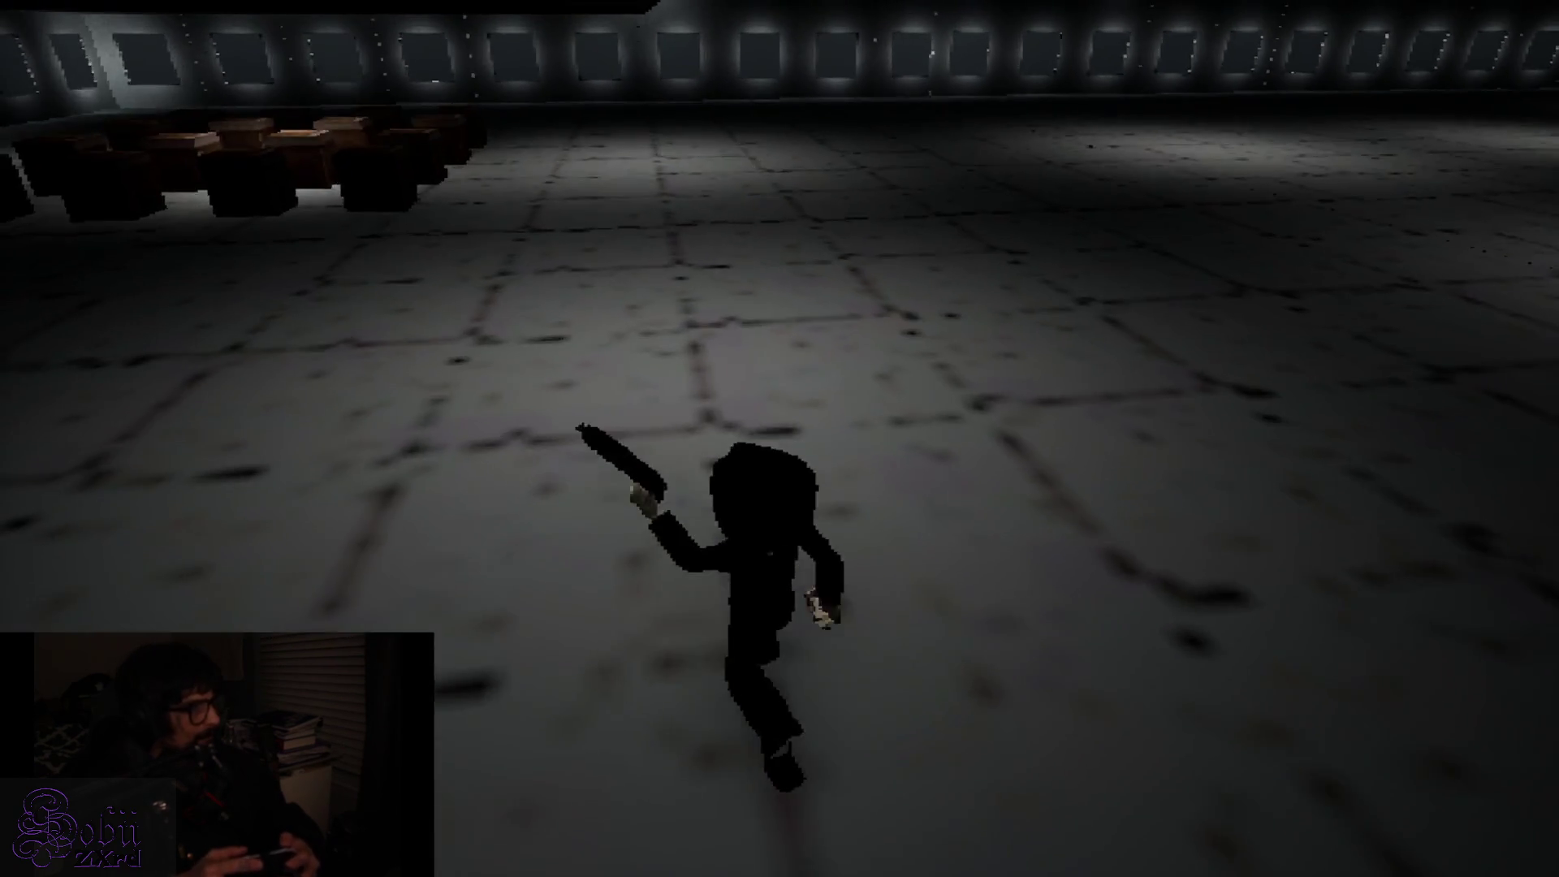
key(w)
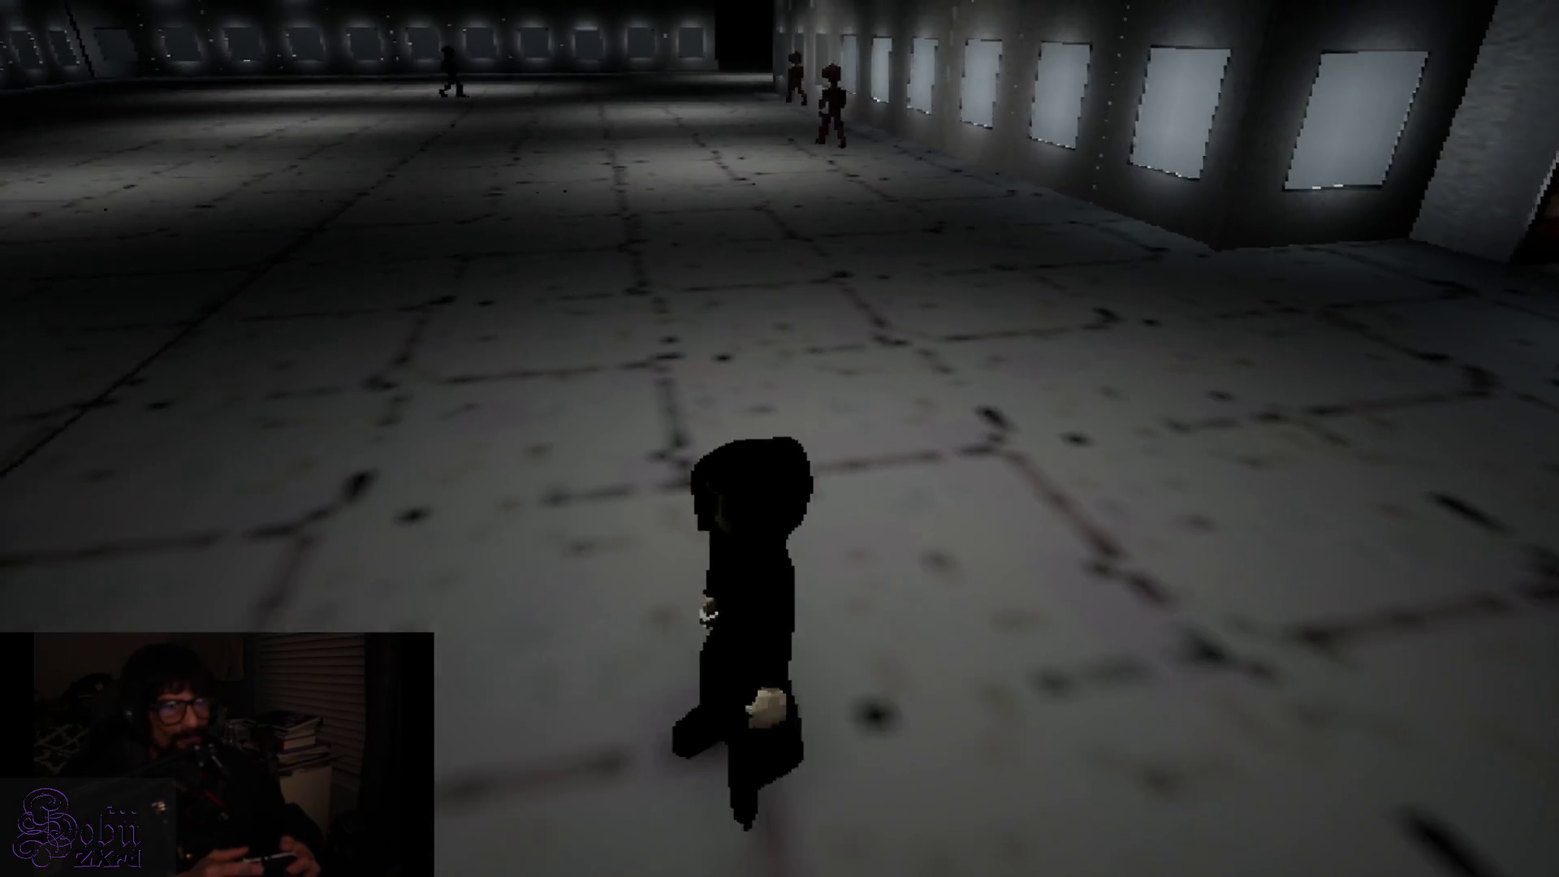
Bring up a crate's PICKUP/LEAVE prompt, dismiss it, and move past the crates
key(w)
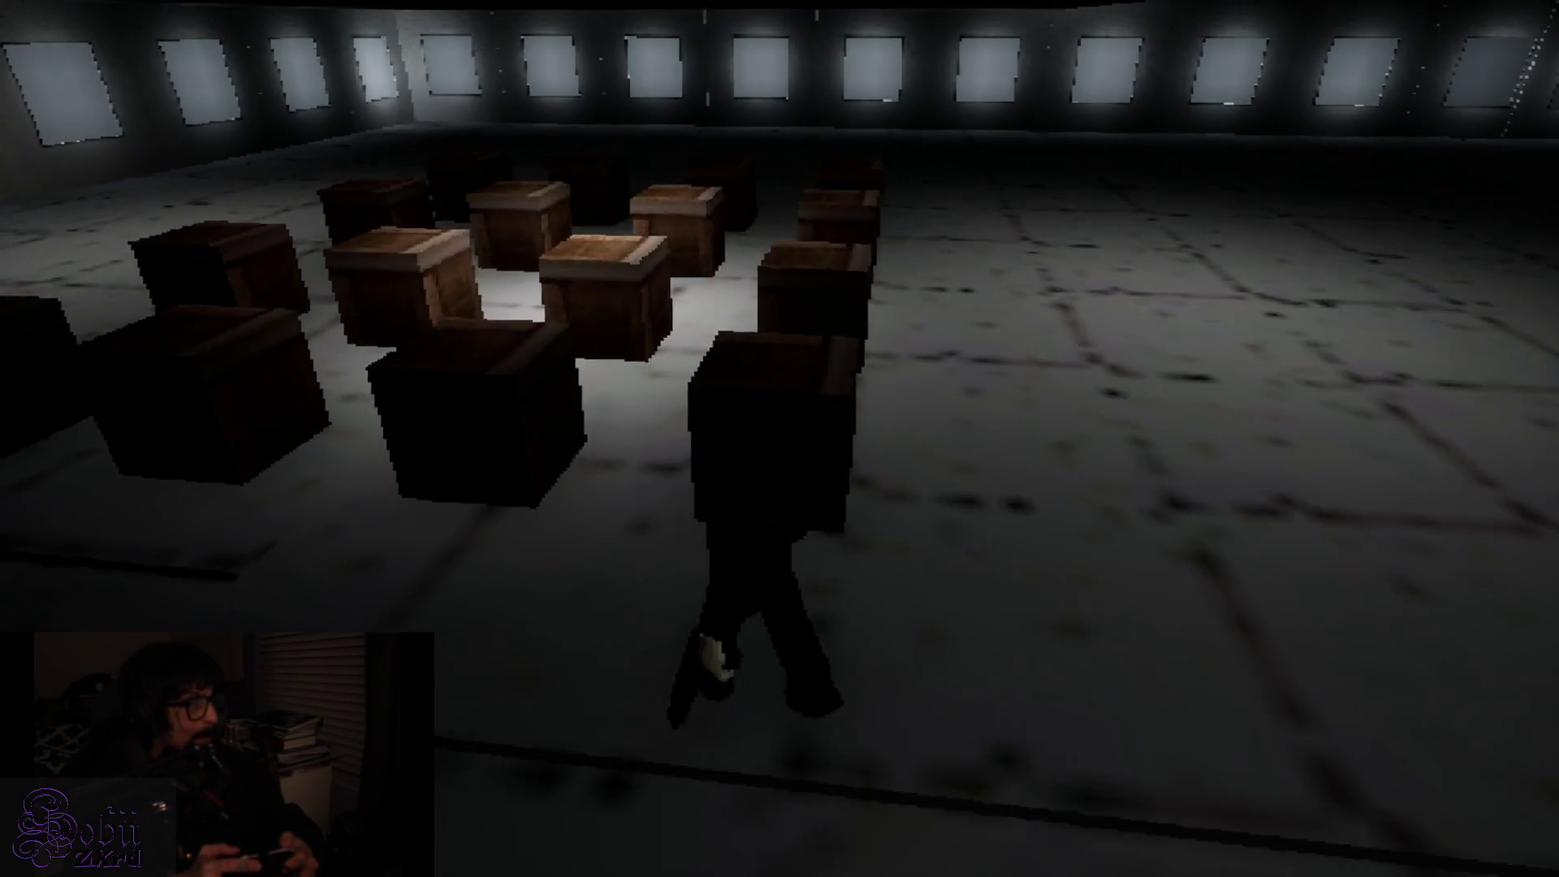
key(w)
key(e)
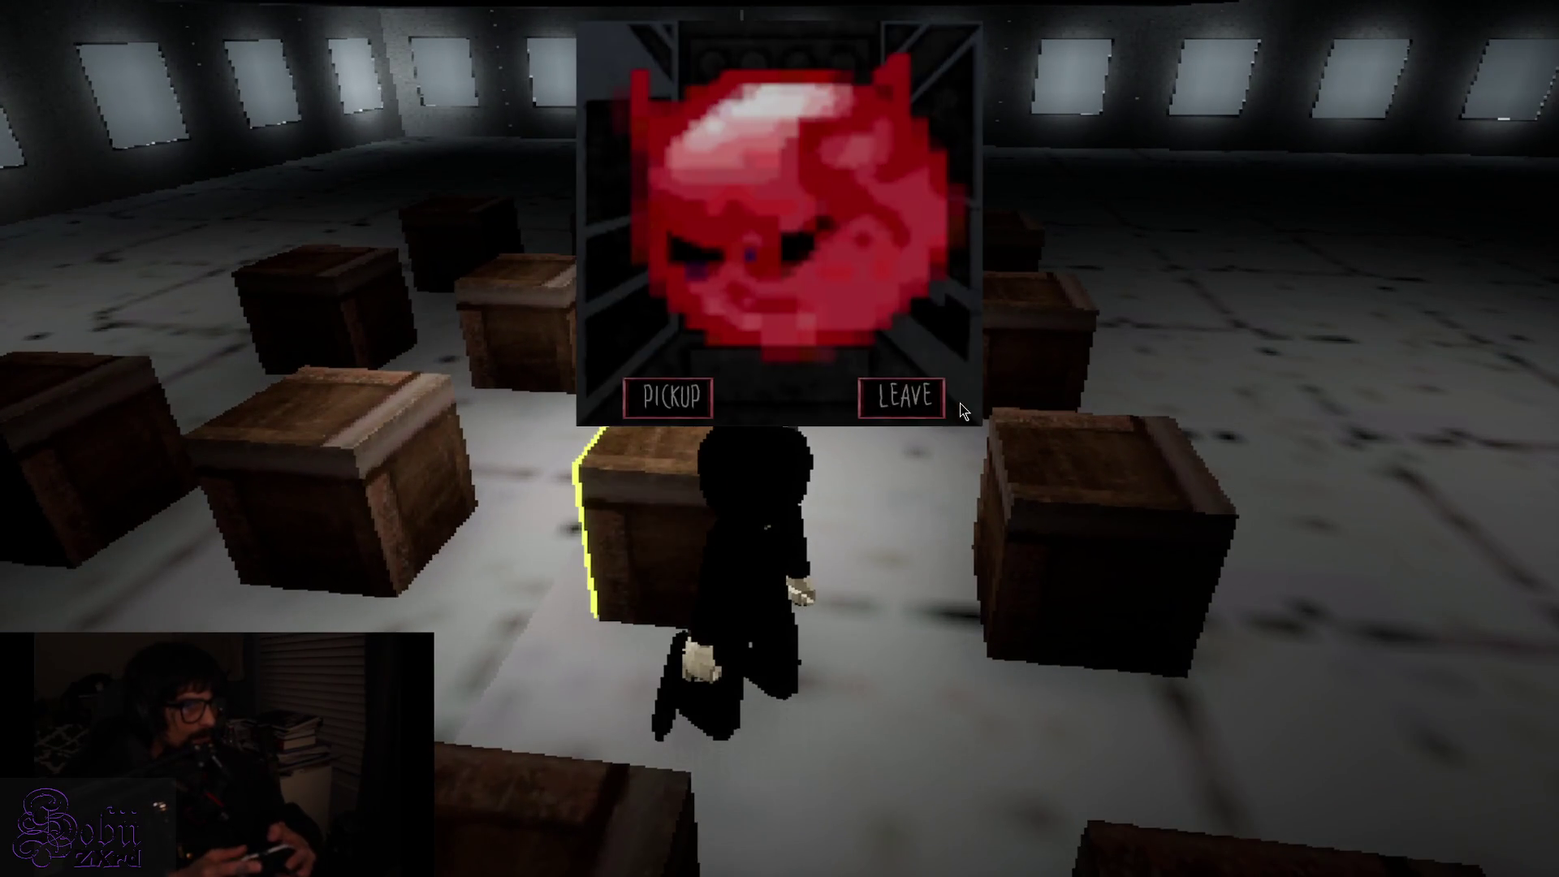
key(w)
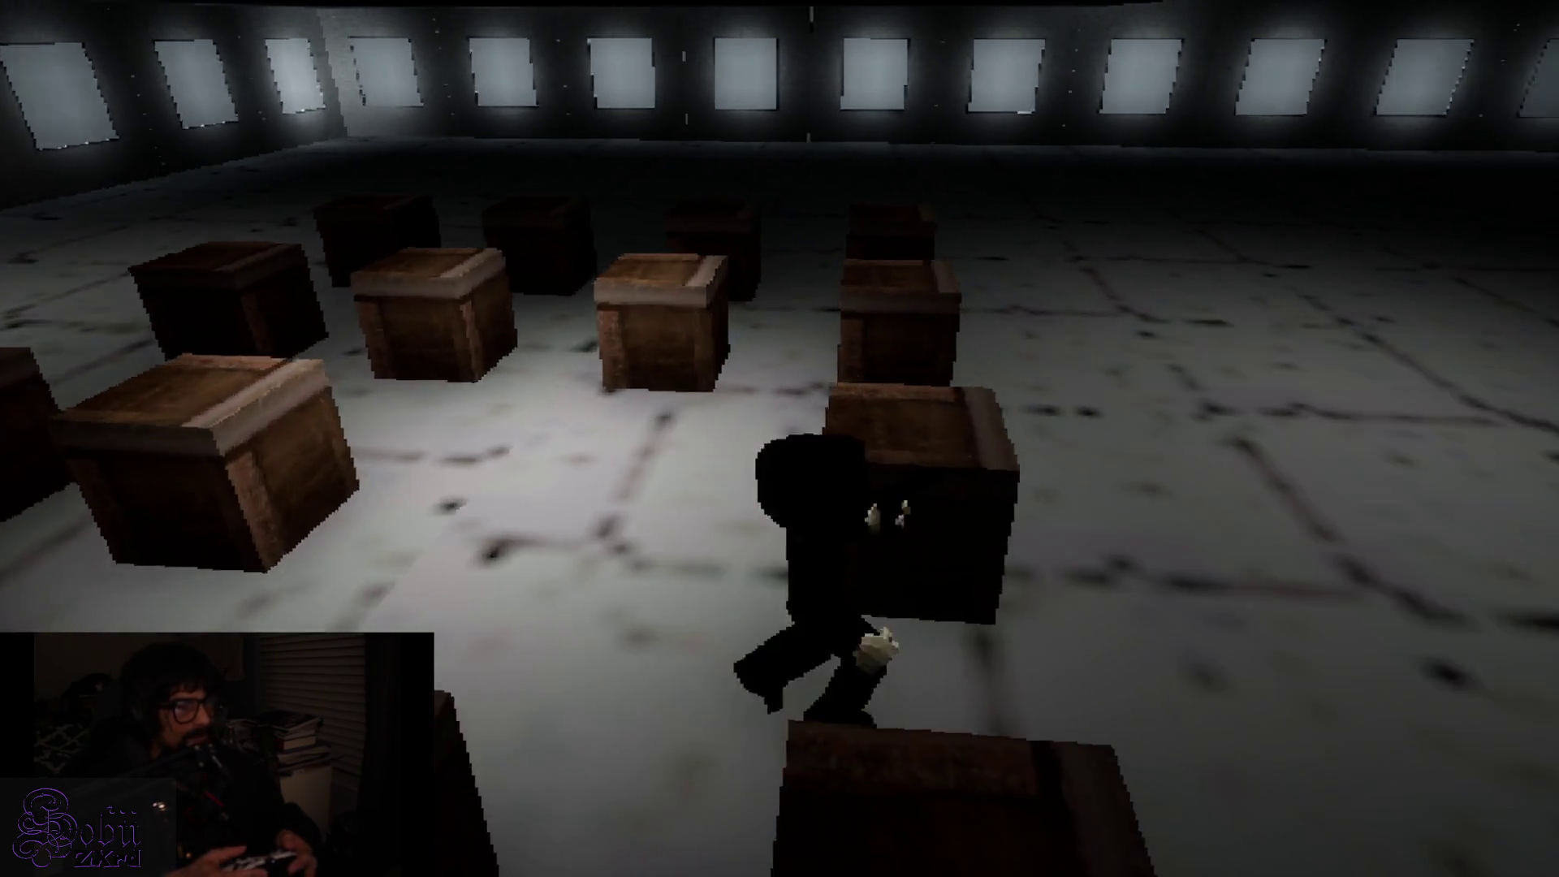
Run across the hall with the knife, turning toward the red figure
key(w)
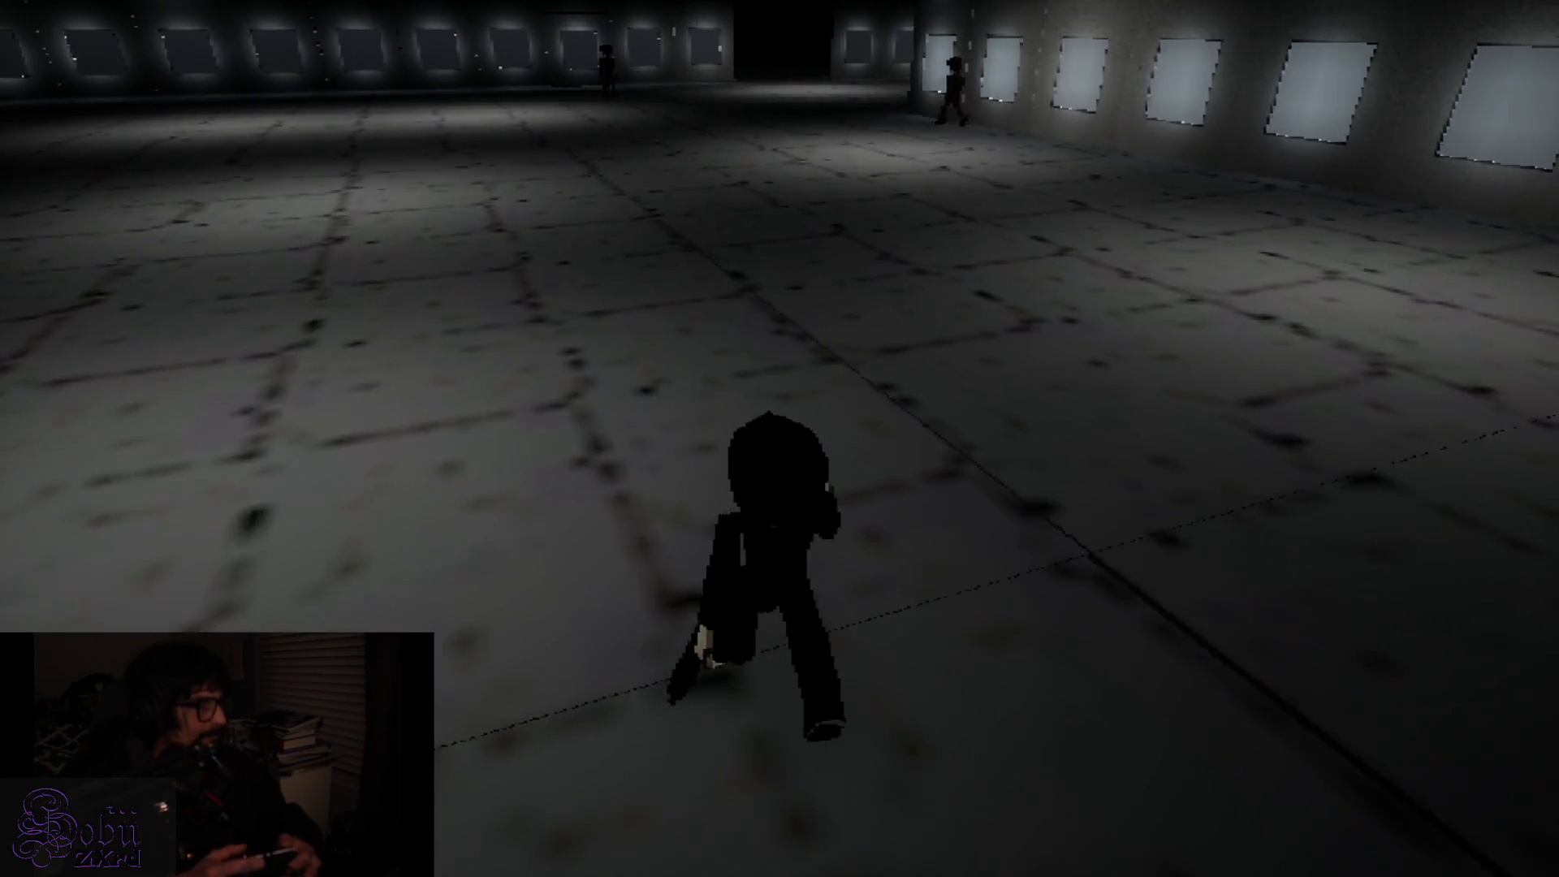
key(w)
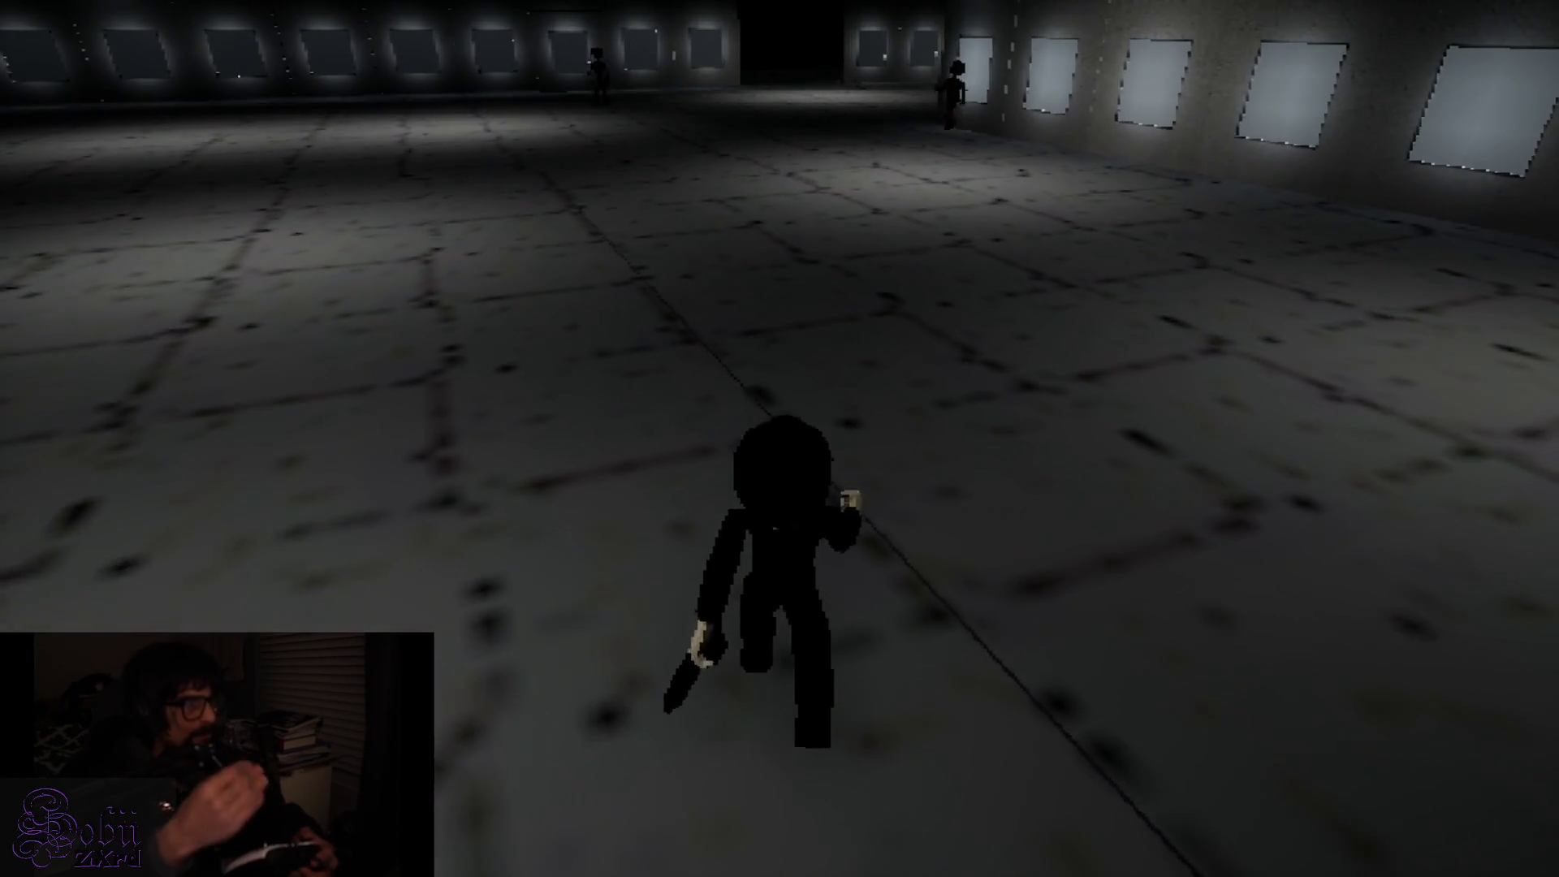
key(w)
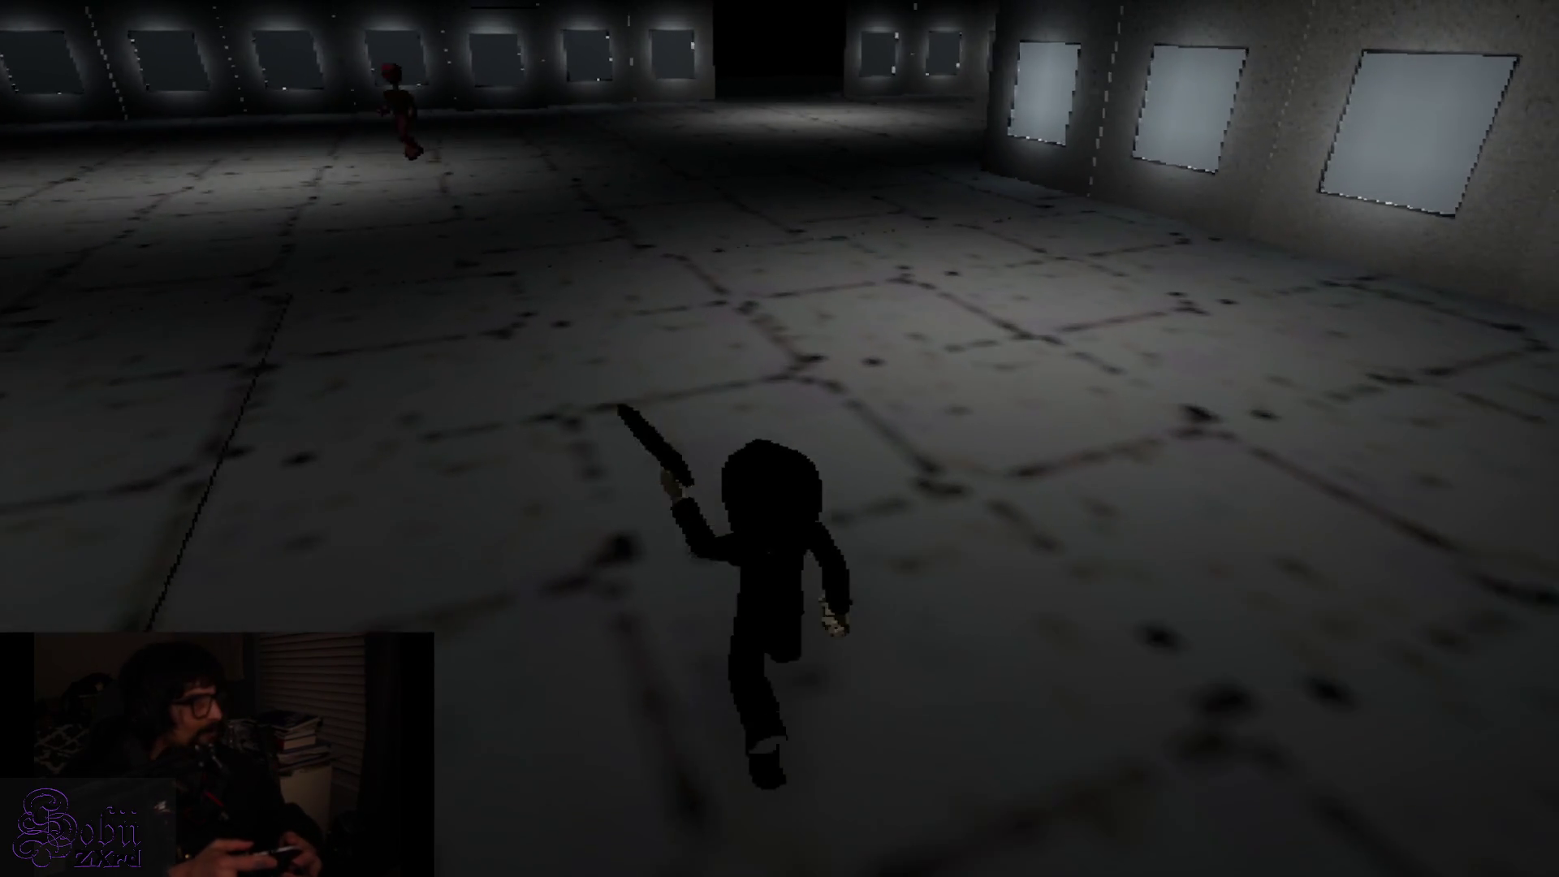
key(a)
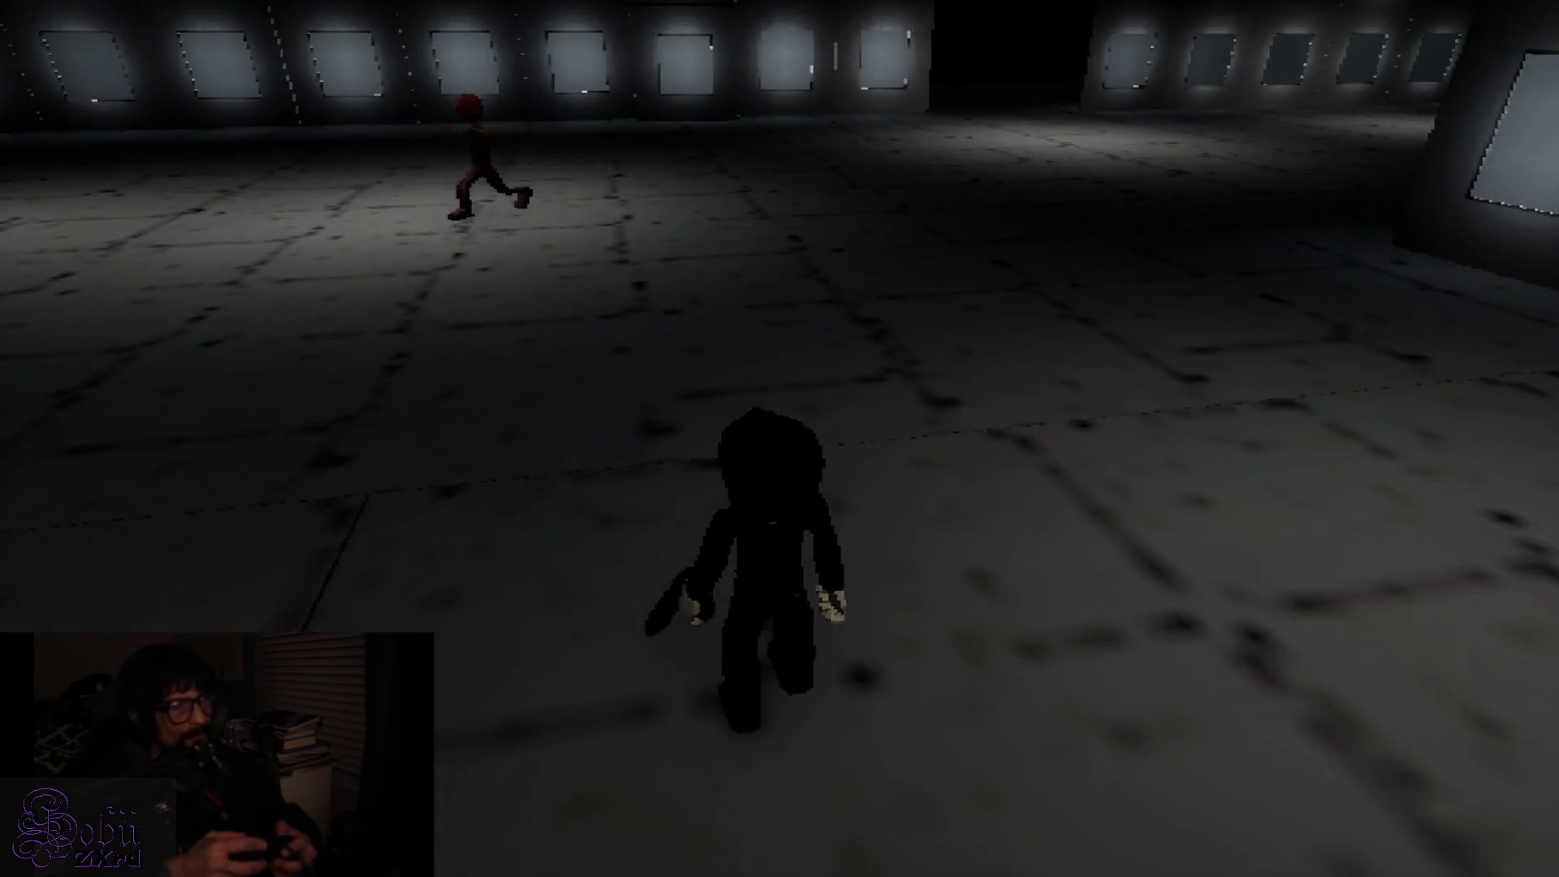
key(a)
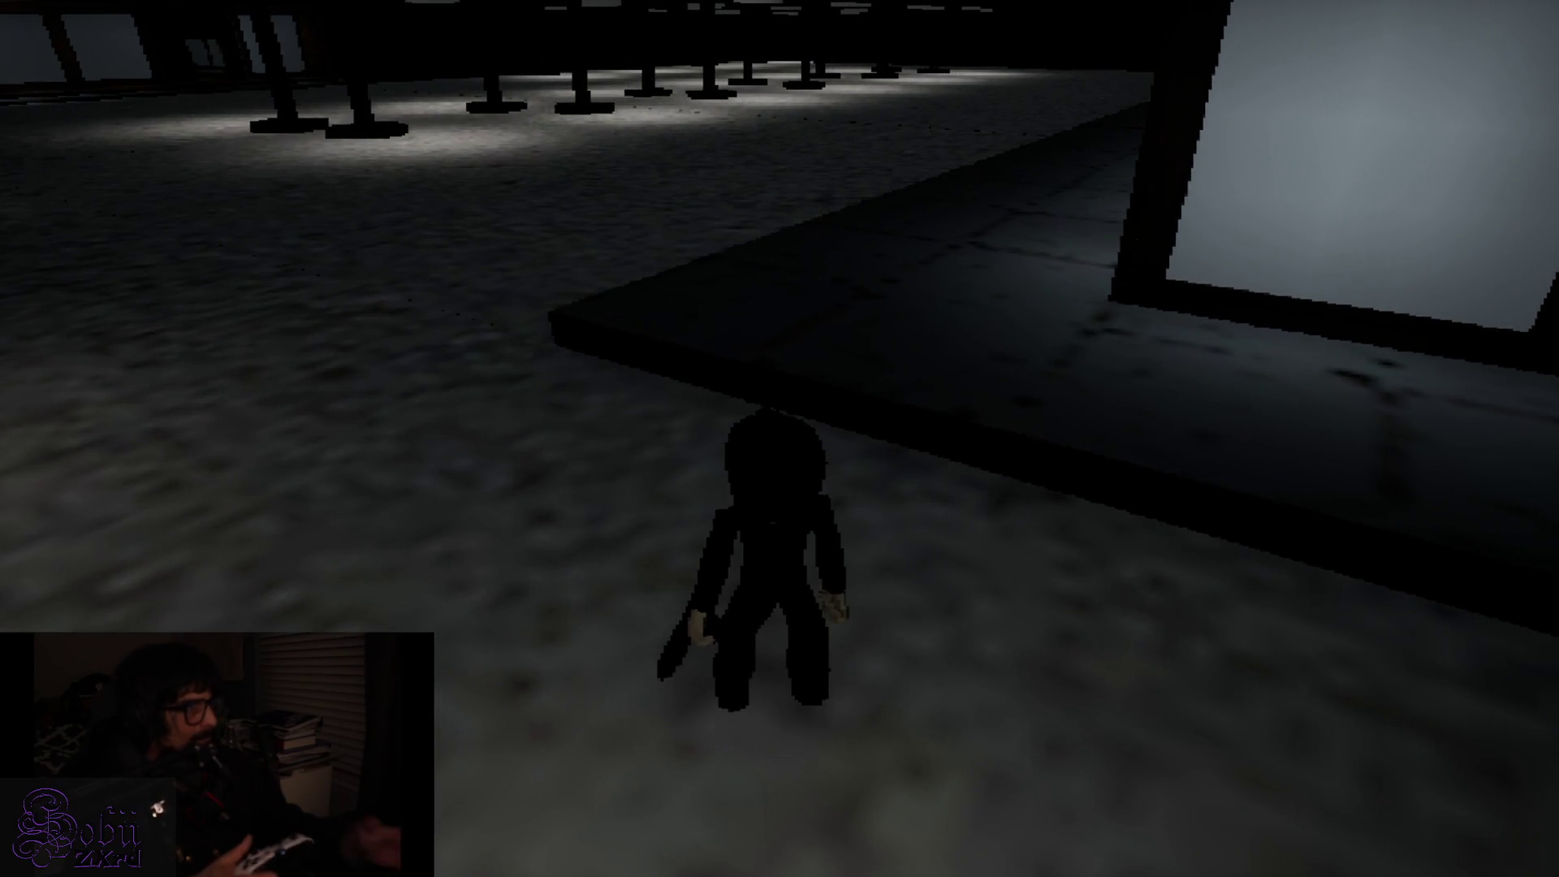
Climb onto the raised walkway by the lit windows and aim the laser-sighted gun, ammo 10 | 0
key(alt+Tab)
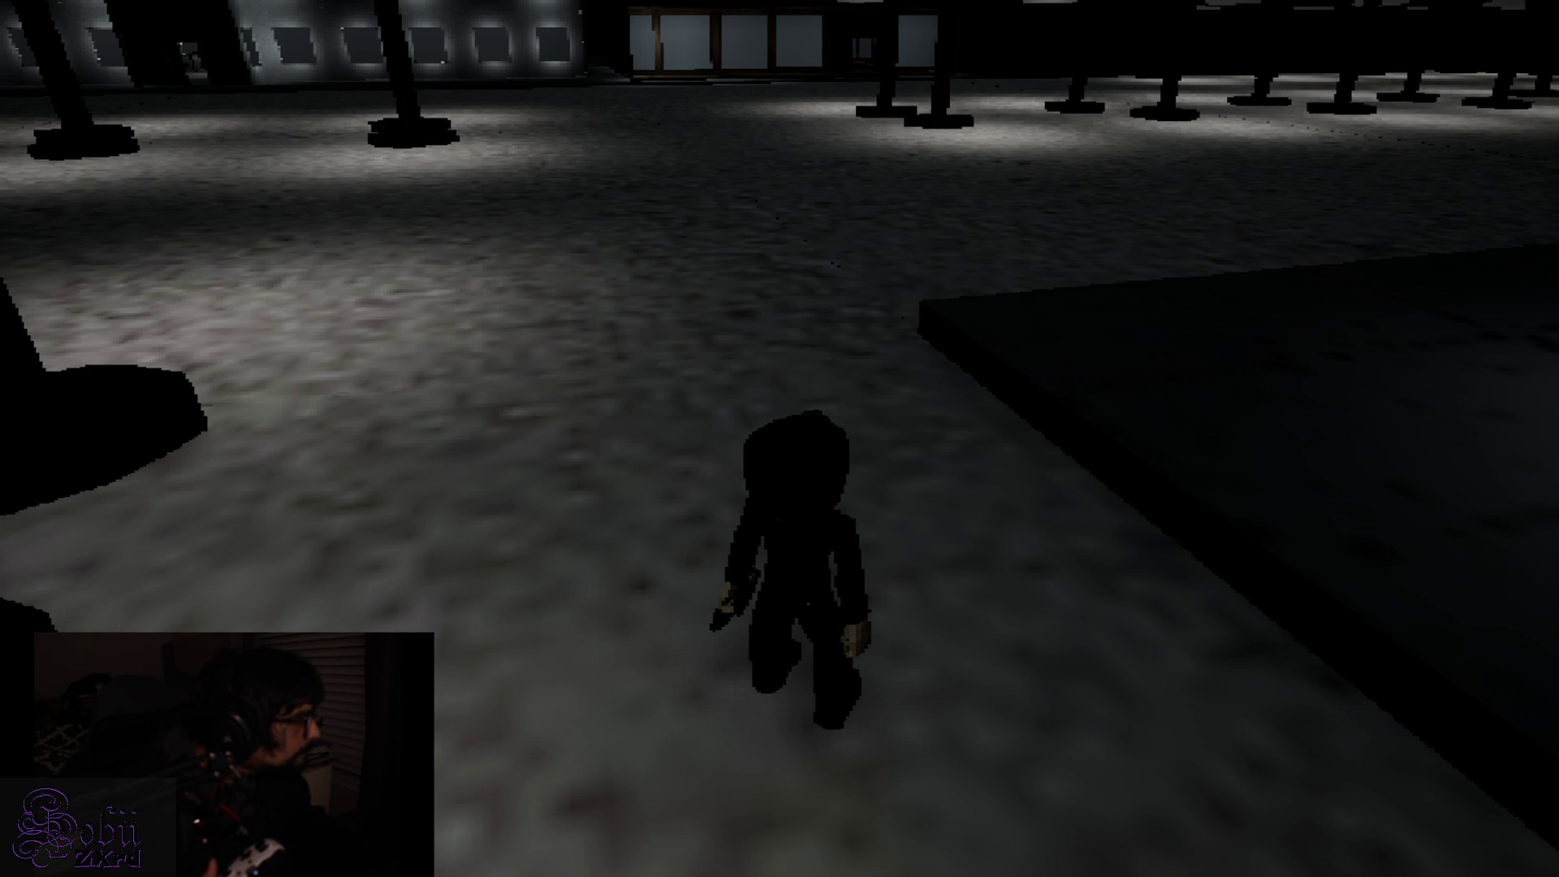
key(w)
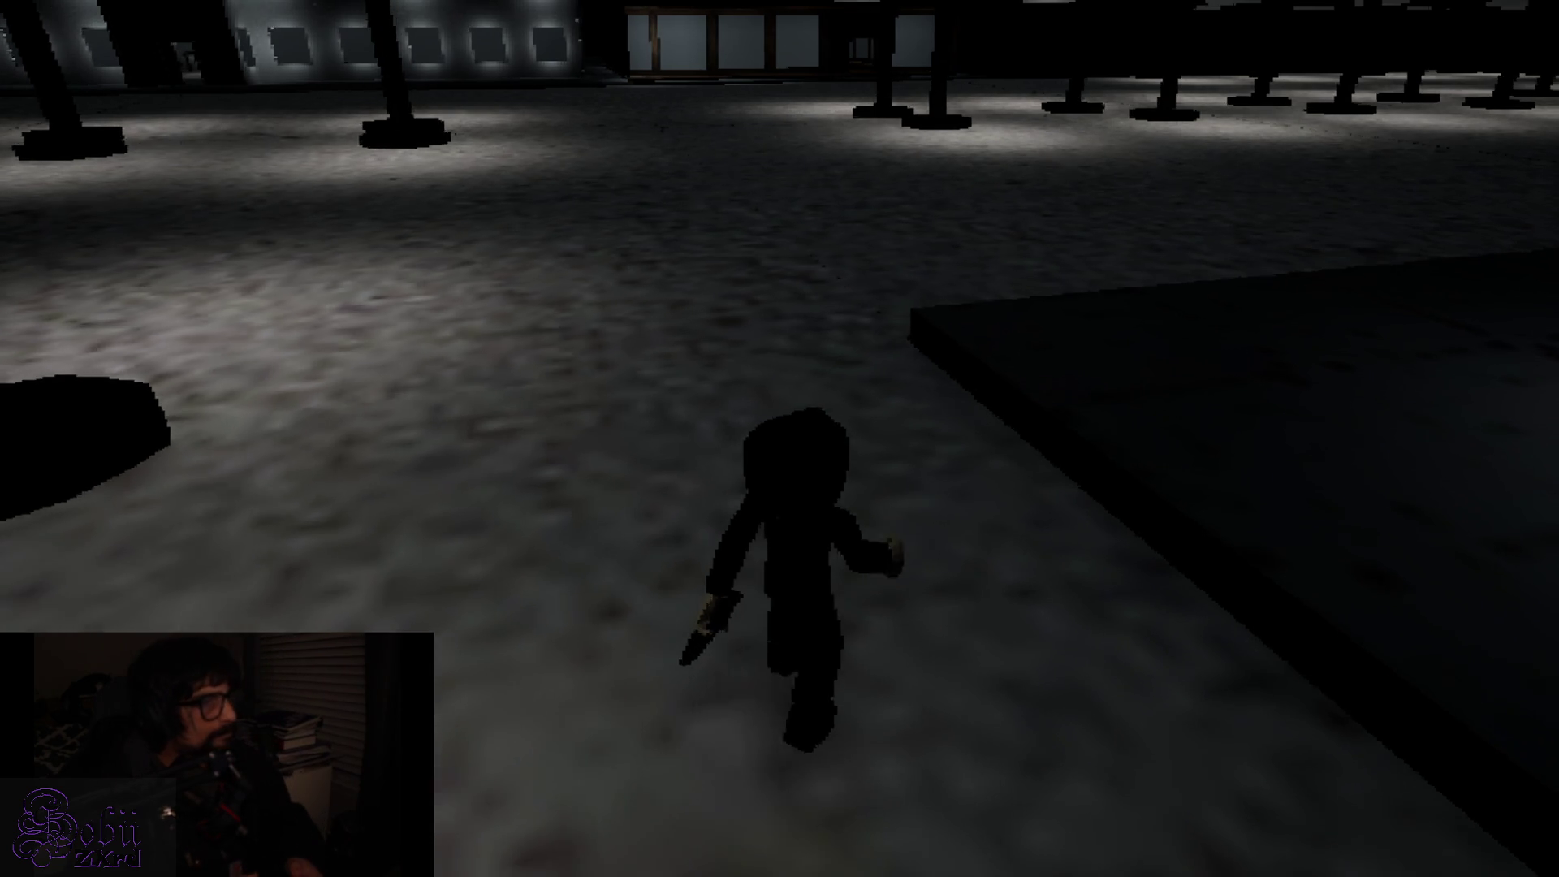
key(w)
key(alt+Tab)
key(w)
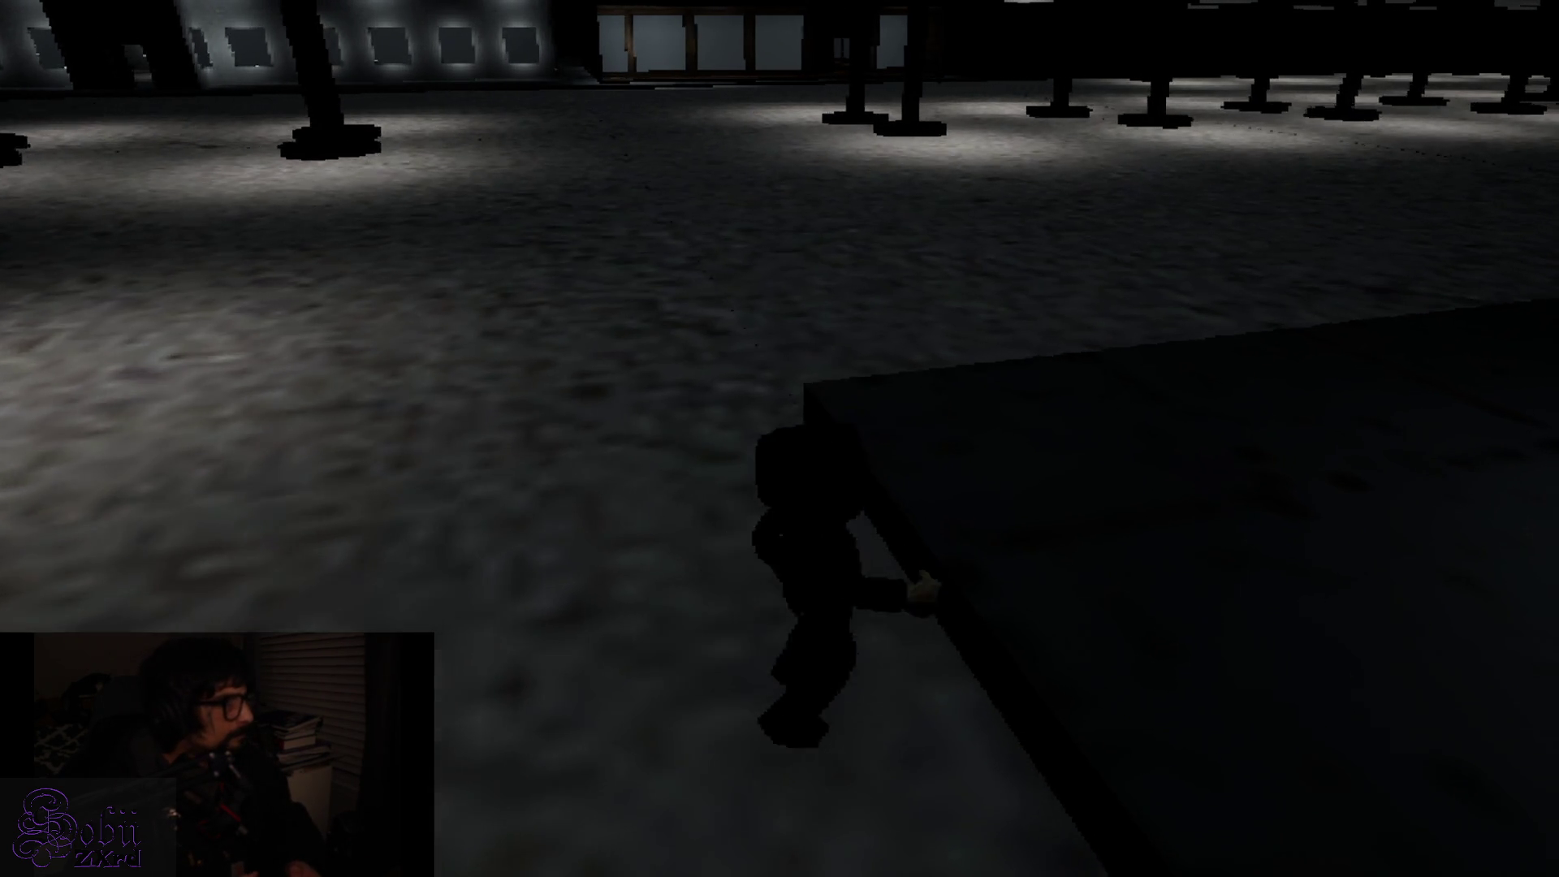
key(1)
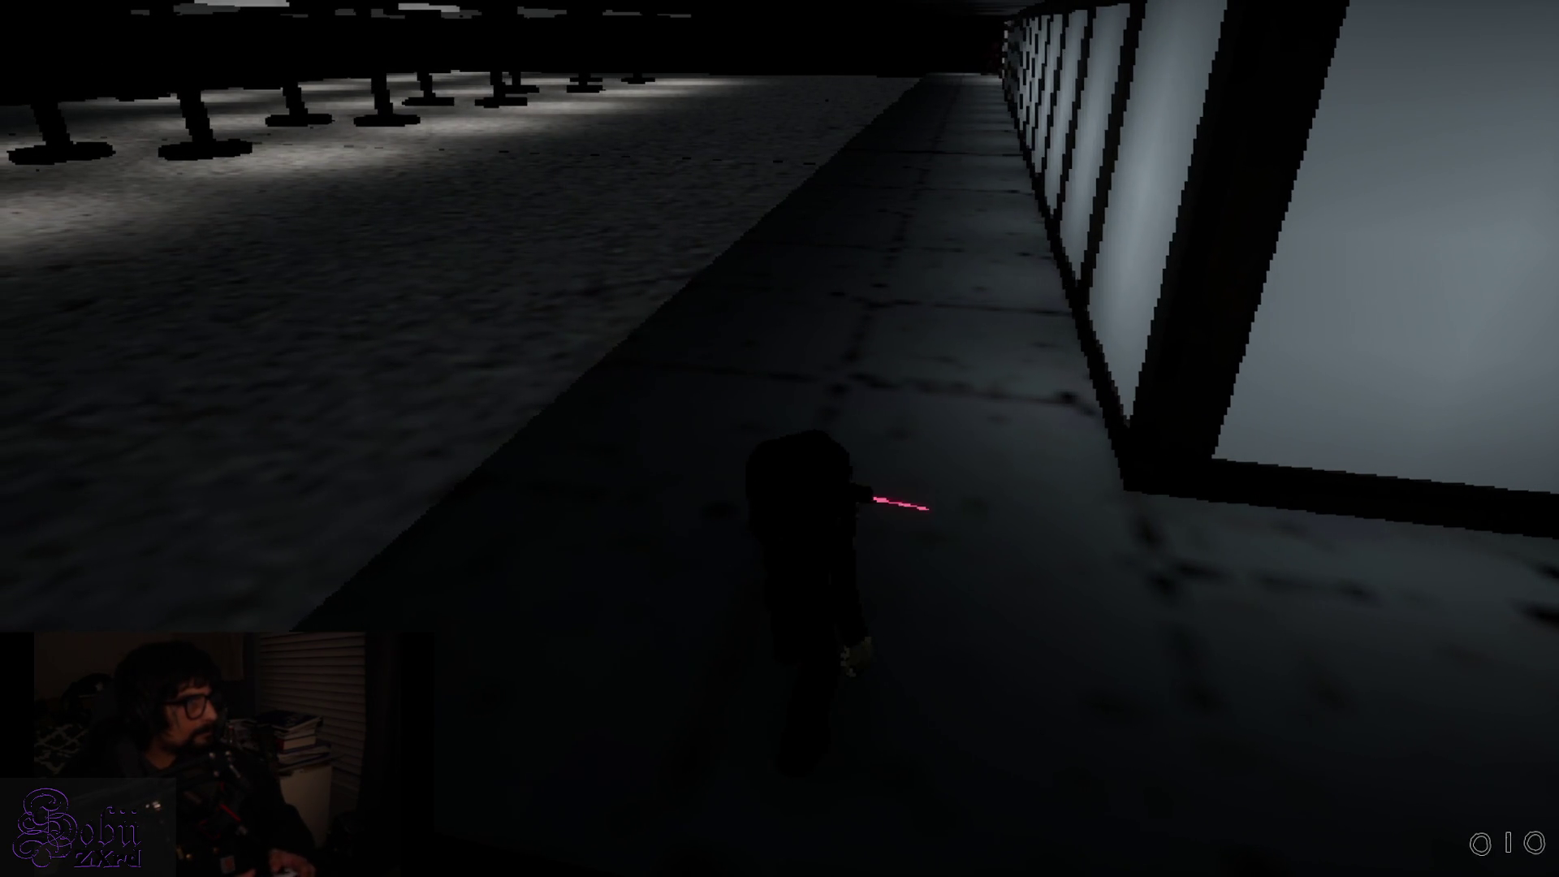
Lower the gun, open the corridor door, quit the game, and return to Level_ParkingLot in Unreal Editor
key(1)
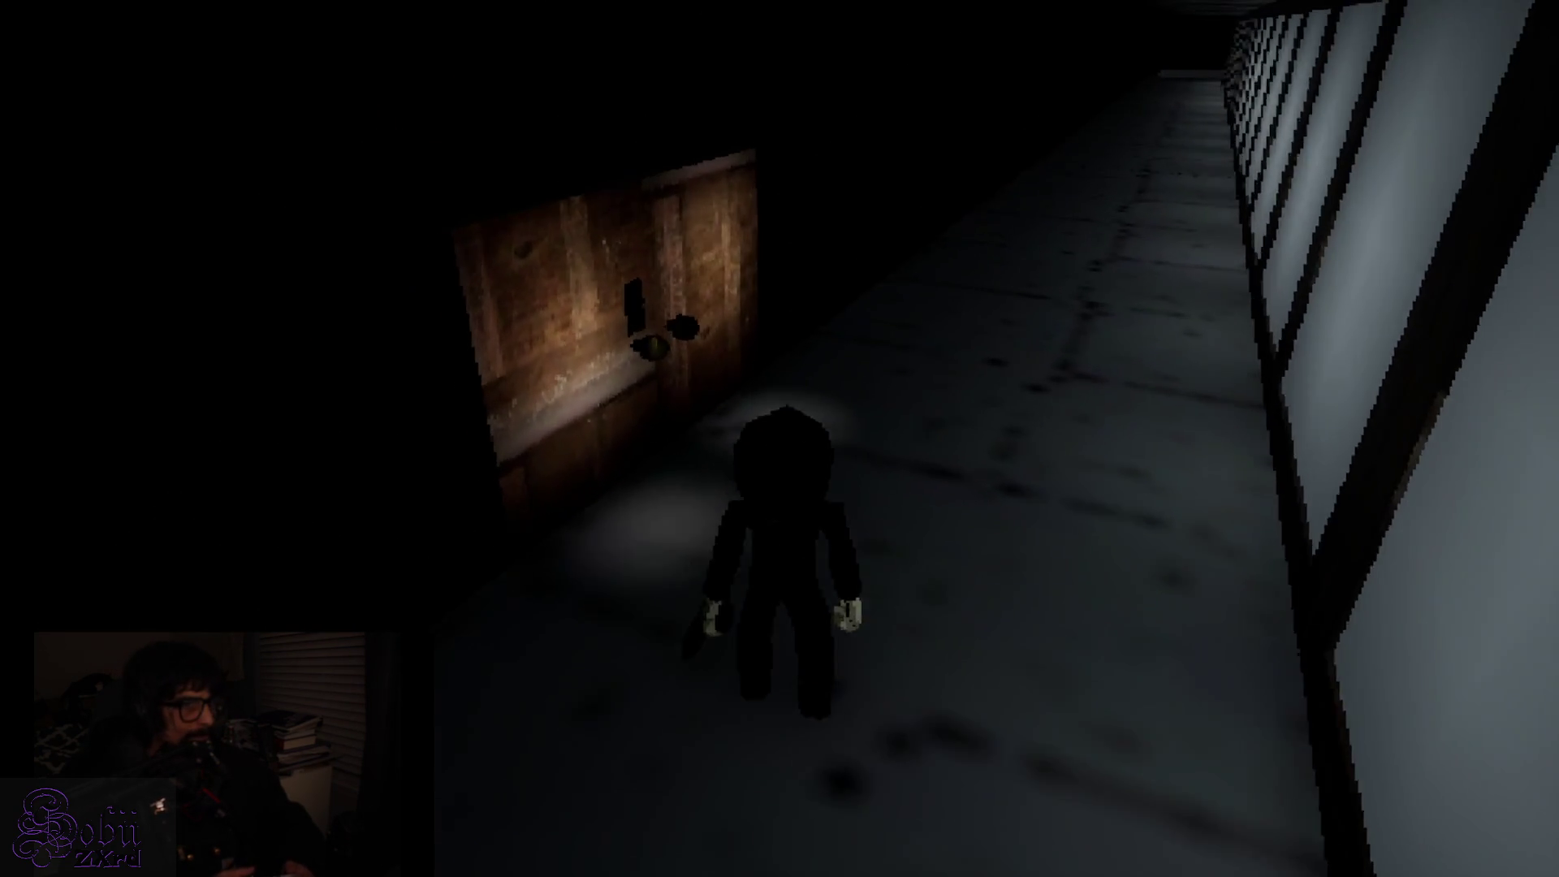
key(e)
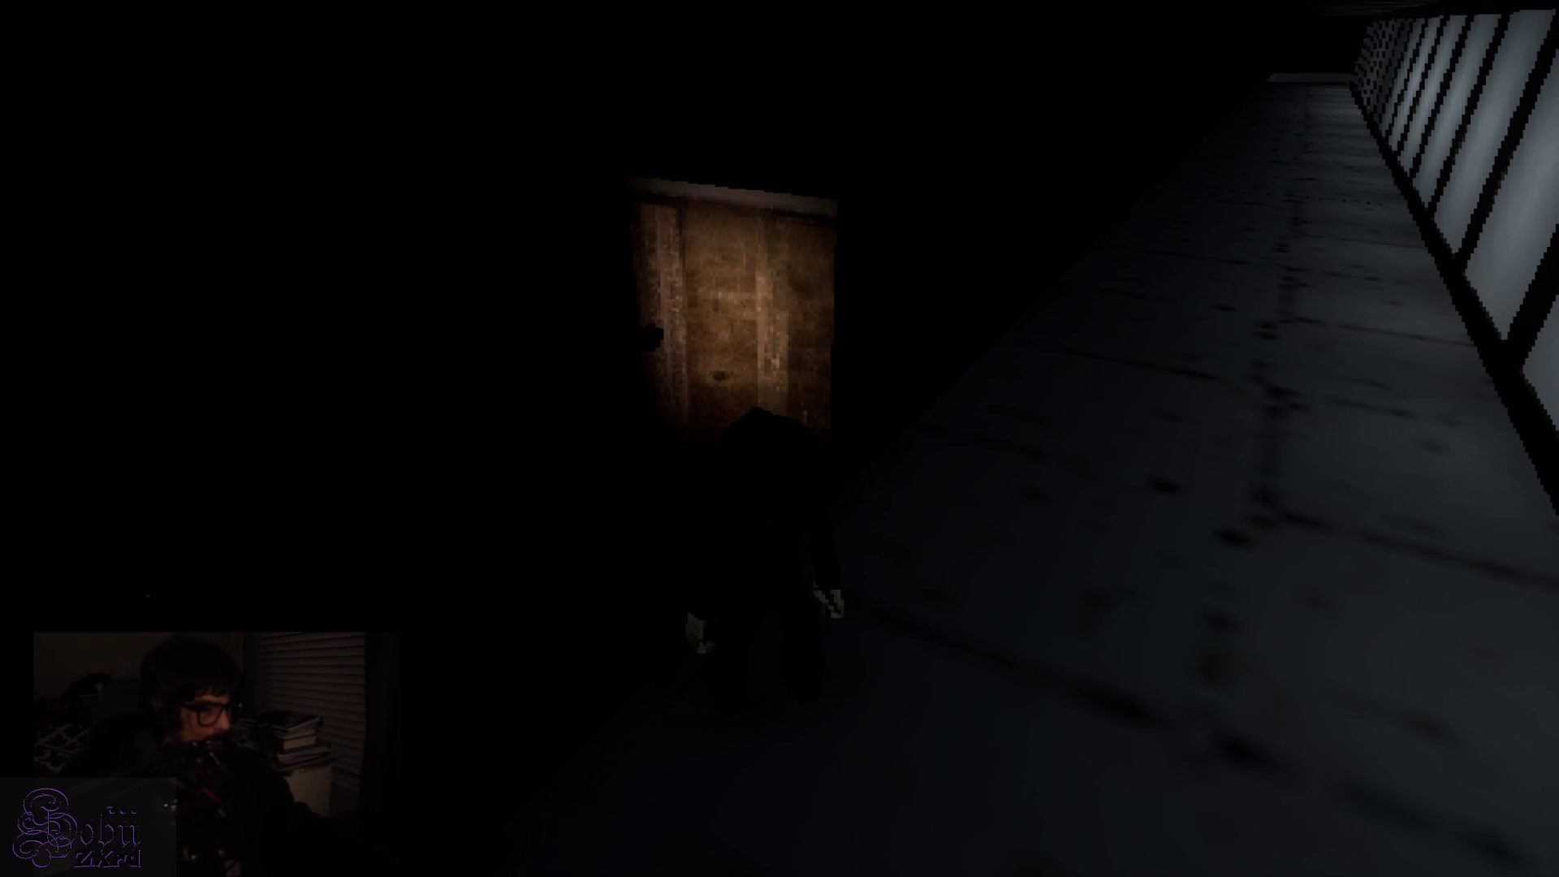
key(super+d)
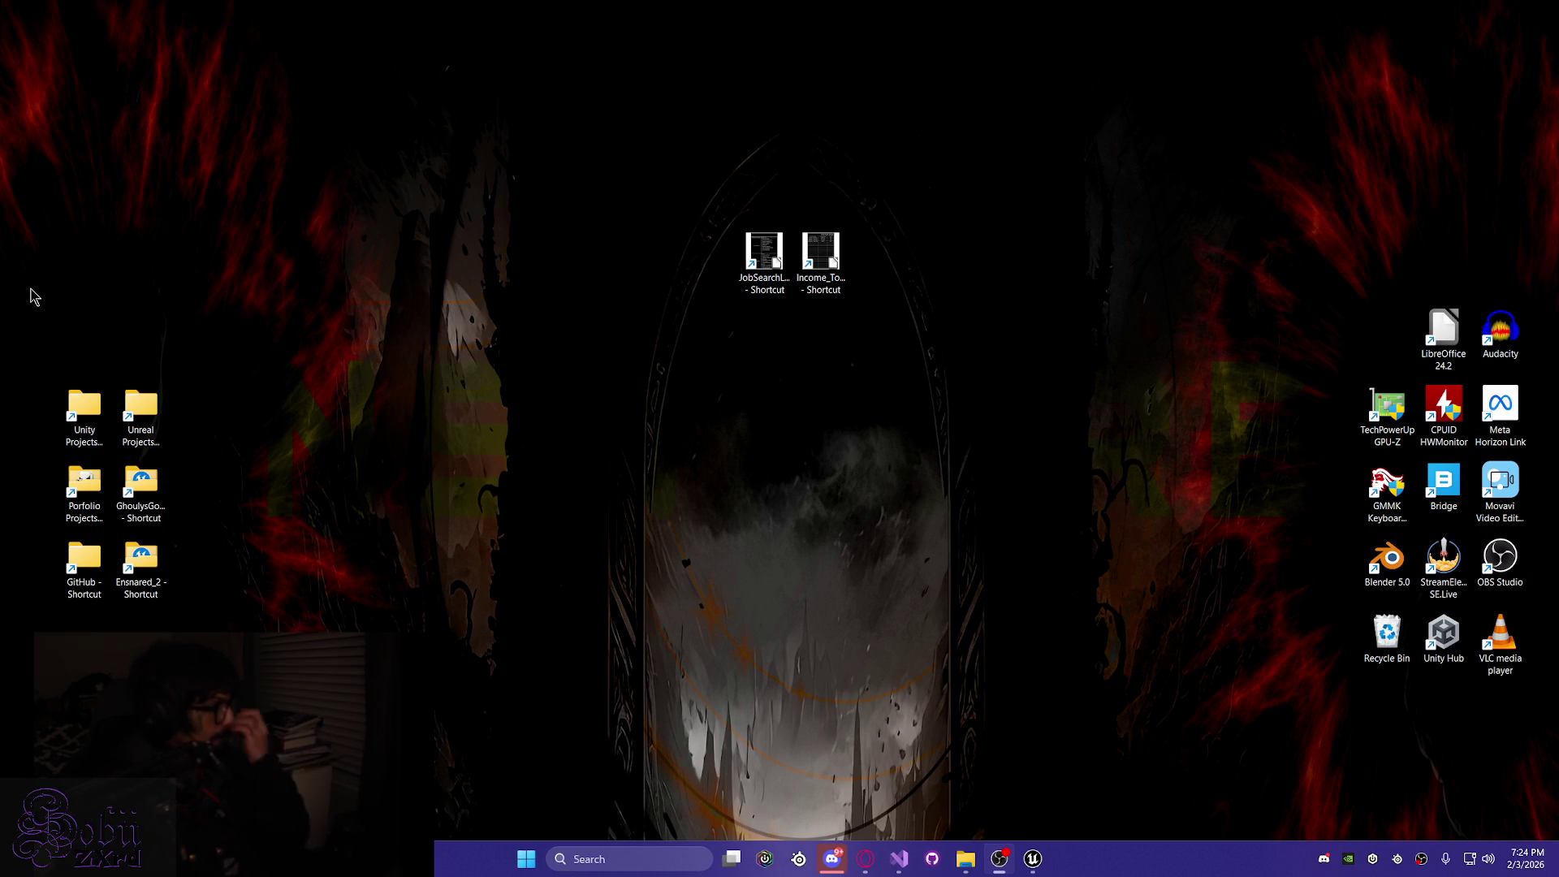
click(1032, 858)
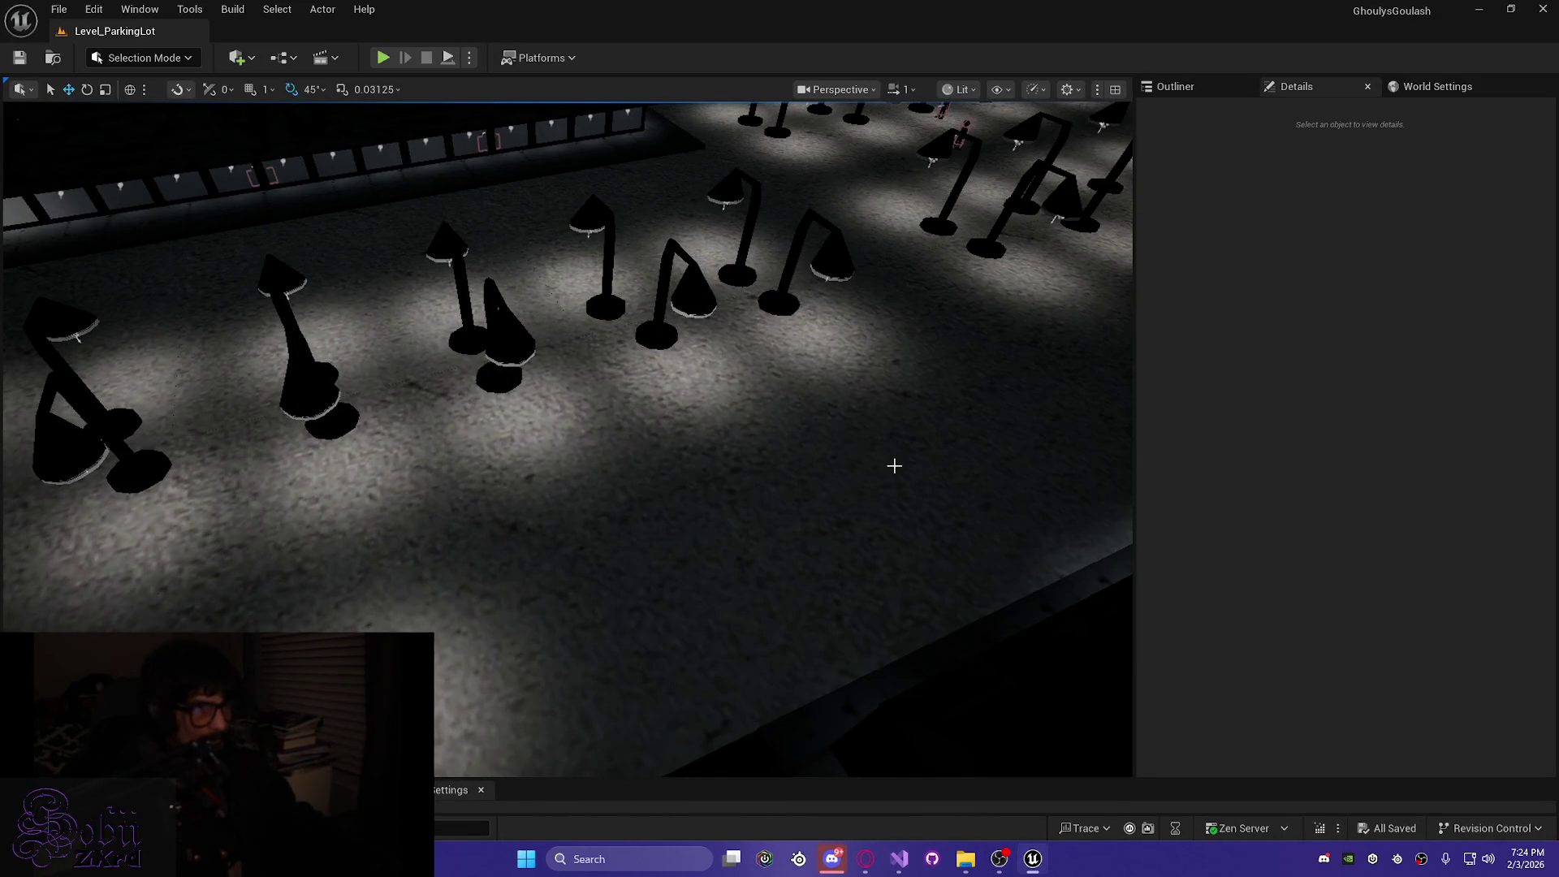
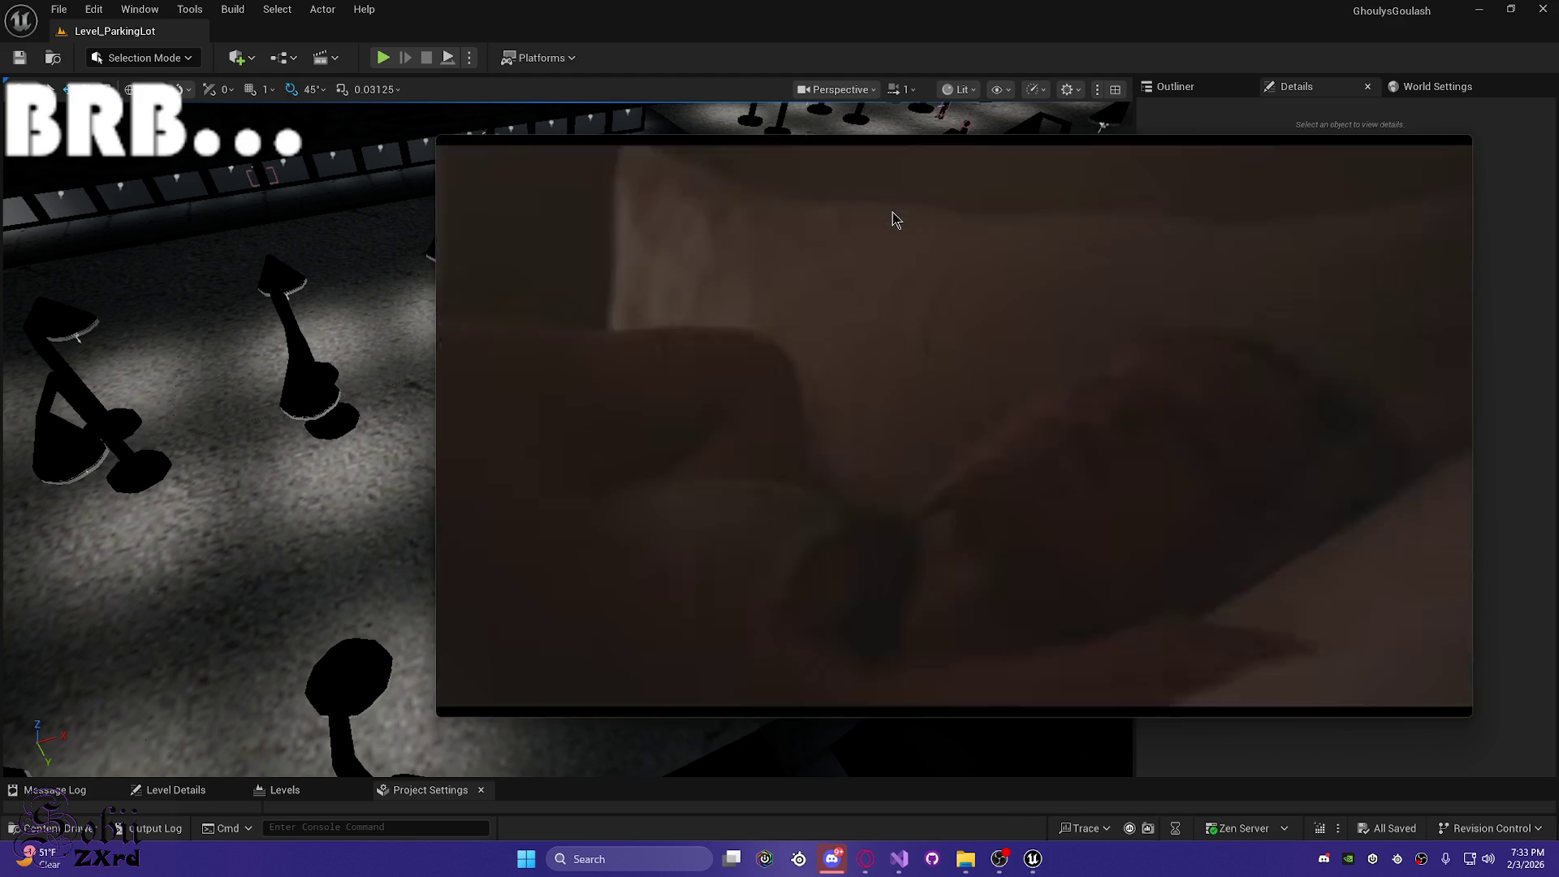
Dismiss the Windows AutoPlay notification covering the Level_ParkingLot viewport
mouse_move(894, 217)
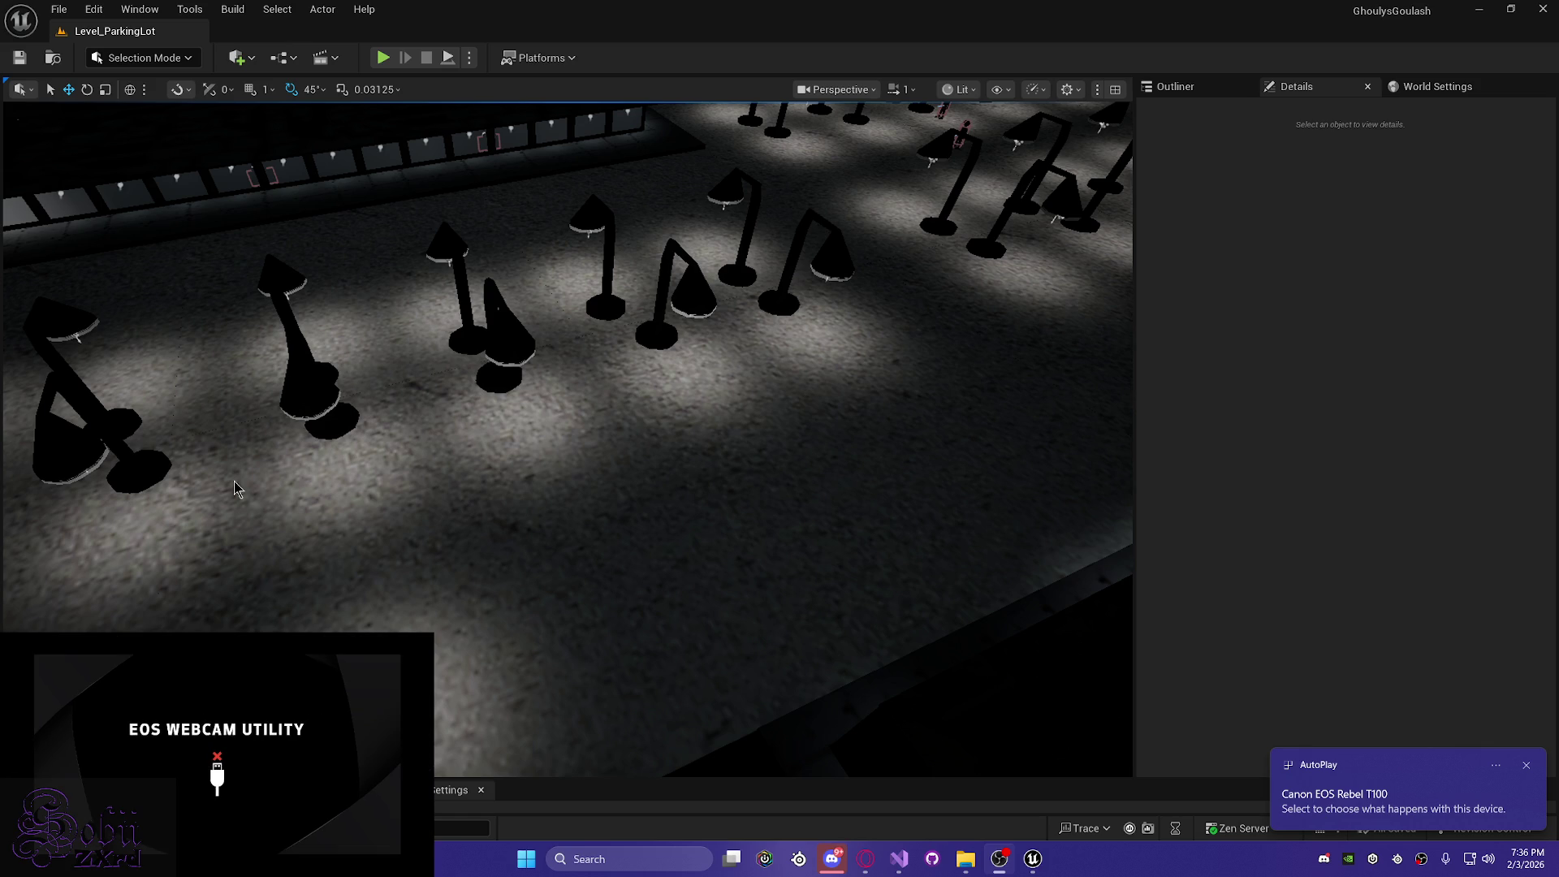
click(1528, 767)
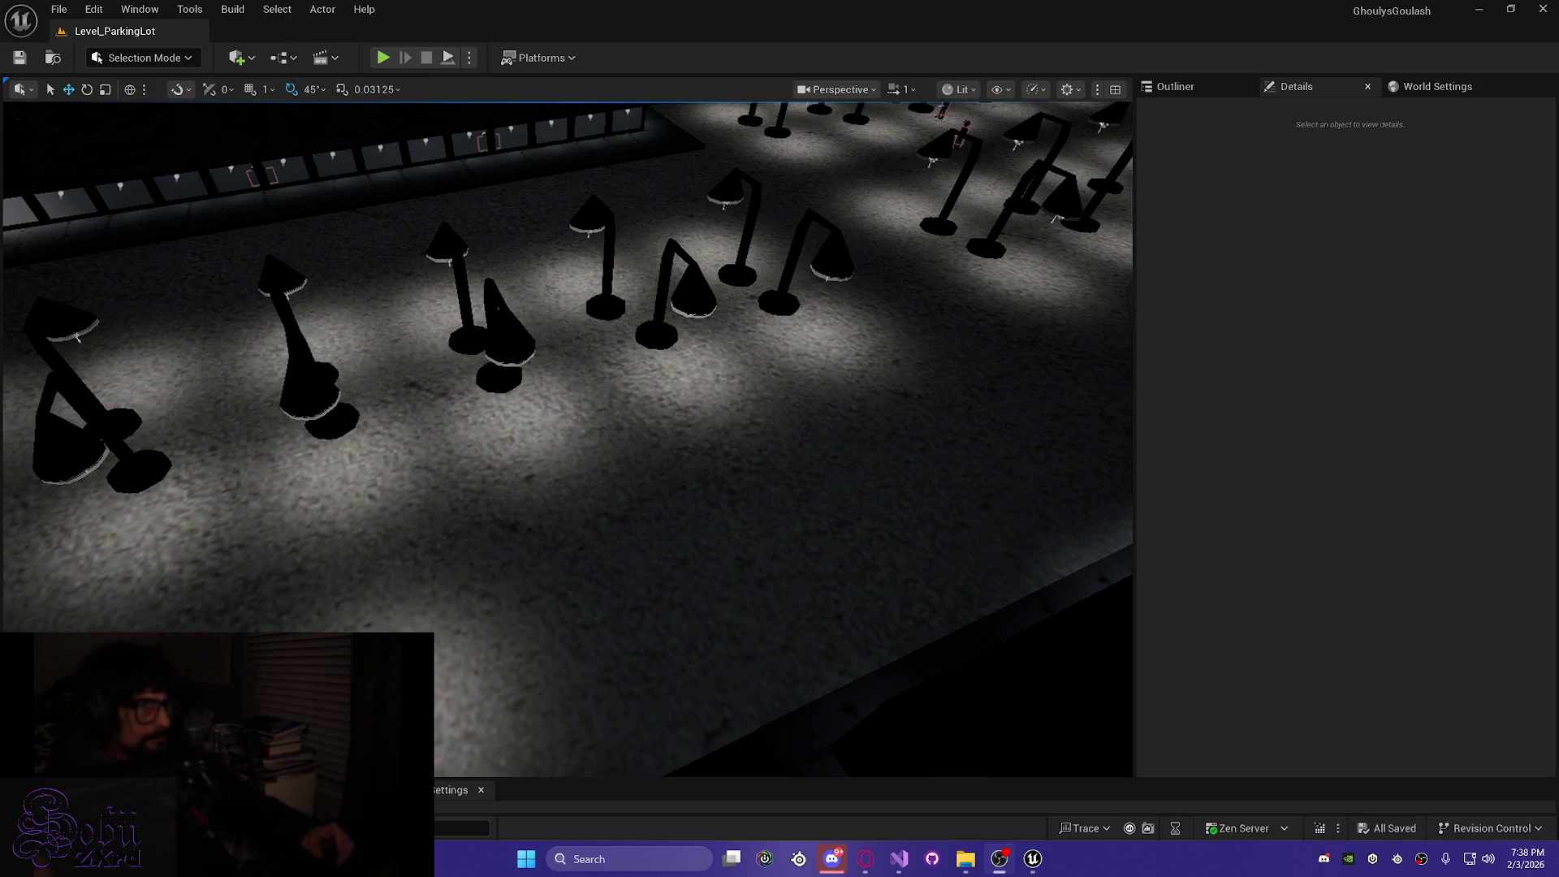
Pull the viewport camera back over the whole lamp-lit parking lot, then bring Visual Studio forward
drag(747, 448, 745, 448)
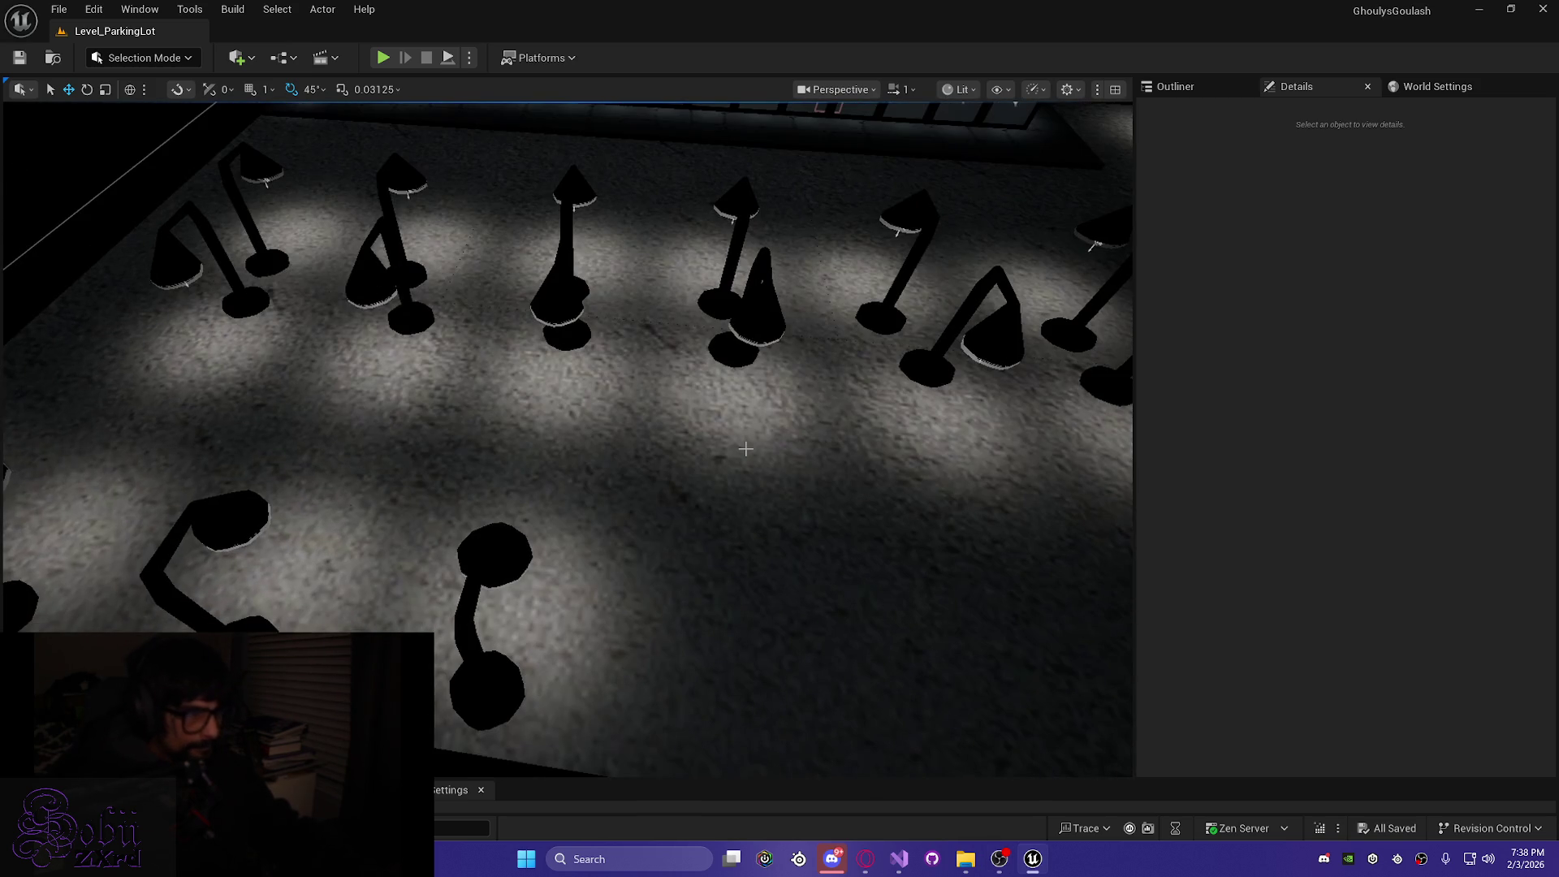
drag(628, 430, 564, 419)
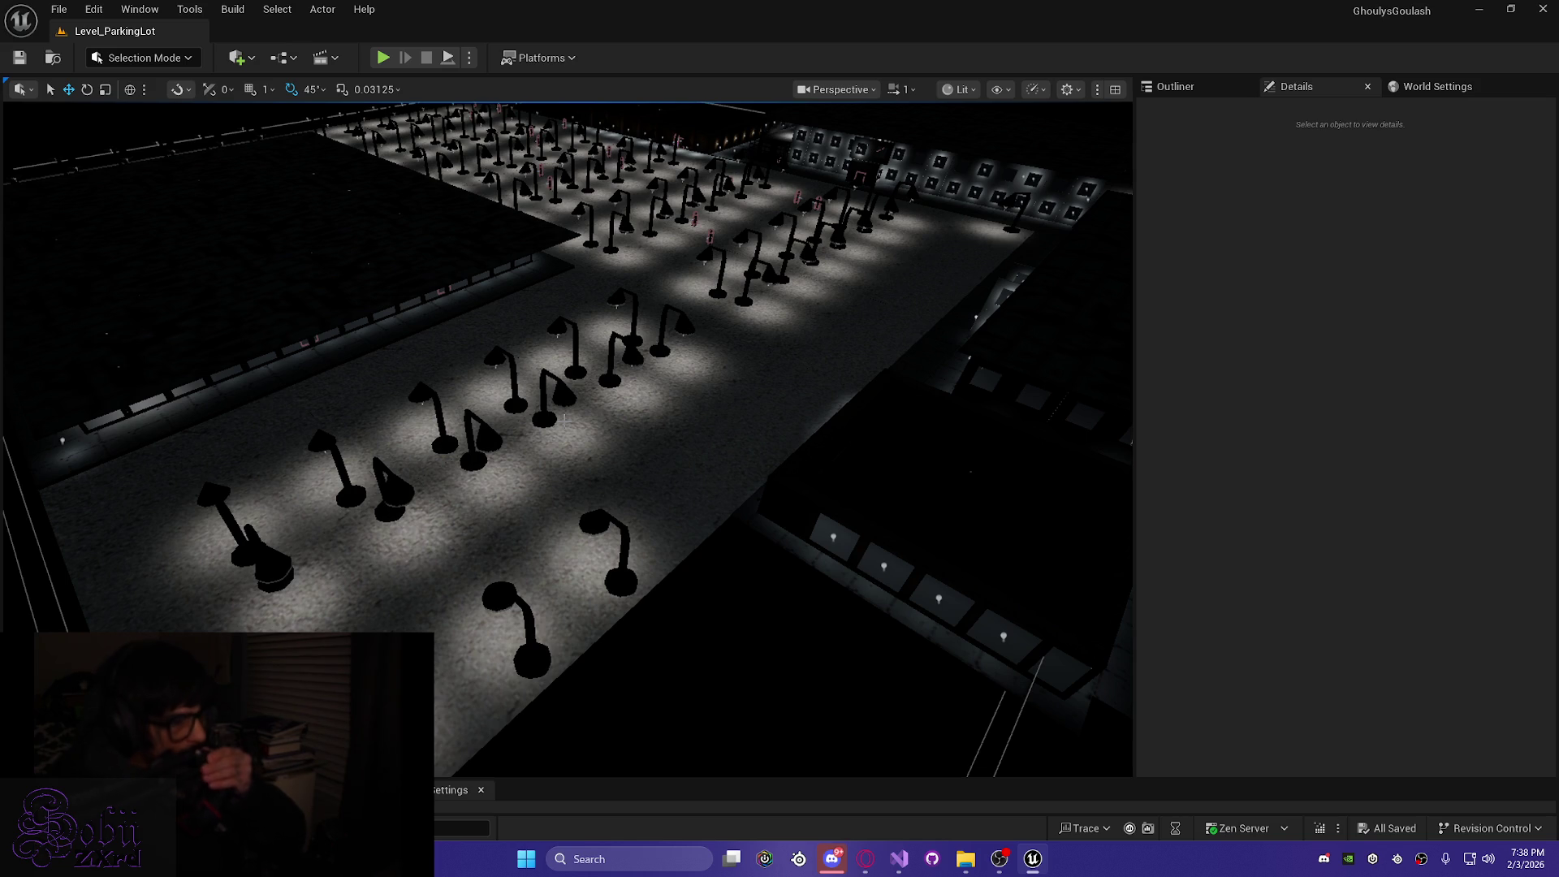
drag(849, 358, 849, 367)
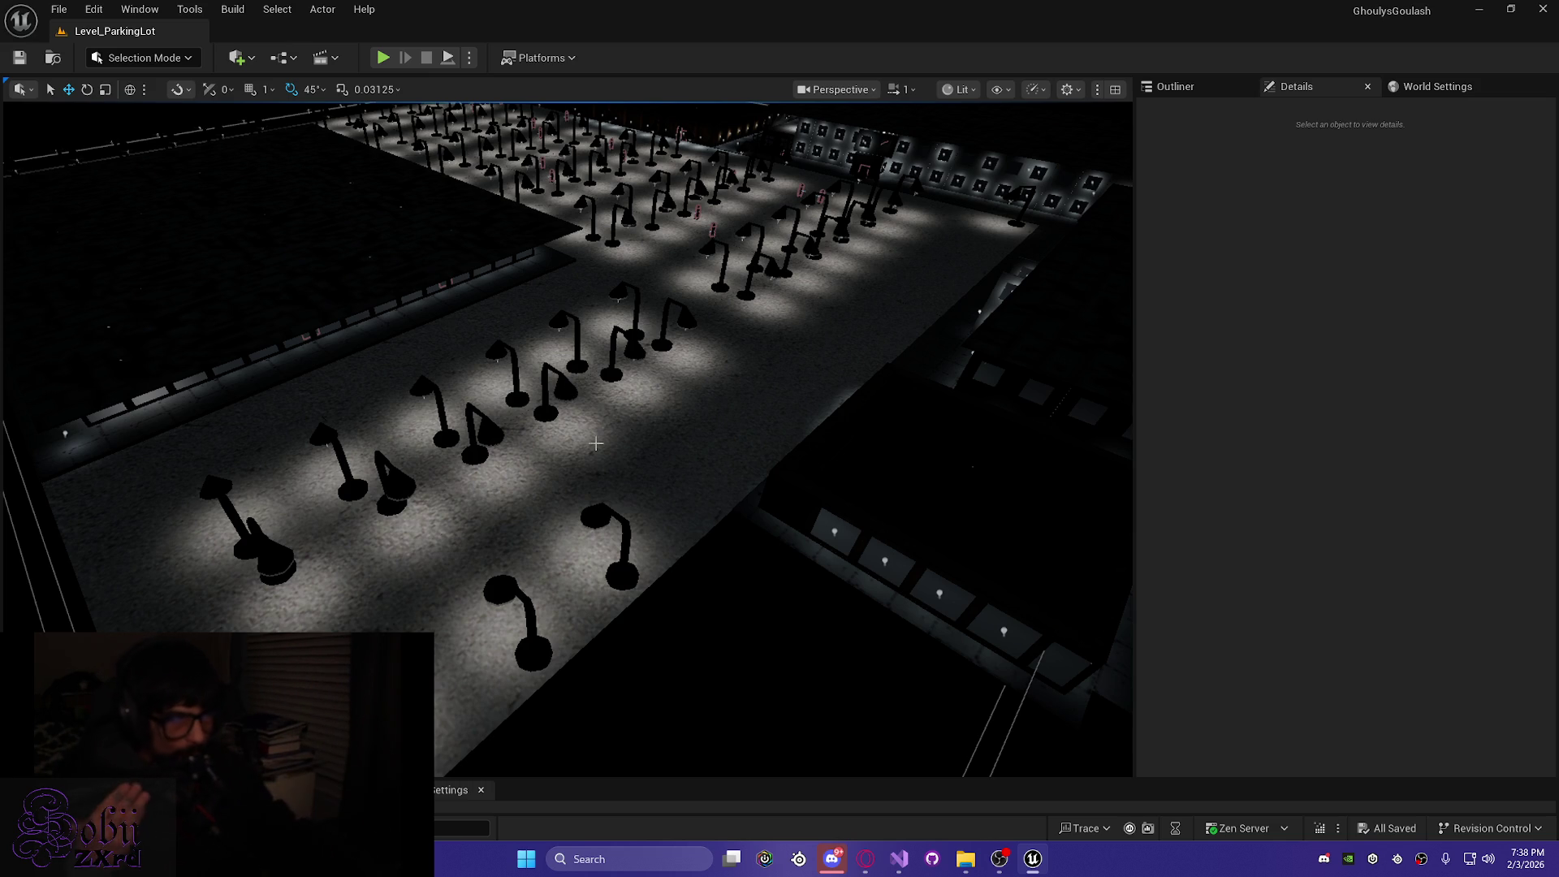
click(899, 859)
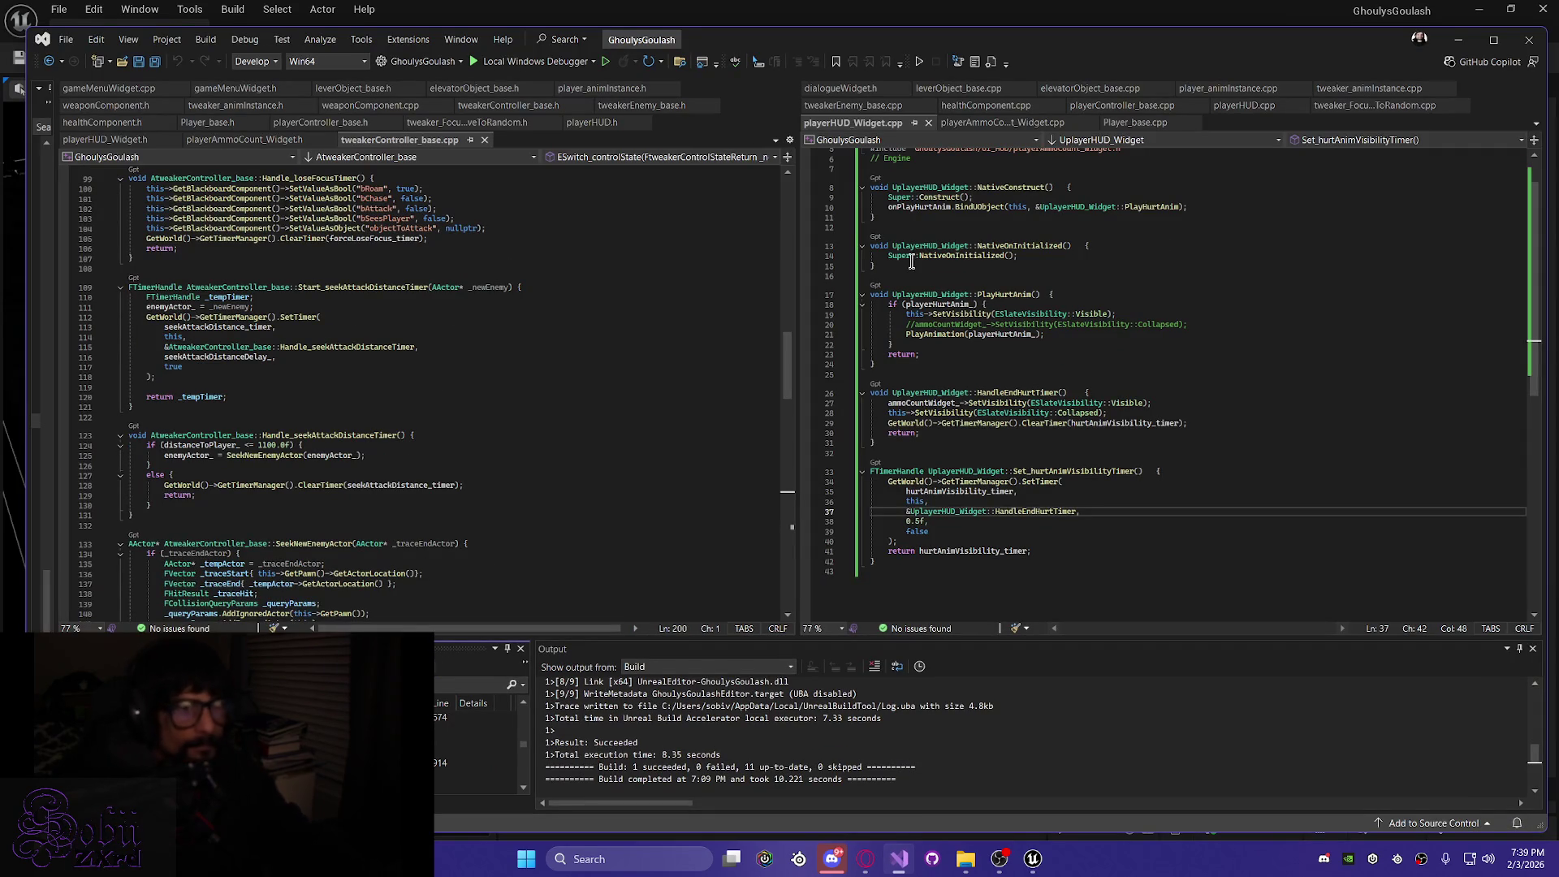
Close the unneeded tweaker, weapon and health component file tabs in Visual Studio
click(713, 105)
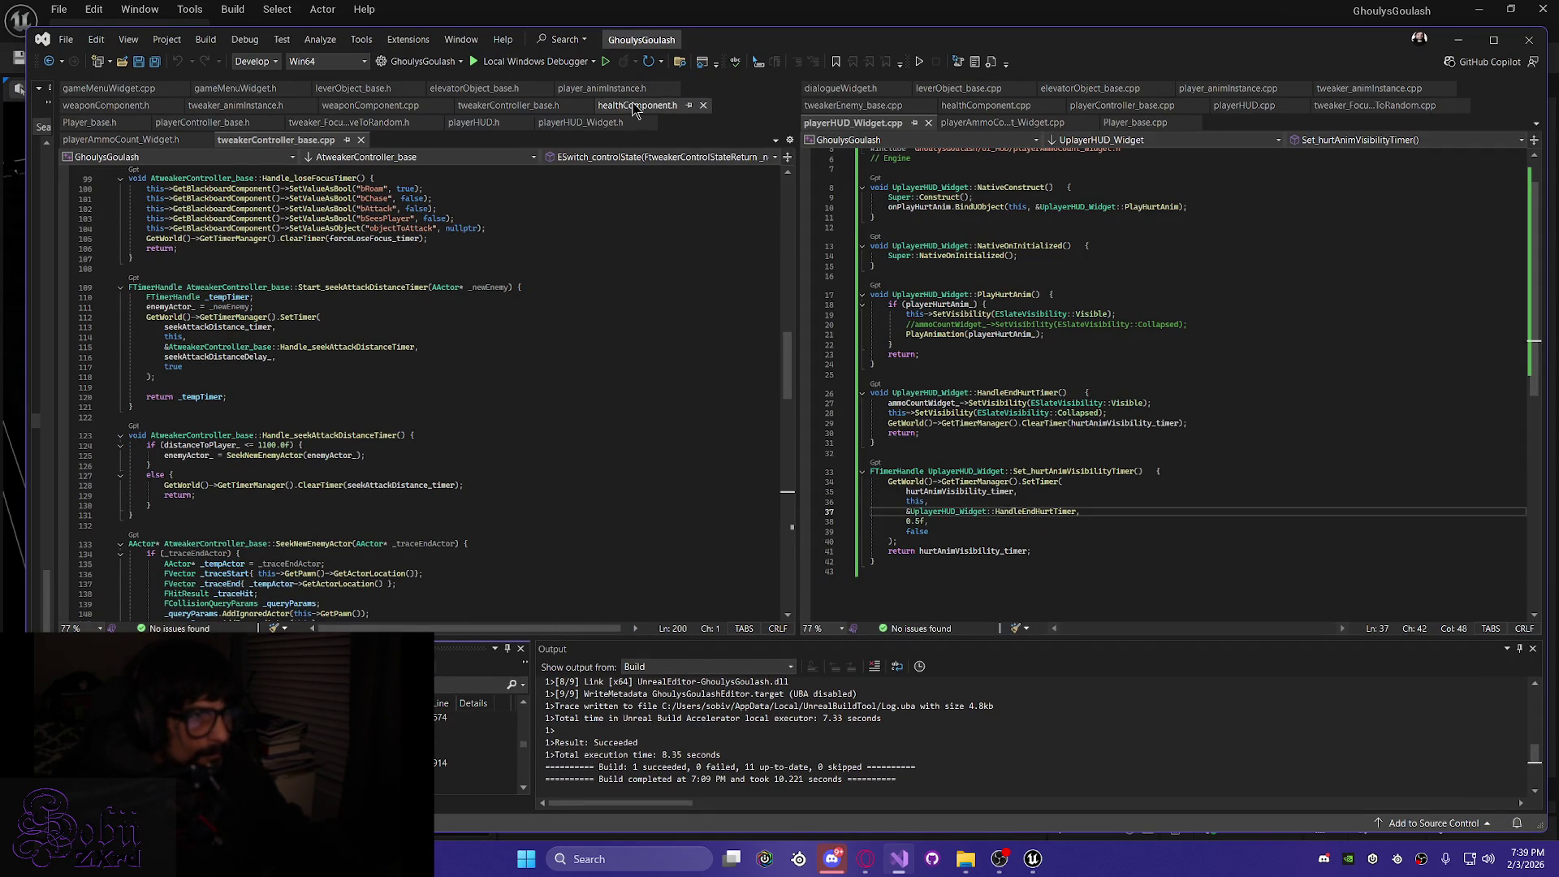
click(585, 106)
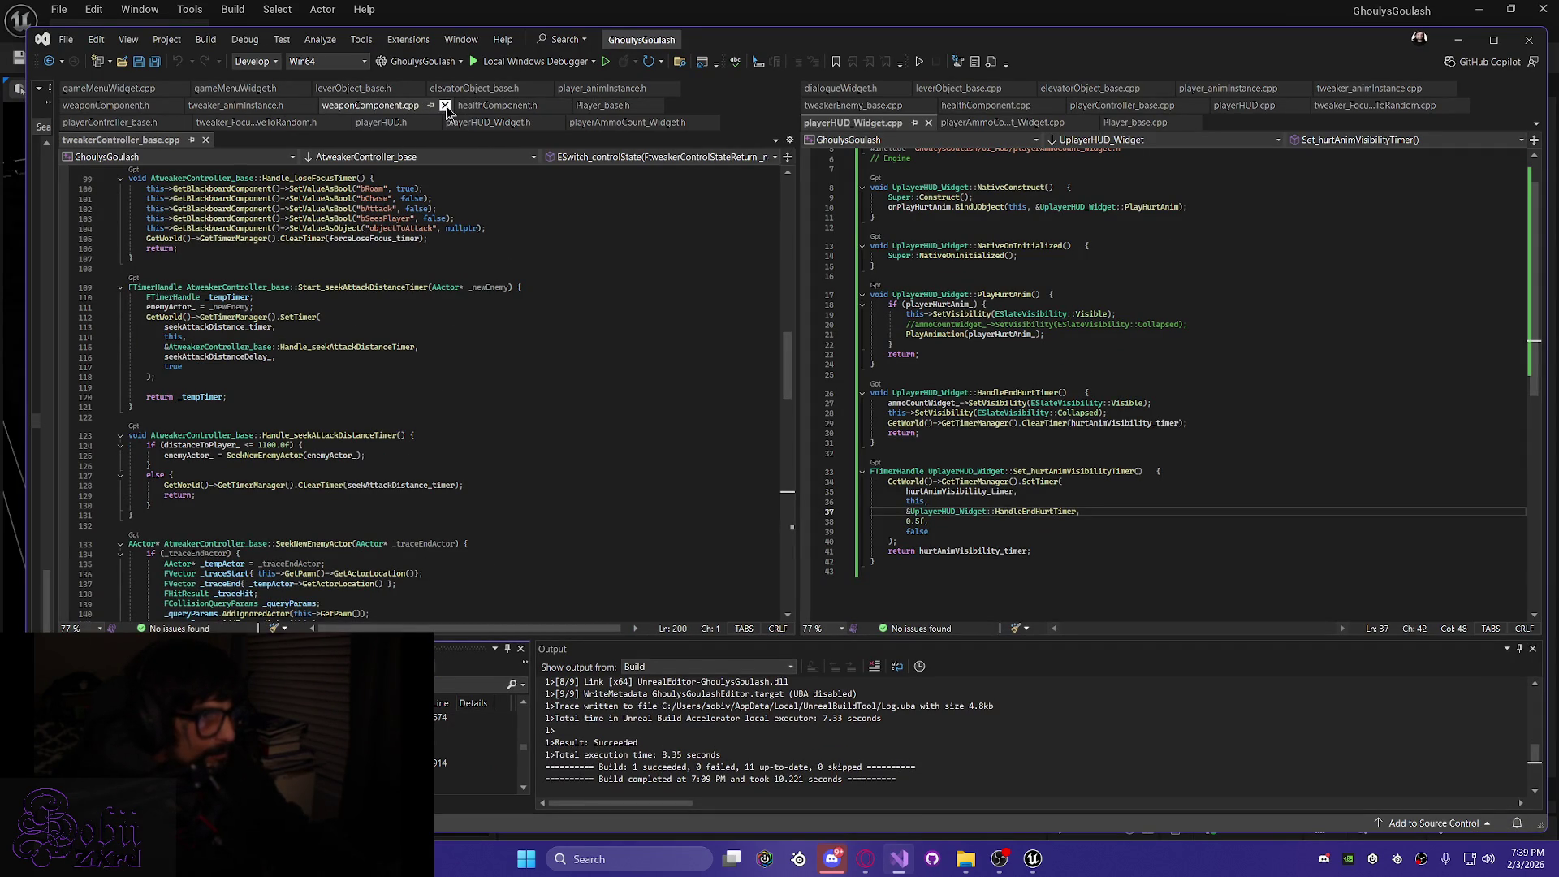
click(444, 106)
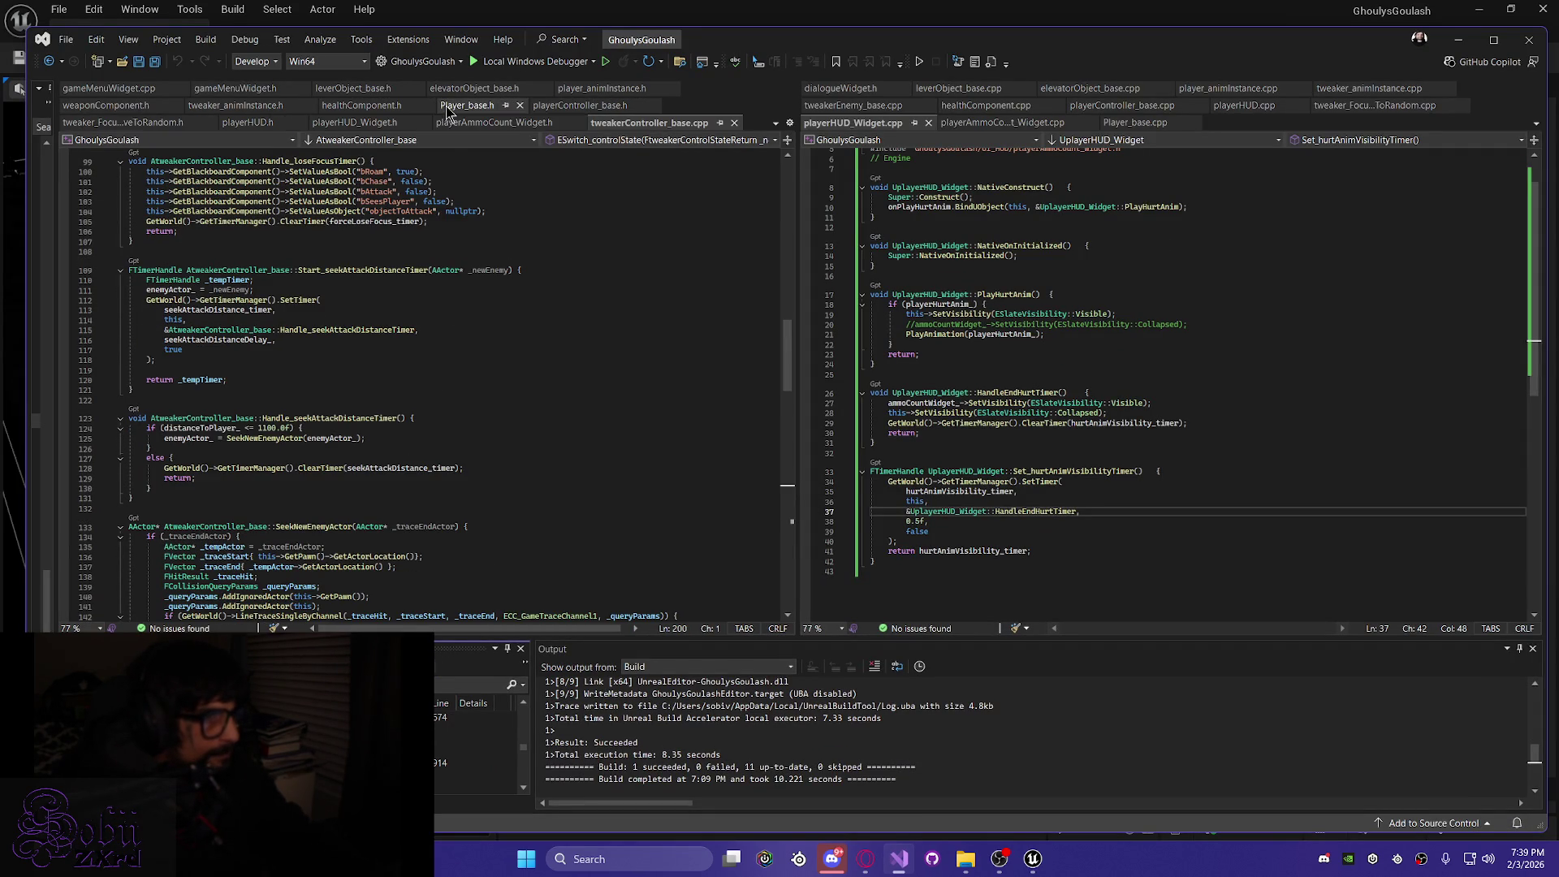
click(427, 106)
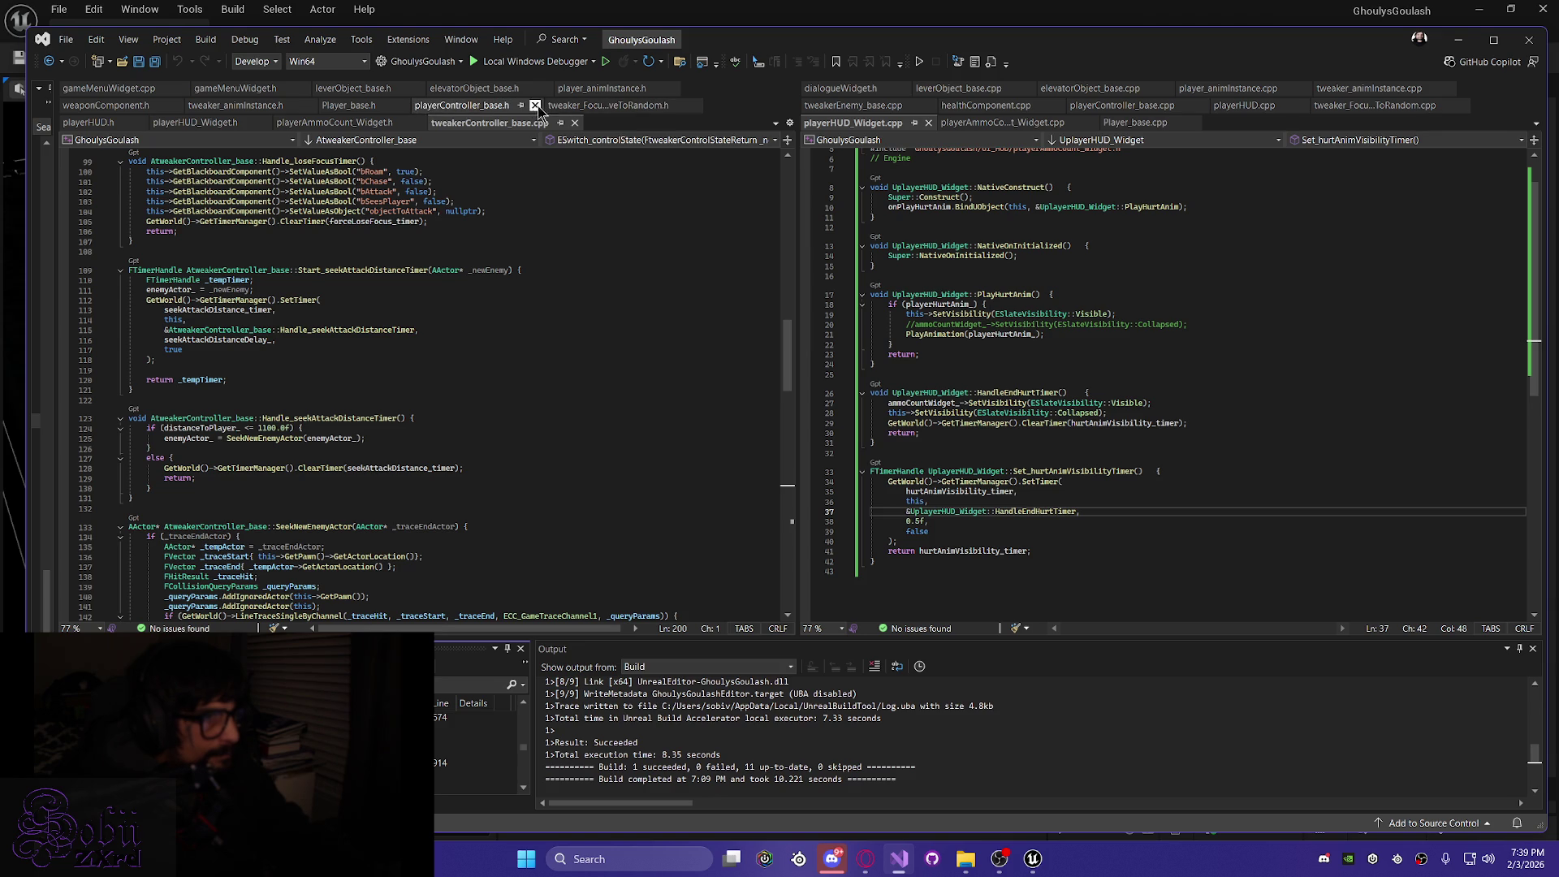
click(696, 107)
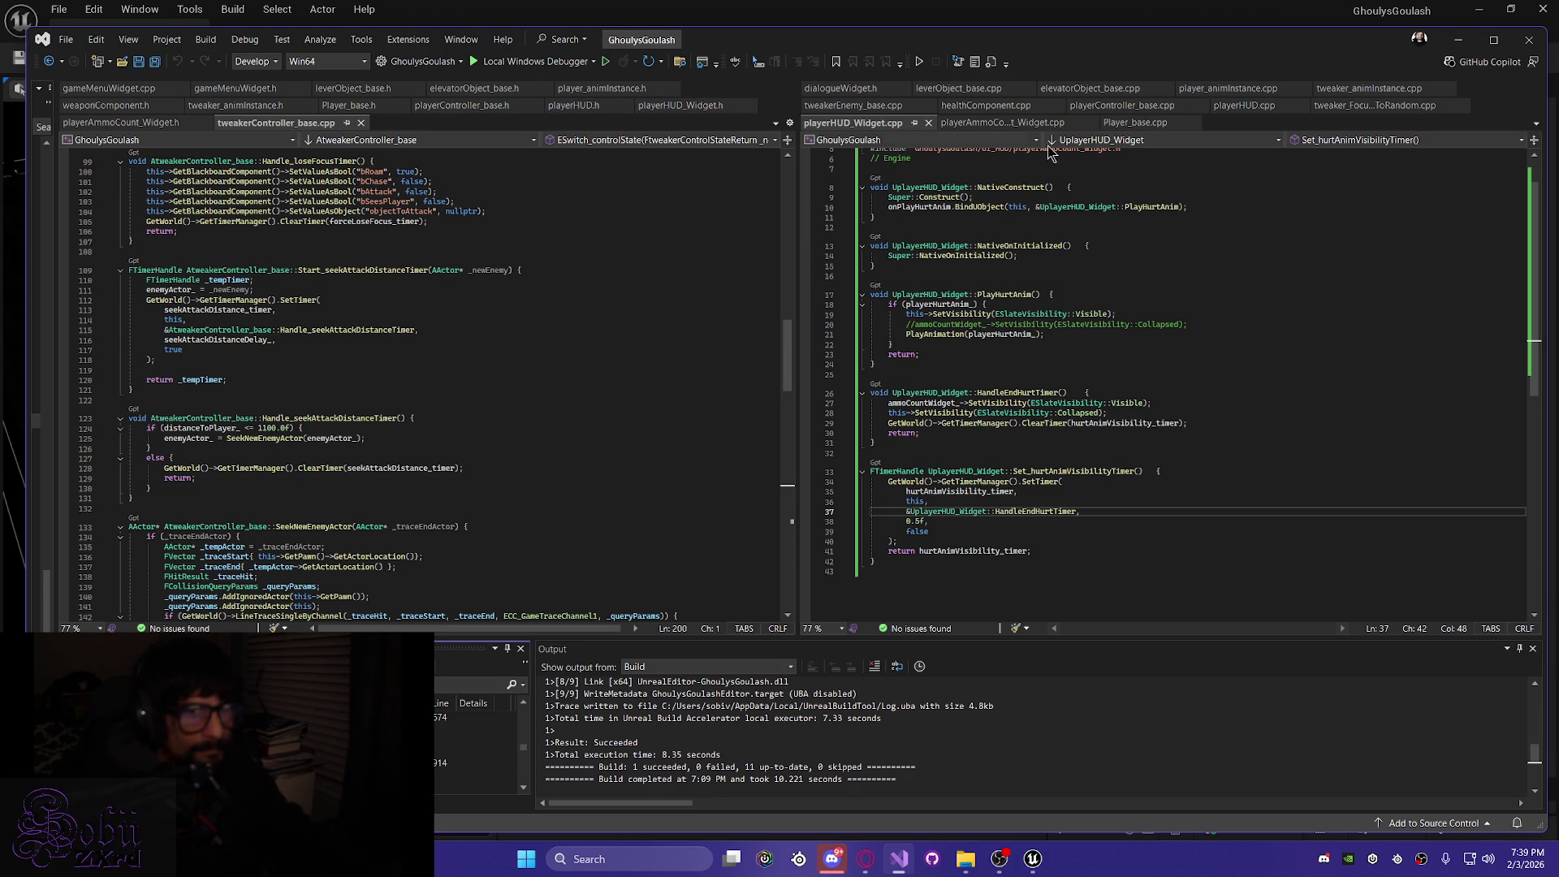
click(1466, 106)
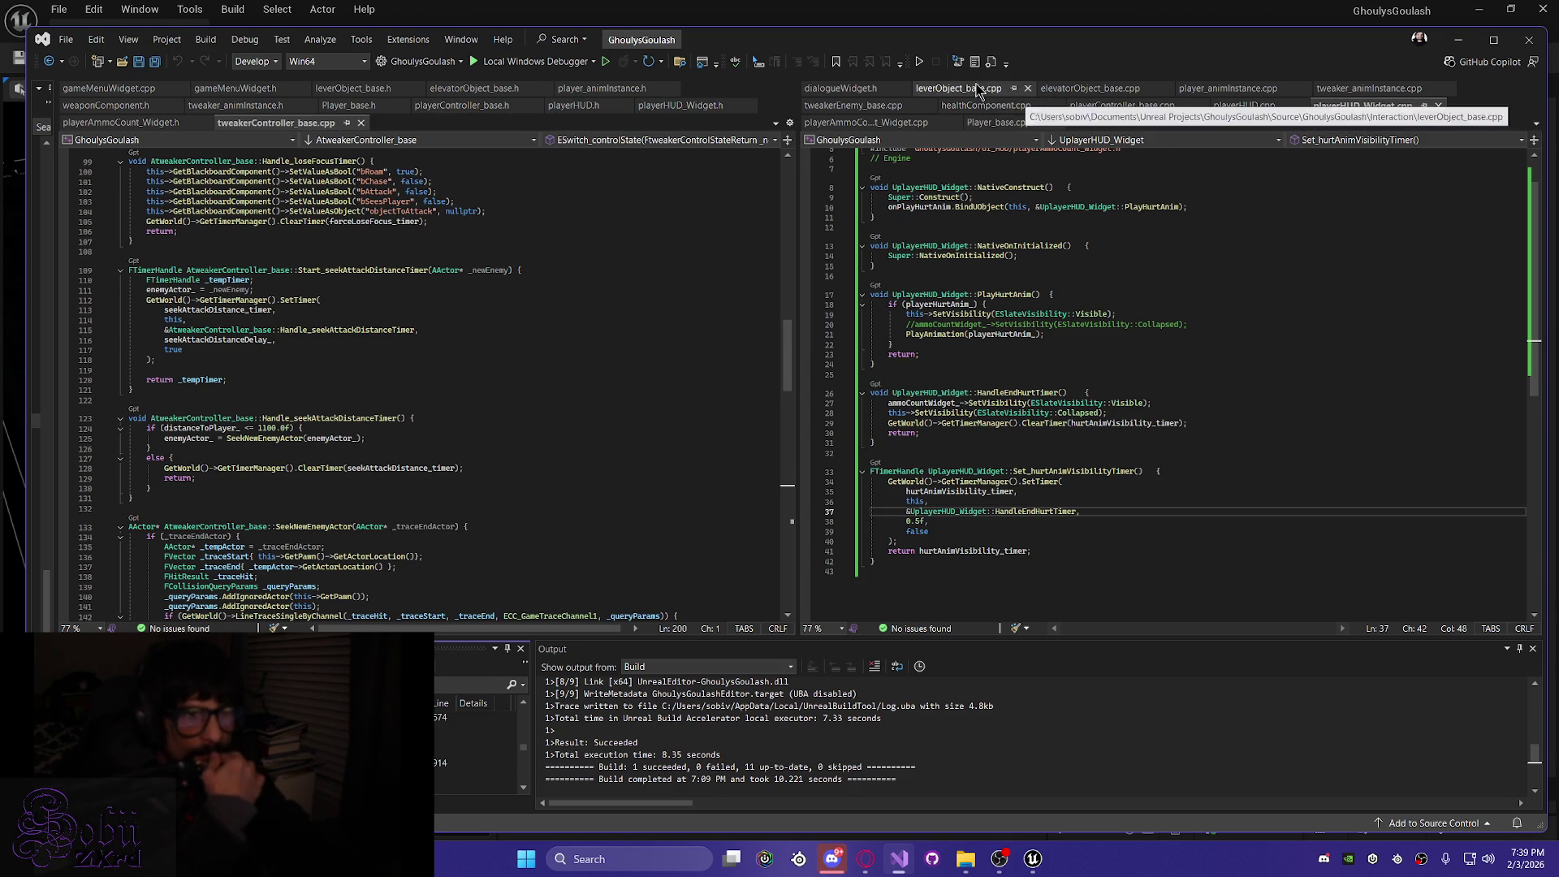
click(918, 106)
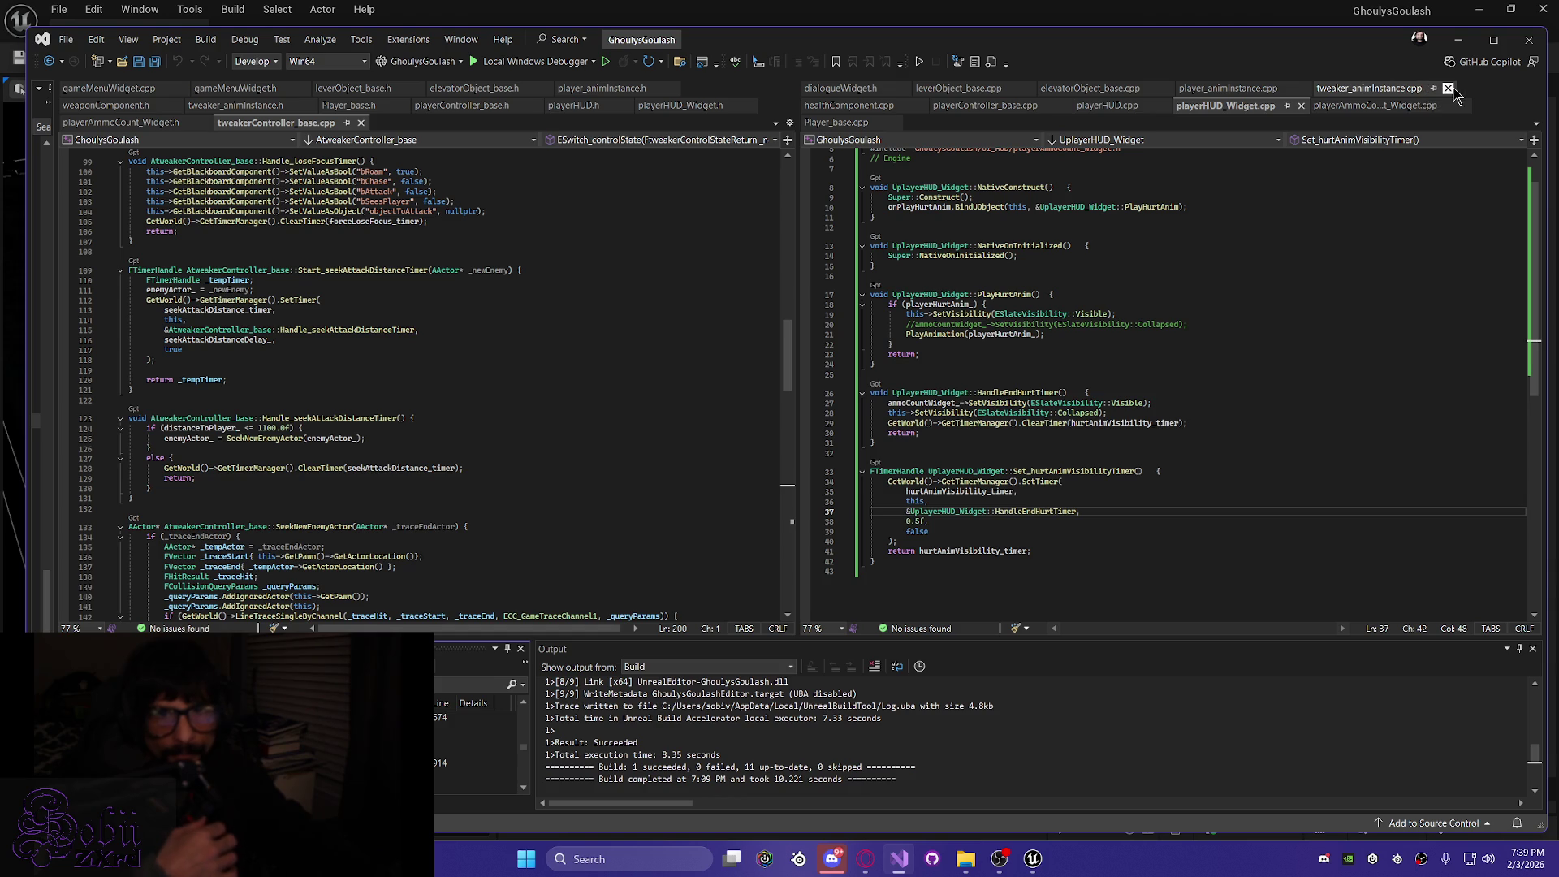
click(1448, 87)
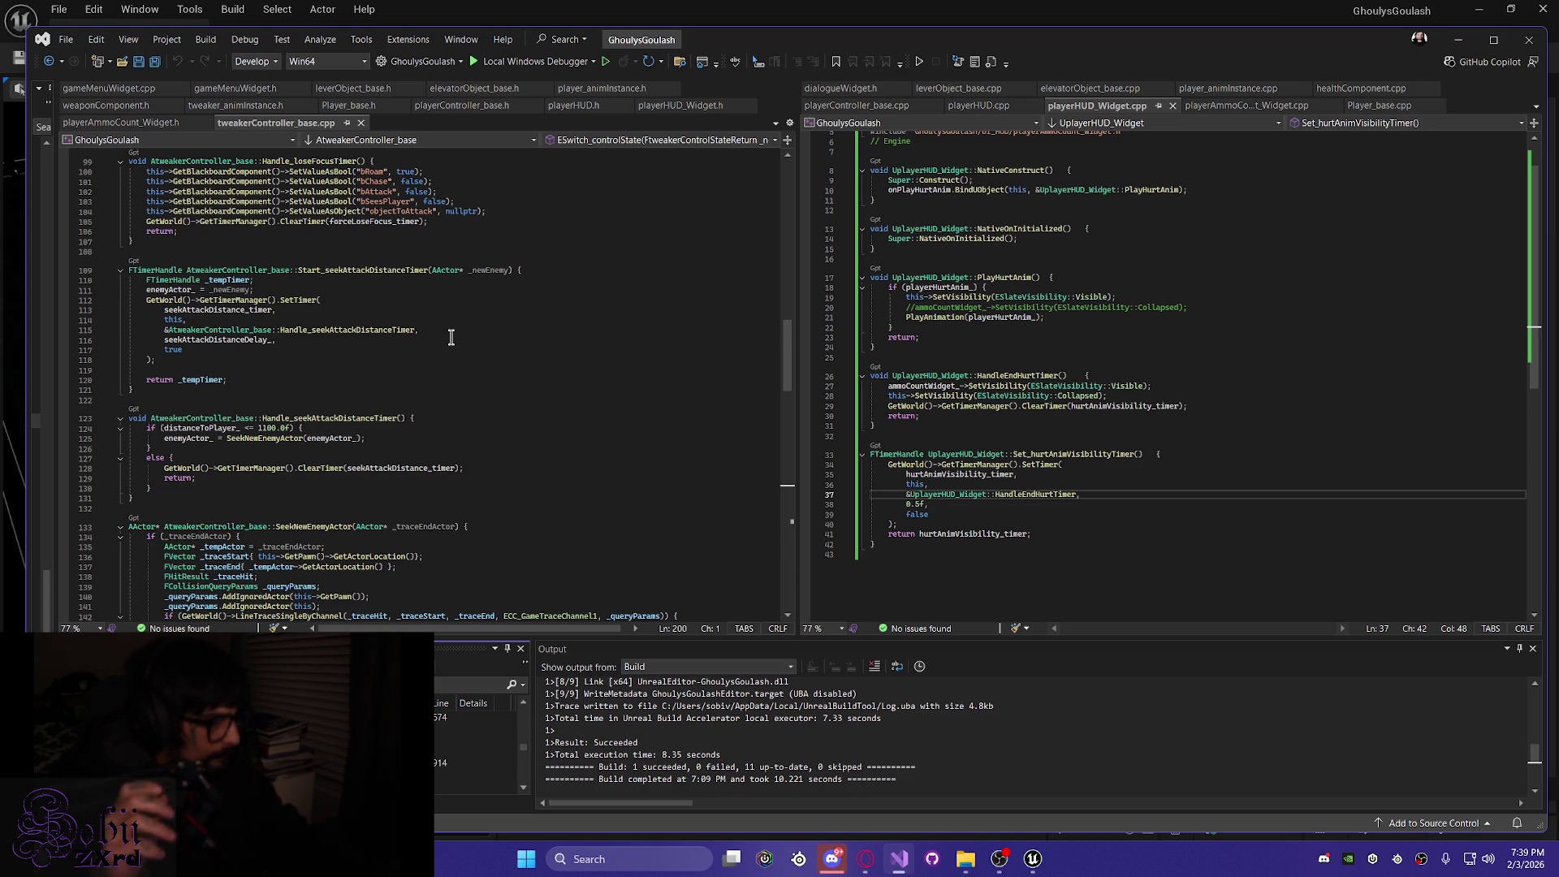
scroll(451, 338, up, 15)
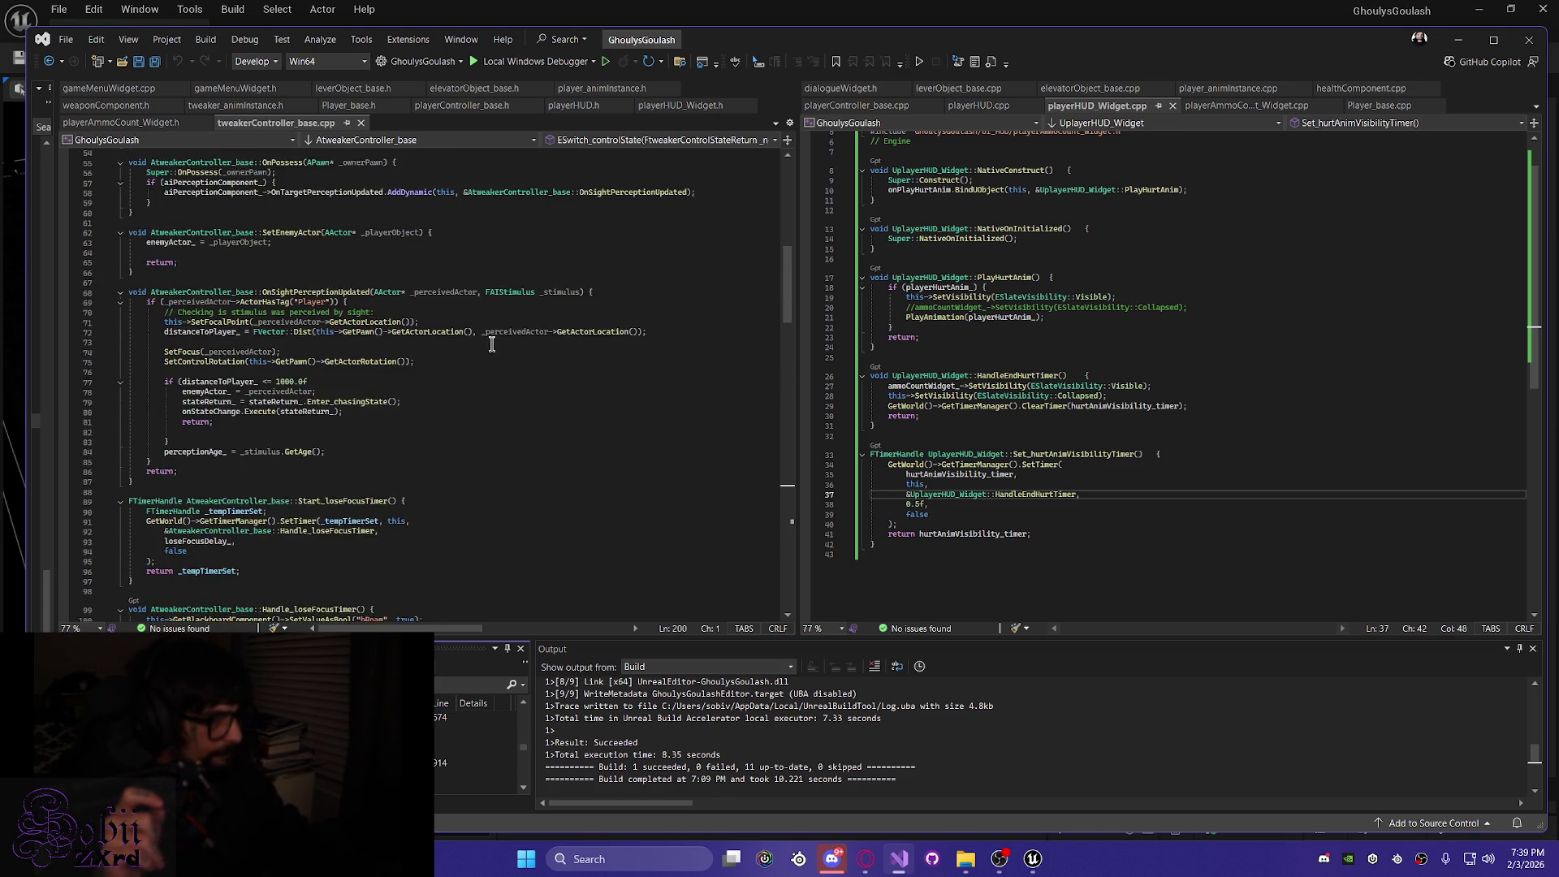
scroll(490, 344, up, 8)
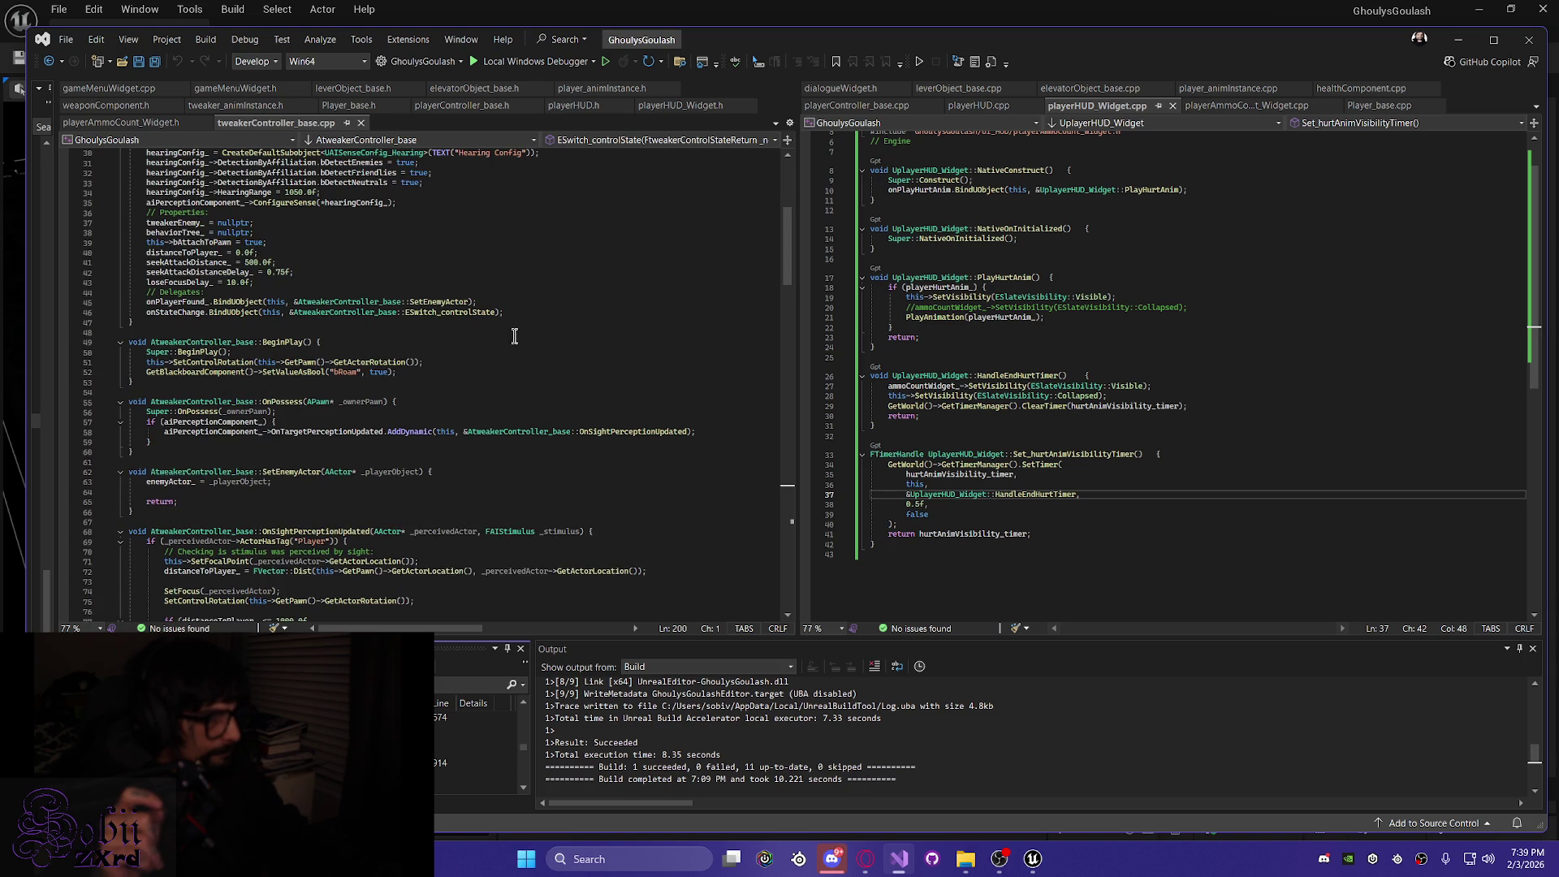
click(361, 123)
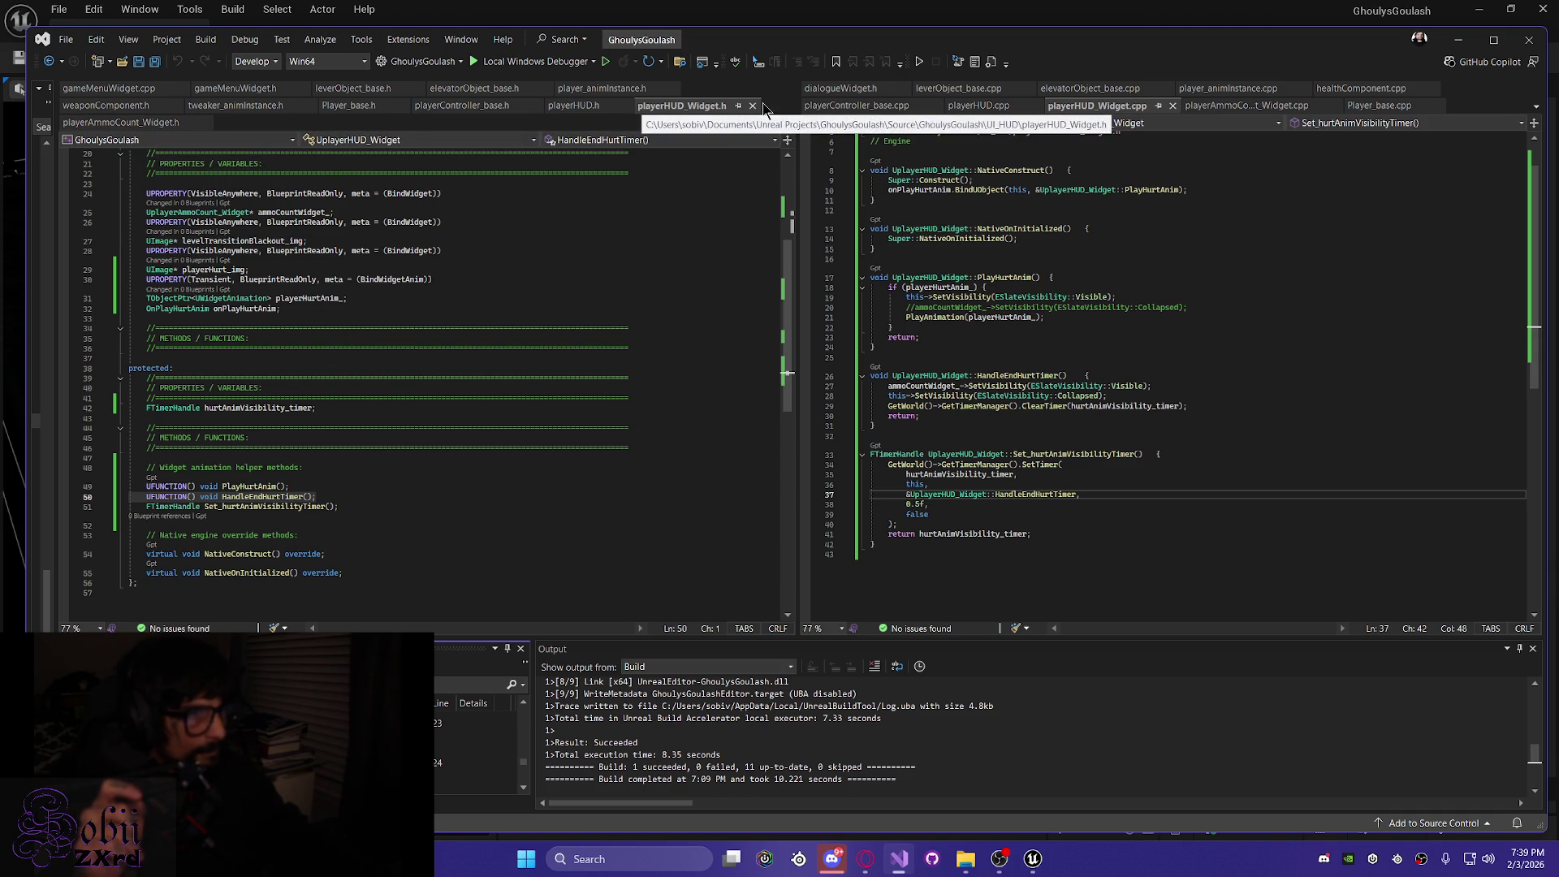
click(309, 105)
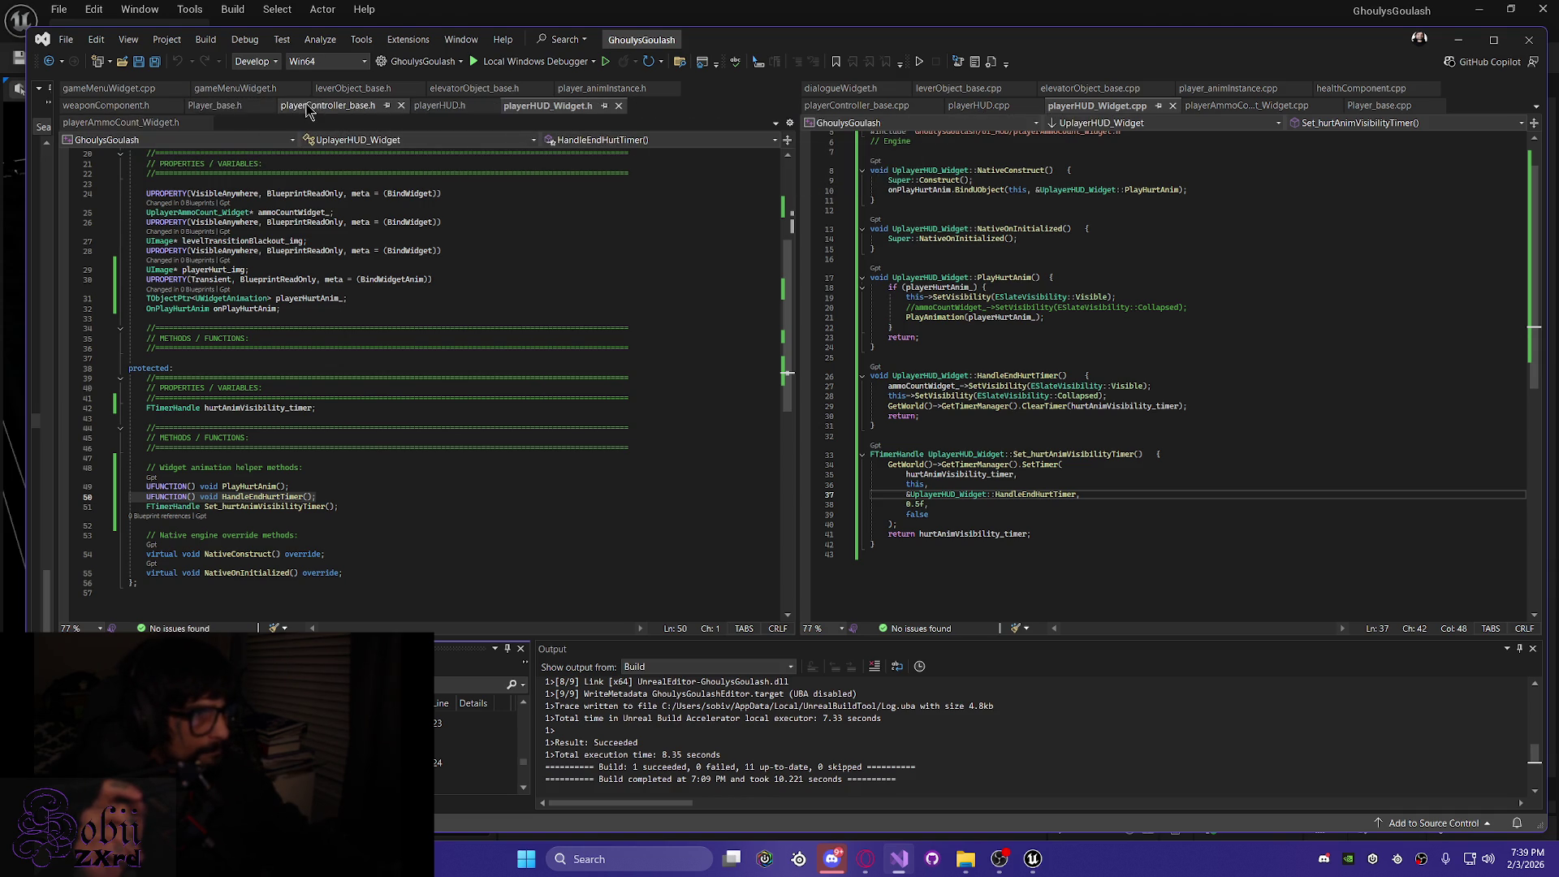
click(174, 105)
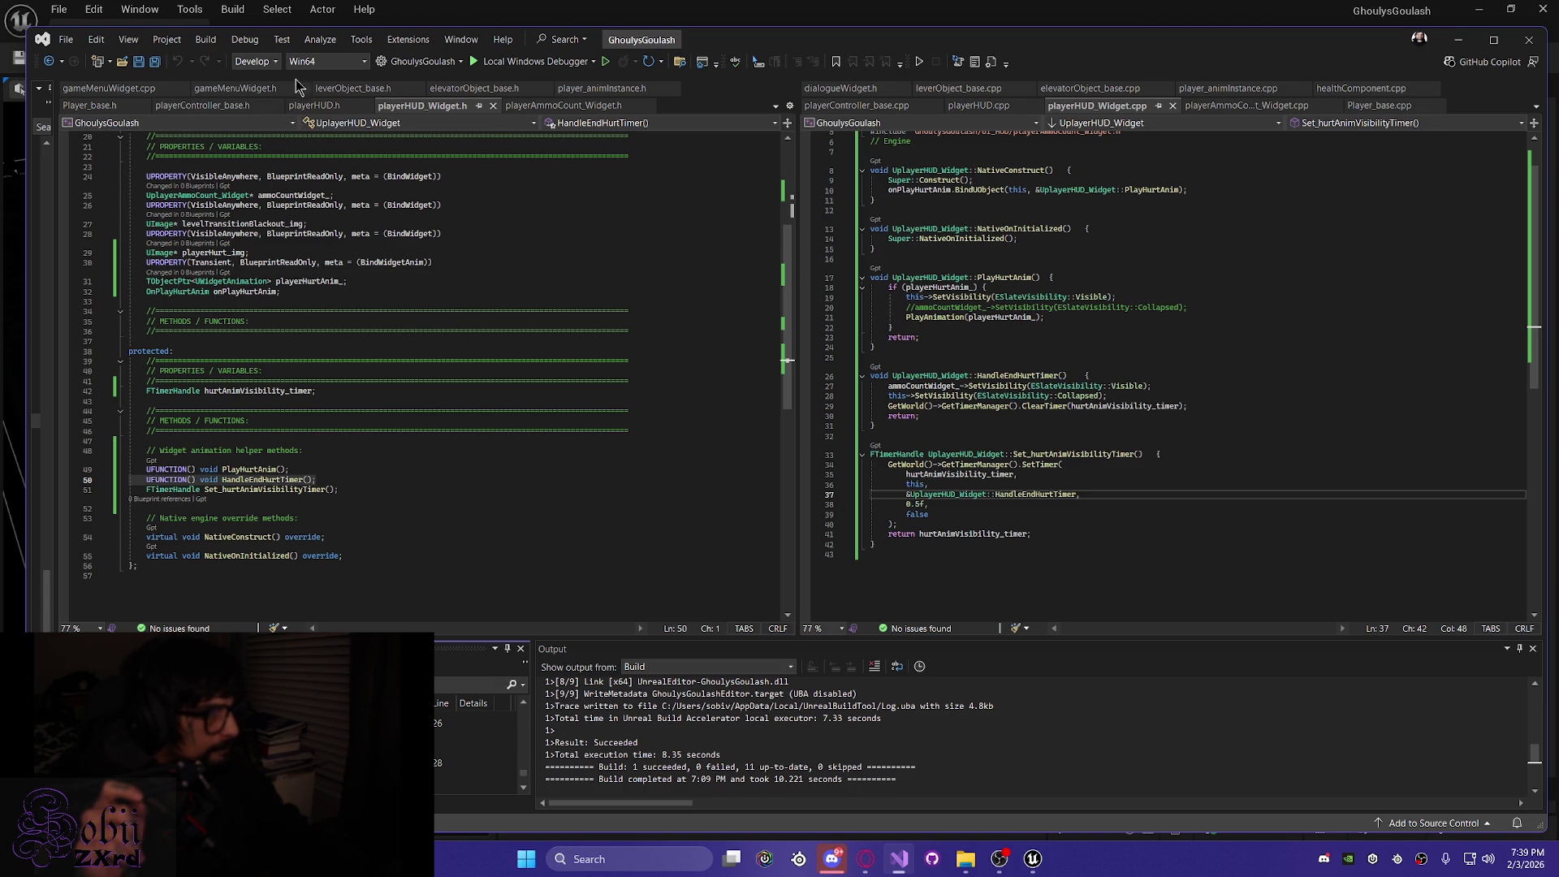
Place gameMenuWidget.h and gameMenuWidget.cpp side by side, widen Solution Explorer, and open ContextMenu_Widget.cpp
click(240, 89)
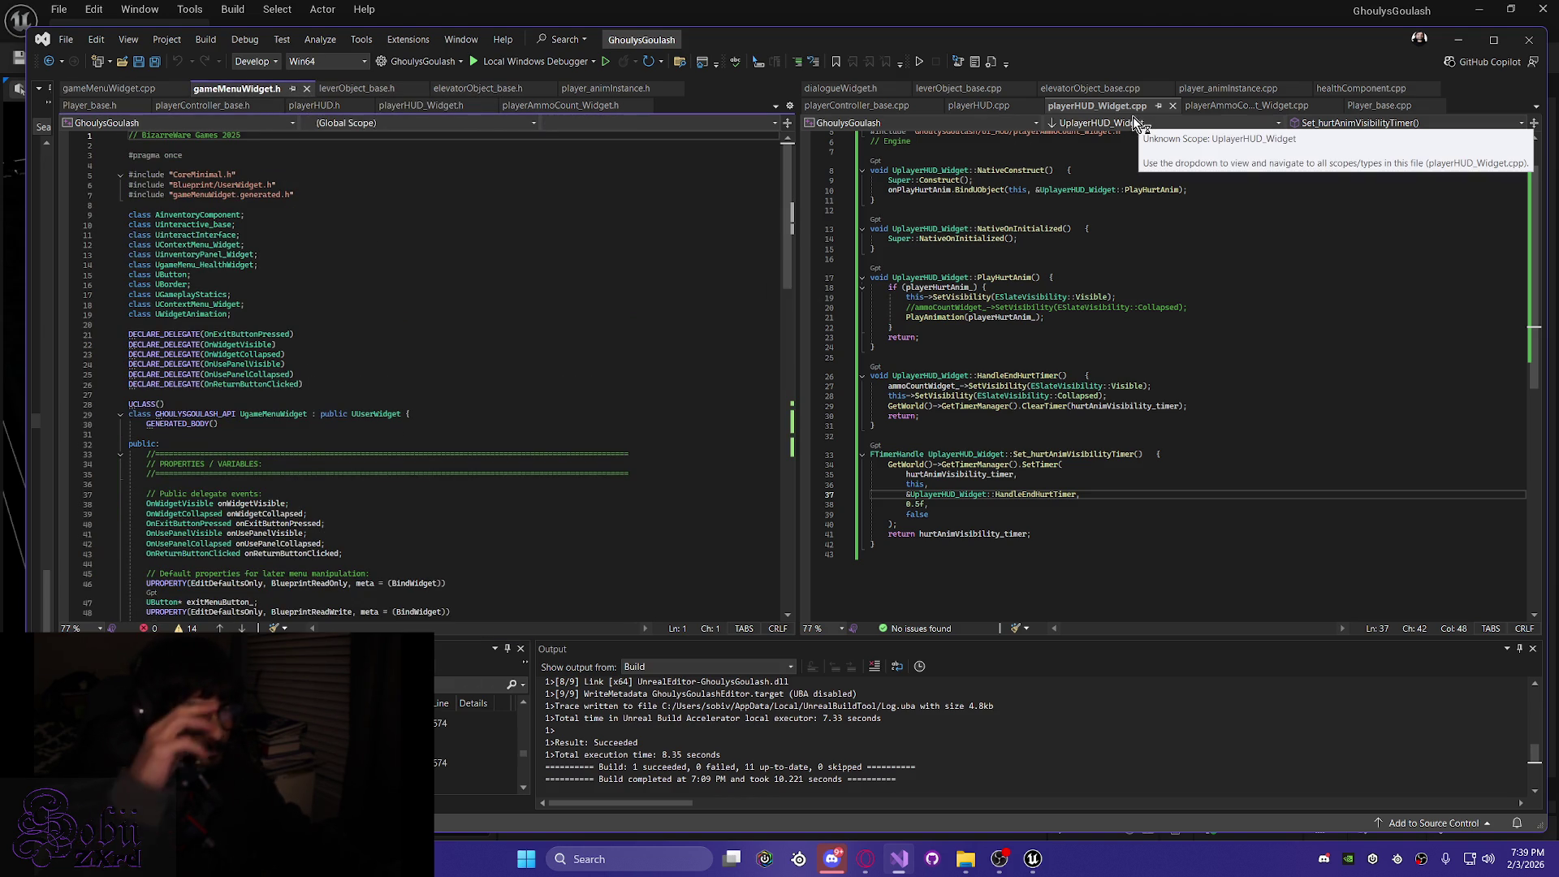
drag(109, 88, 844, 89)
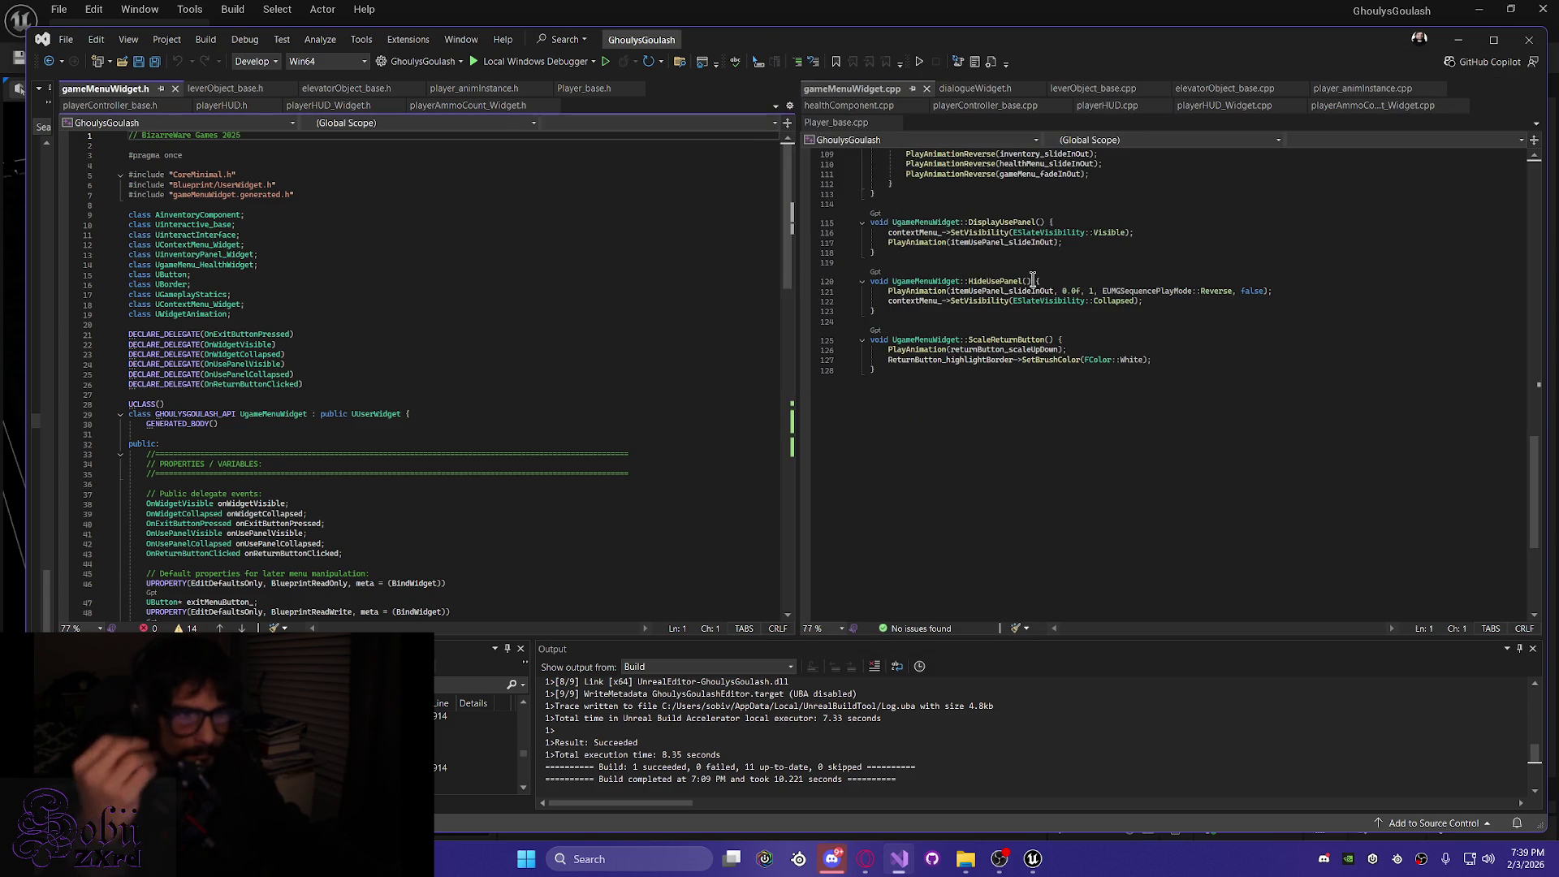
scroll(1010, 333, up, 6)
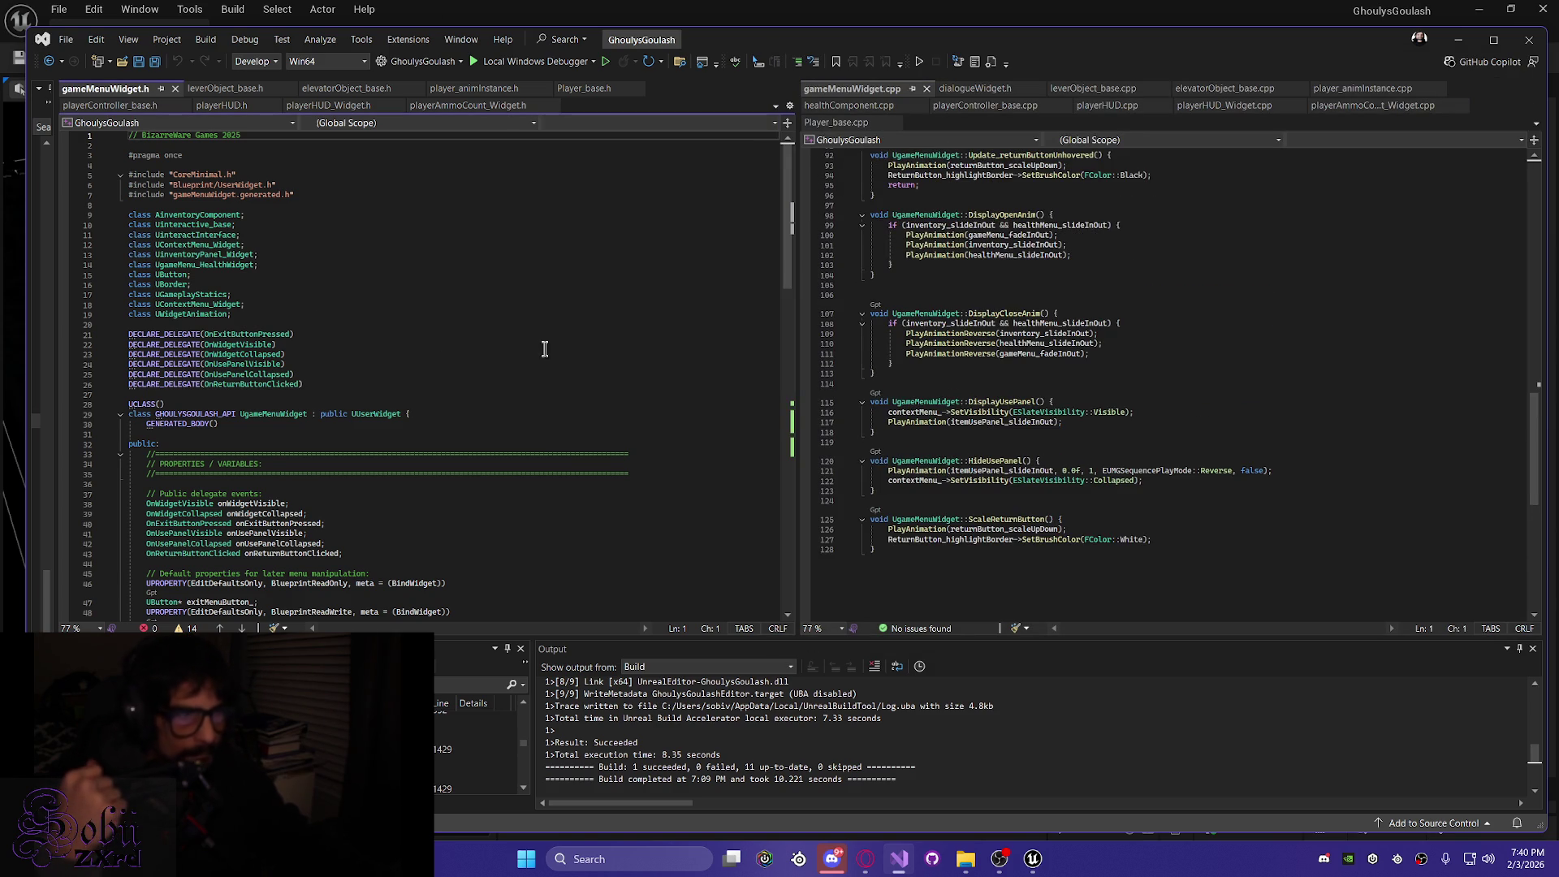
drag(55, 378, 338, 381)
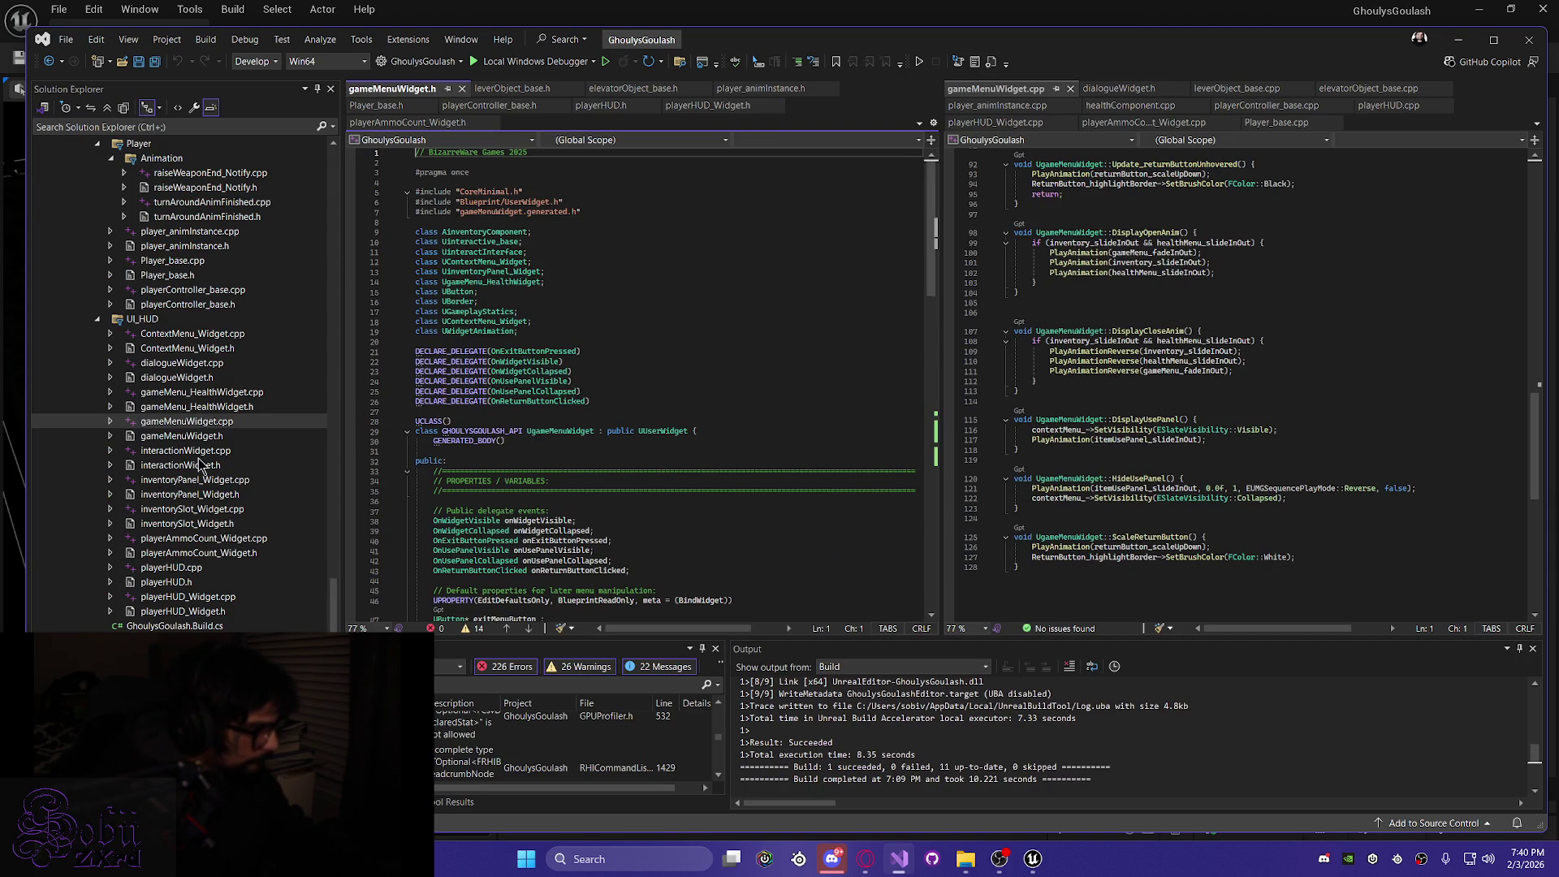
double_click(164, 334)
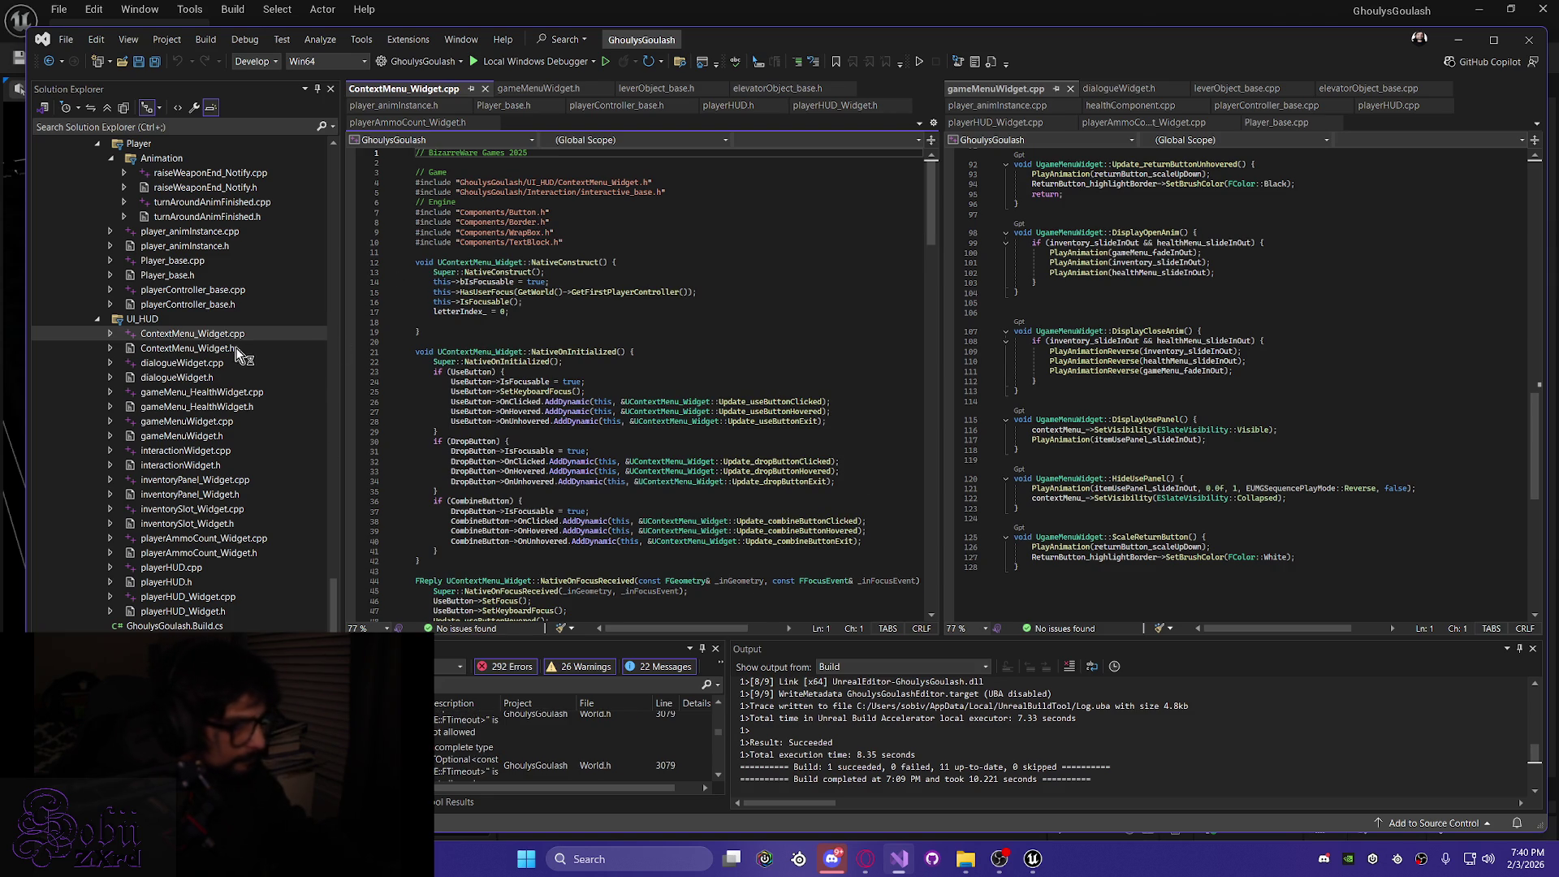
Pair ContextMenu_Widget.h with ContextMenu_Widget.cpp and auto-hide Solution Explorer for full-width editors
double_click(199, 348)
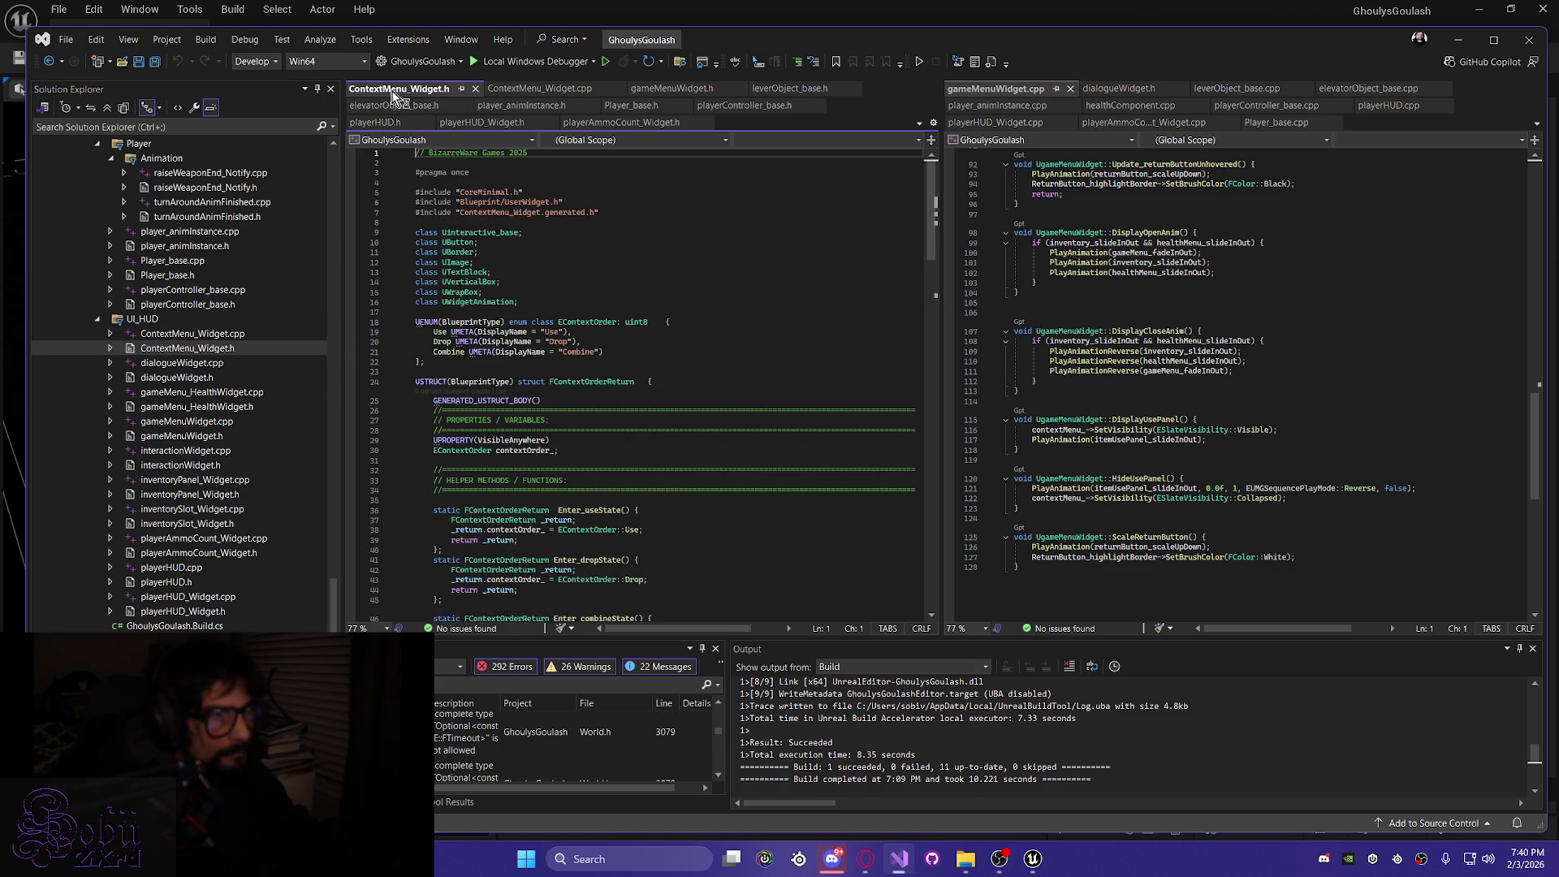
mouse_move(560, 91)
mouse_down()
mouse_move(617, 203)
mouse_move(1218, 341)
mouse_move(1201, 341)
mouse_up()
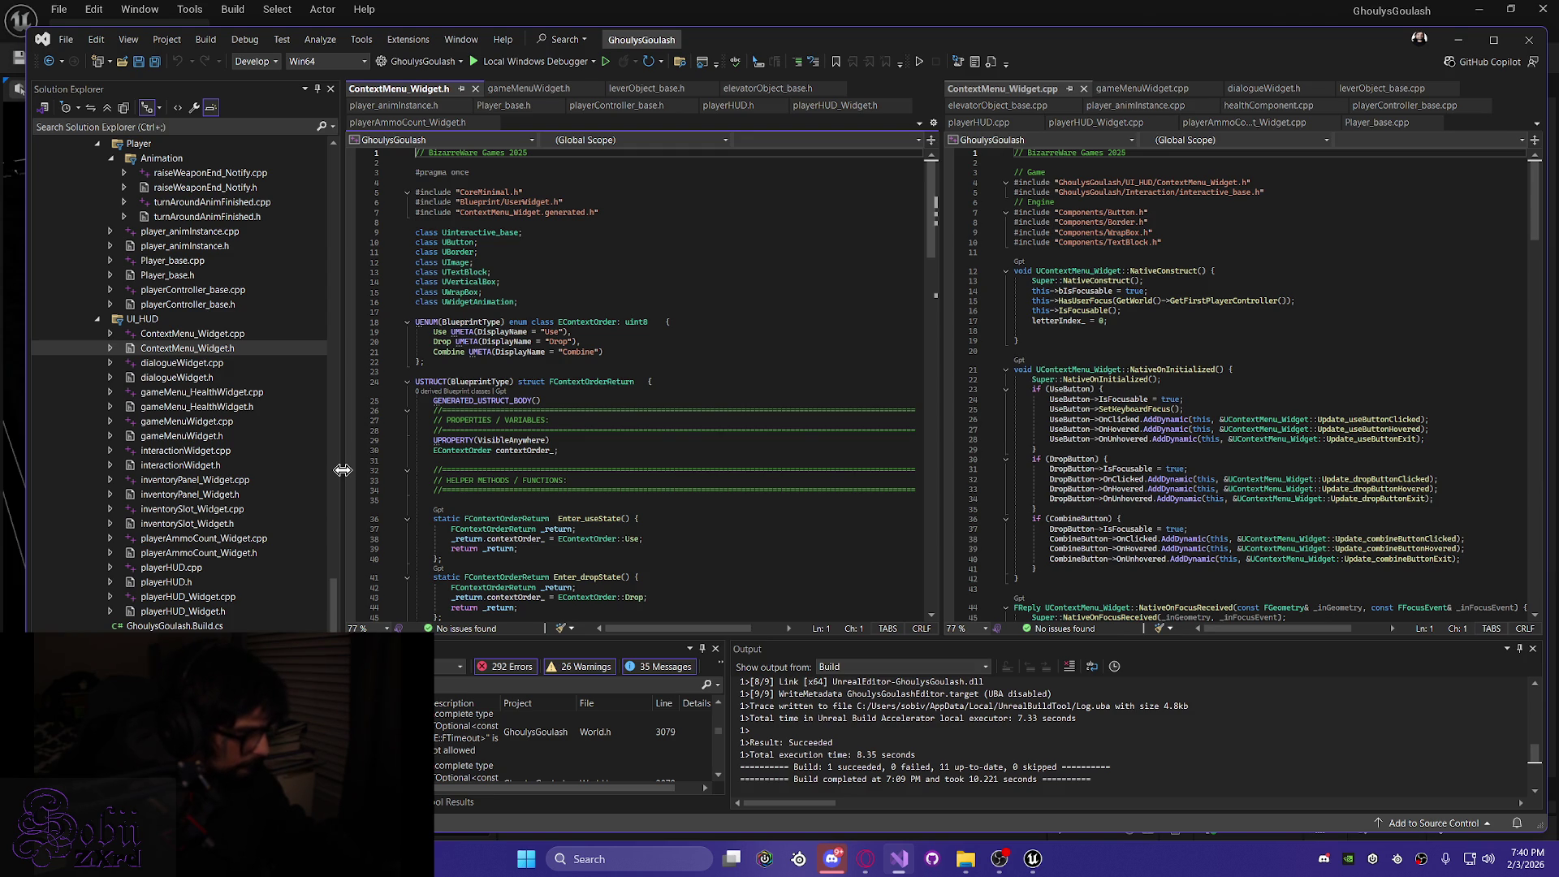
click(317, 88)
click(1319, 503)
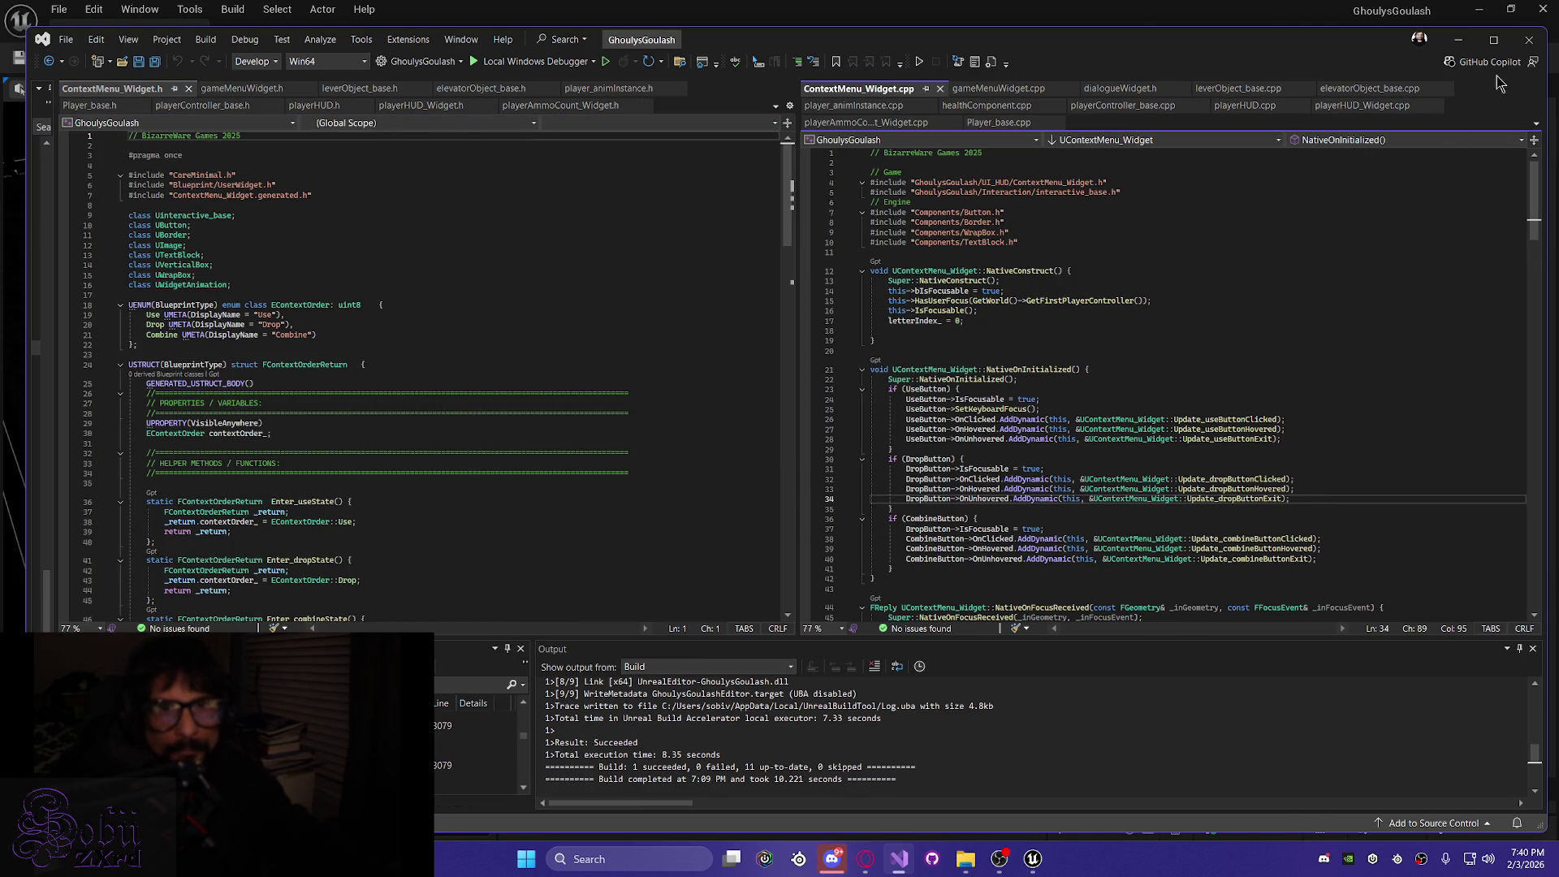
Live Code compile the ContextMenu_Widget changes and minimize the console once the patch succeeds
key(ctrl+alt+F11)
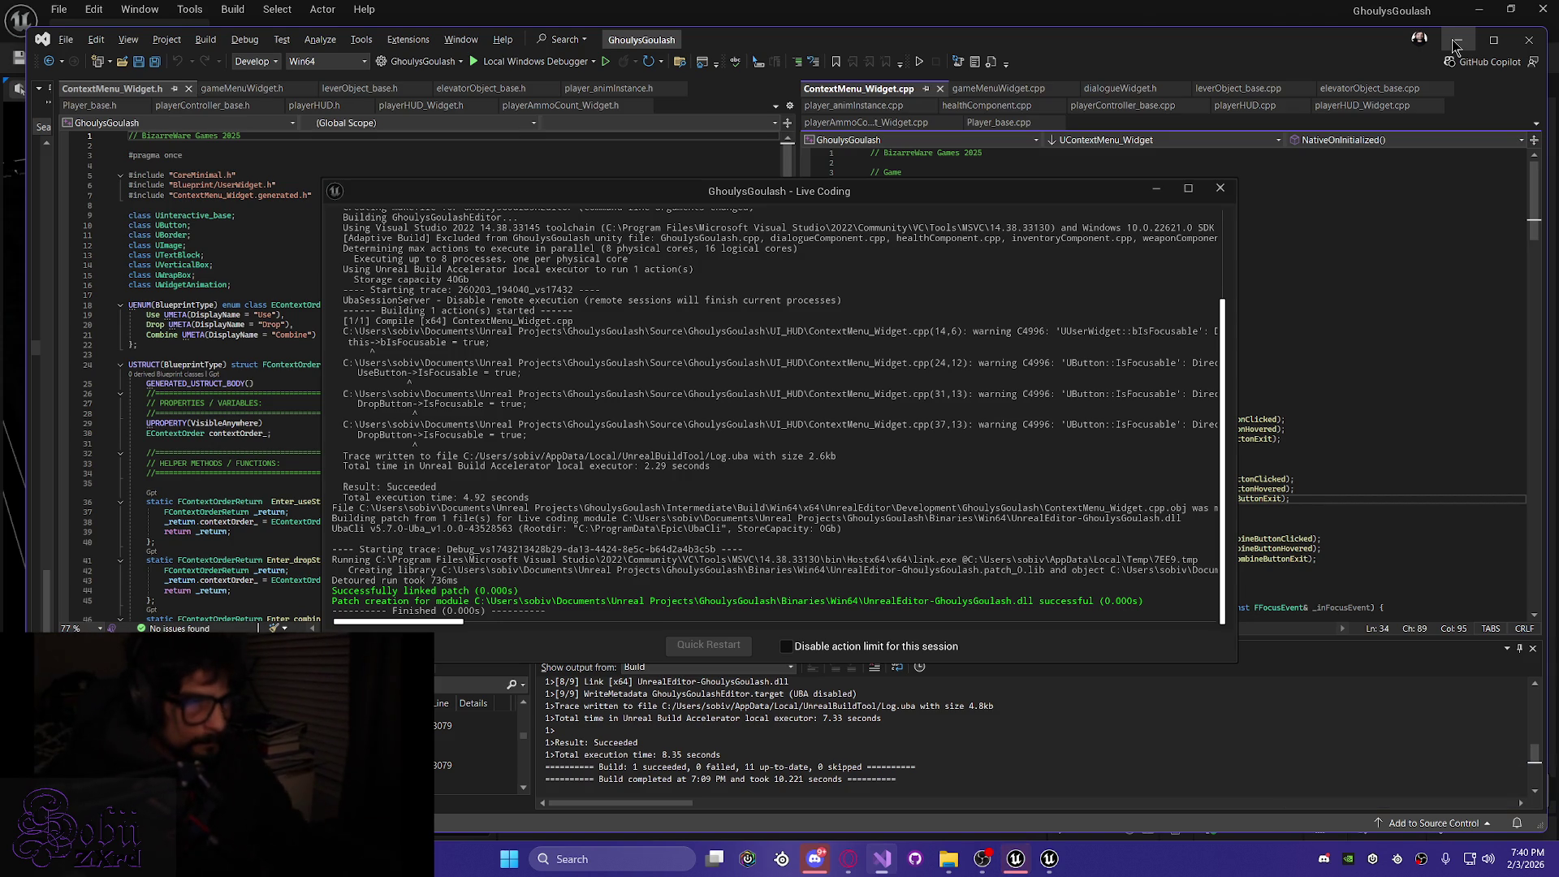
click(1156, 189)
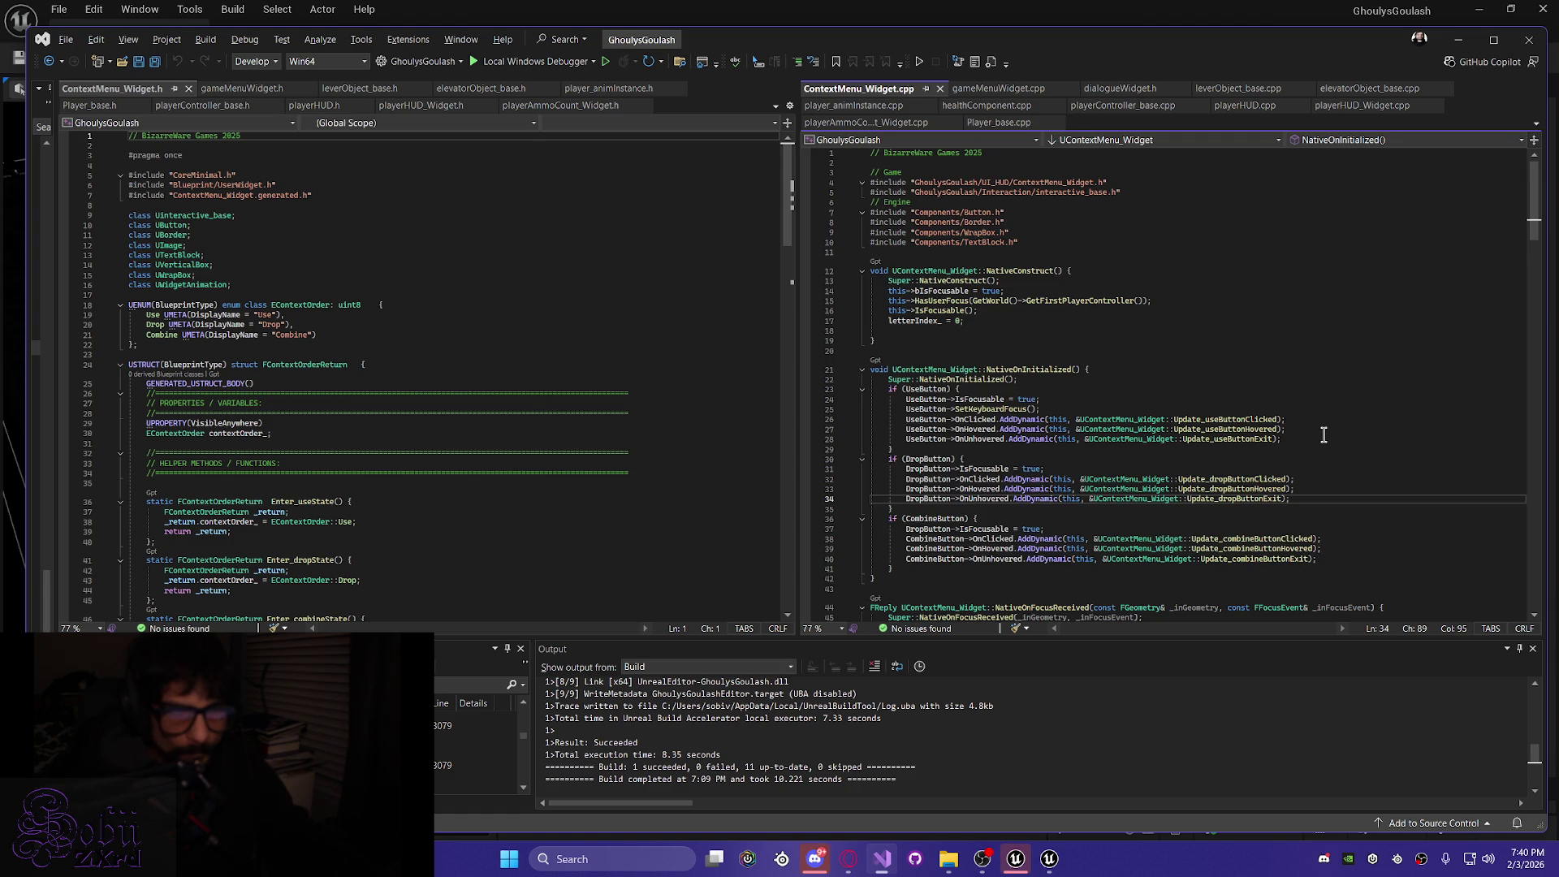
Comment out UseButton->SetKeyboardFocus() on line 25 and save ContextMenu_Widget.cpp
scroll(1317, 434, down, 5)
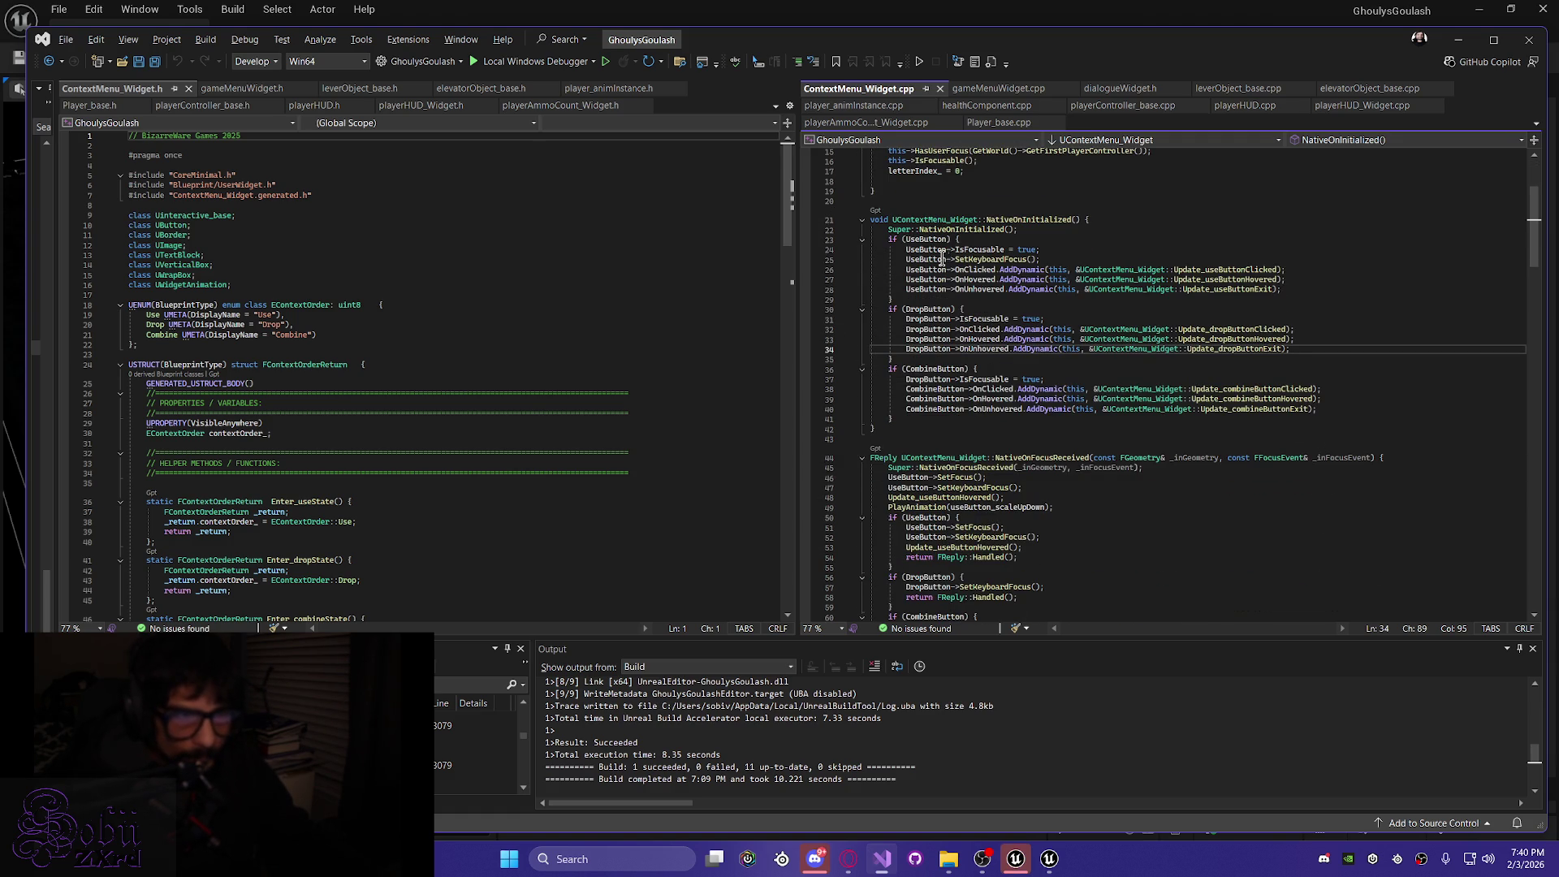
mouse_move(957, 275)
click(907, 260)
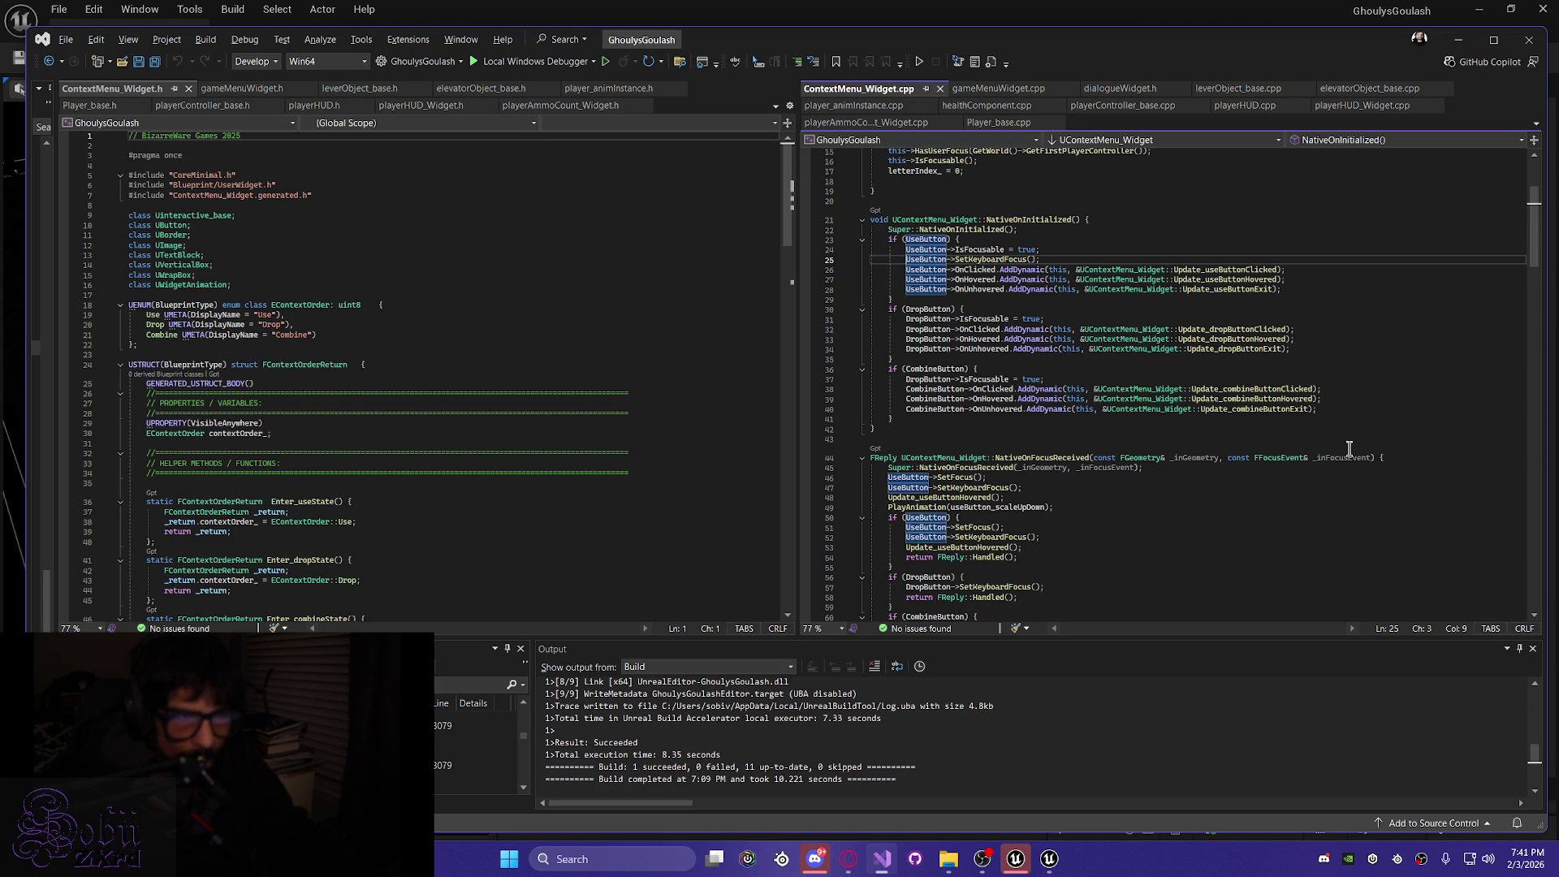
text(//)
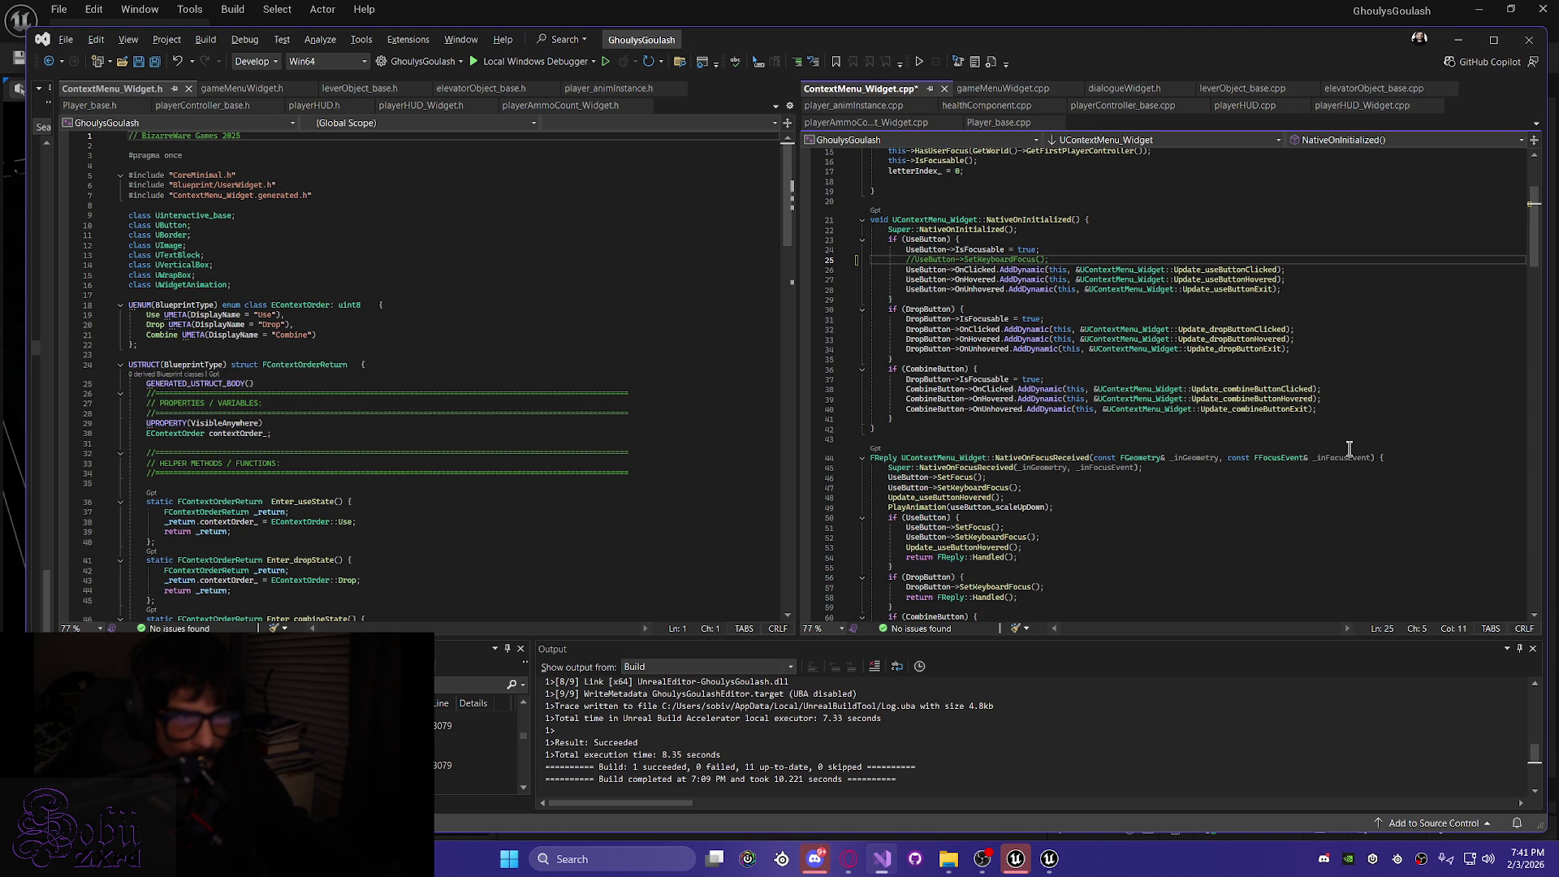
key(ctrl+s)
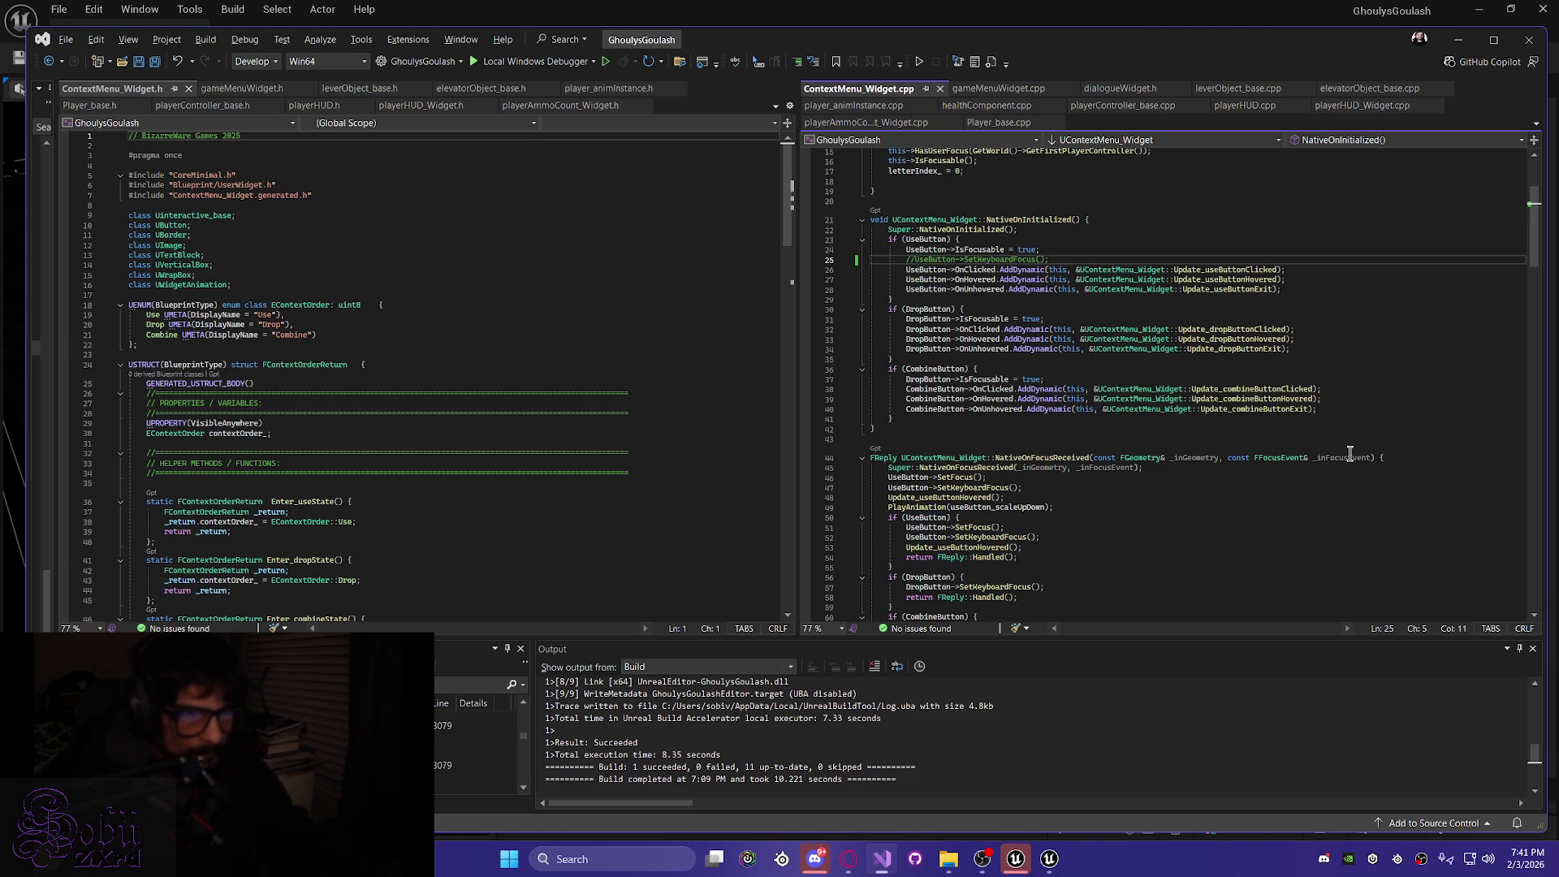
Review the focus and hover functions for the Use, Drop and Combine buttons
scroll(1350, 453, down, 4)
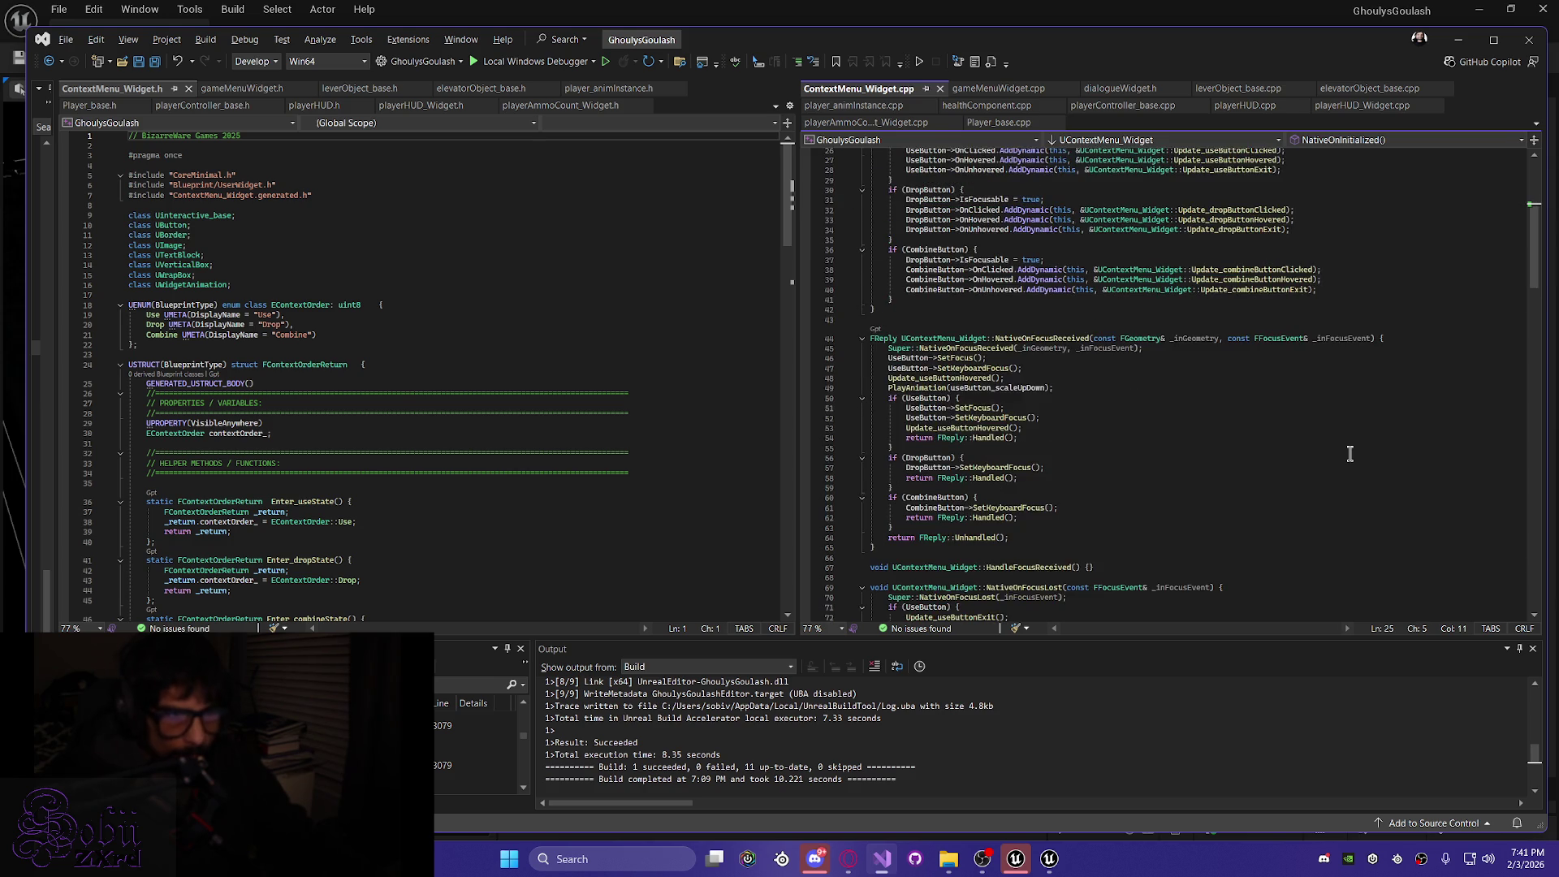
scroll(1350, 453, down, 12)
scroll(1350, 453, down, 6)
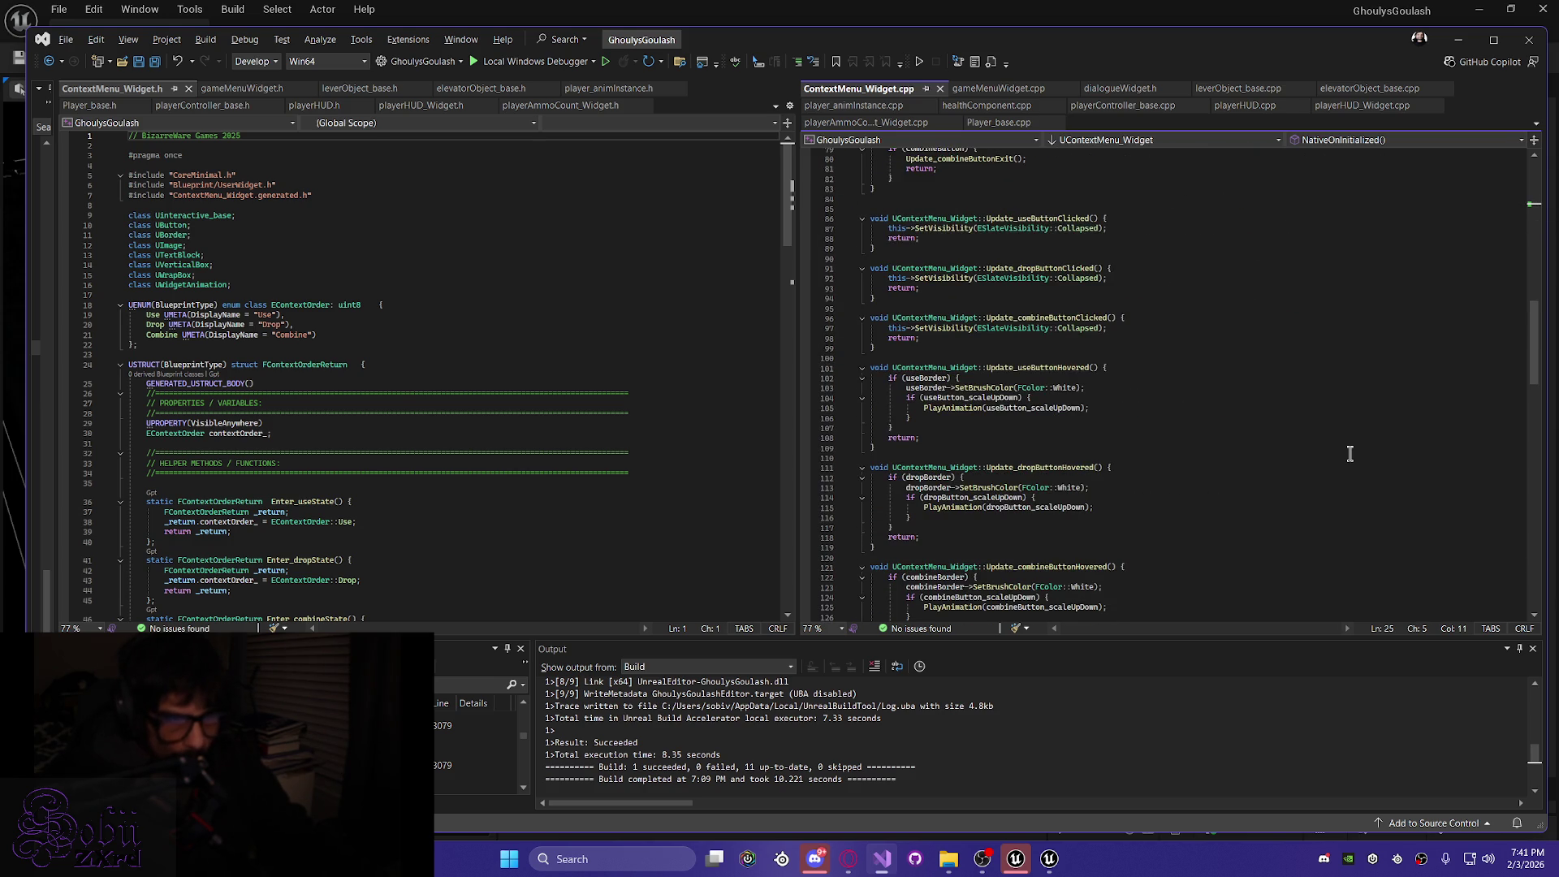
scroll(1349, 453, down, 4)
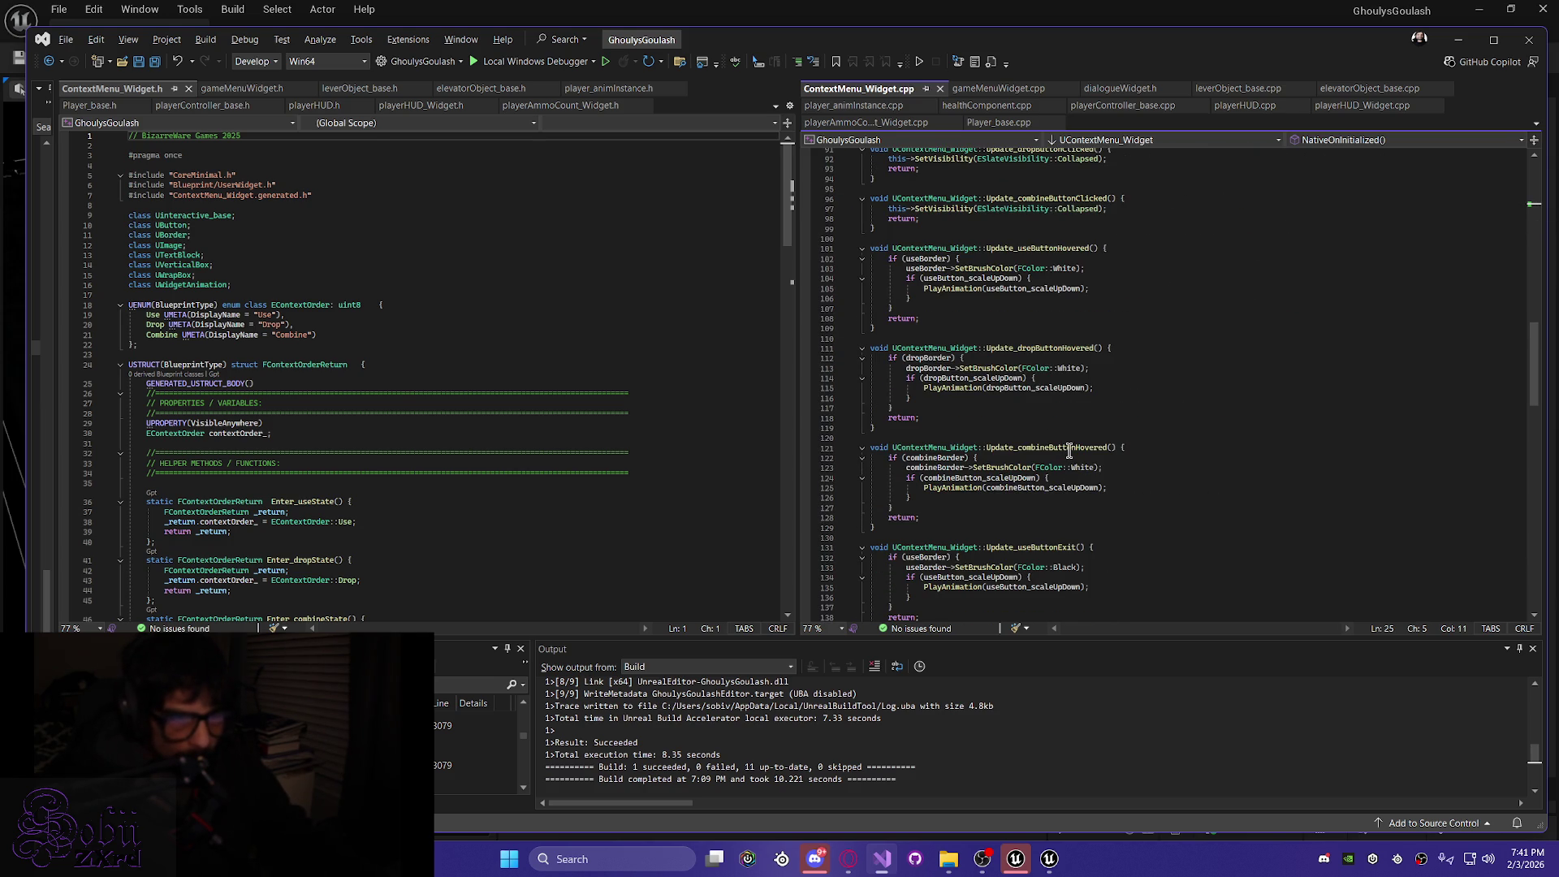
drag(944, 317, 867, 247)
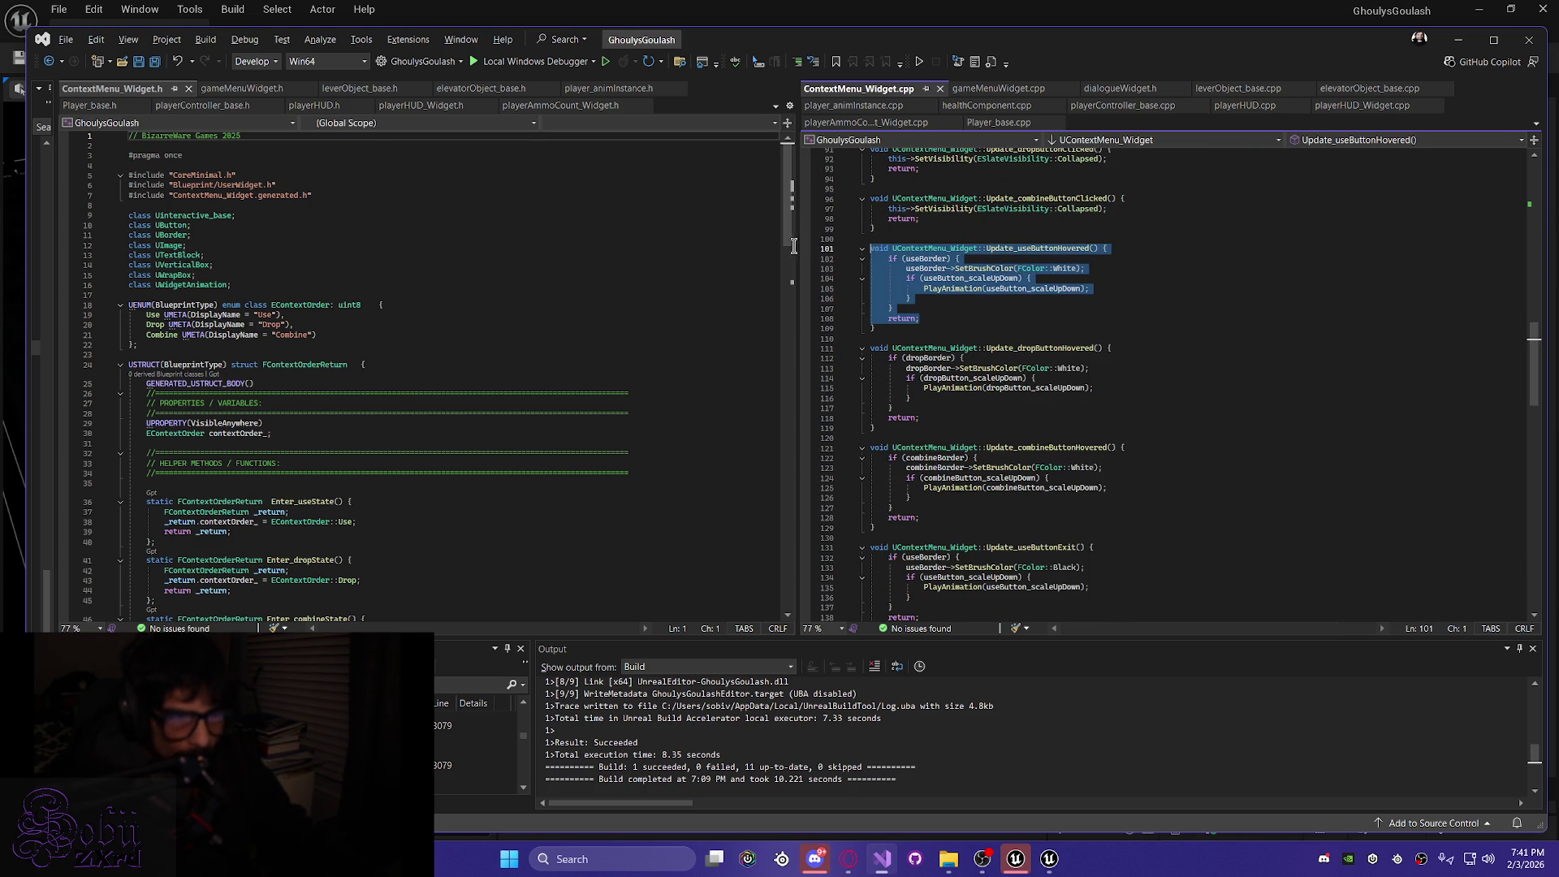
scroll(1145, 410, up, 5)
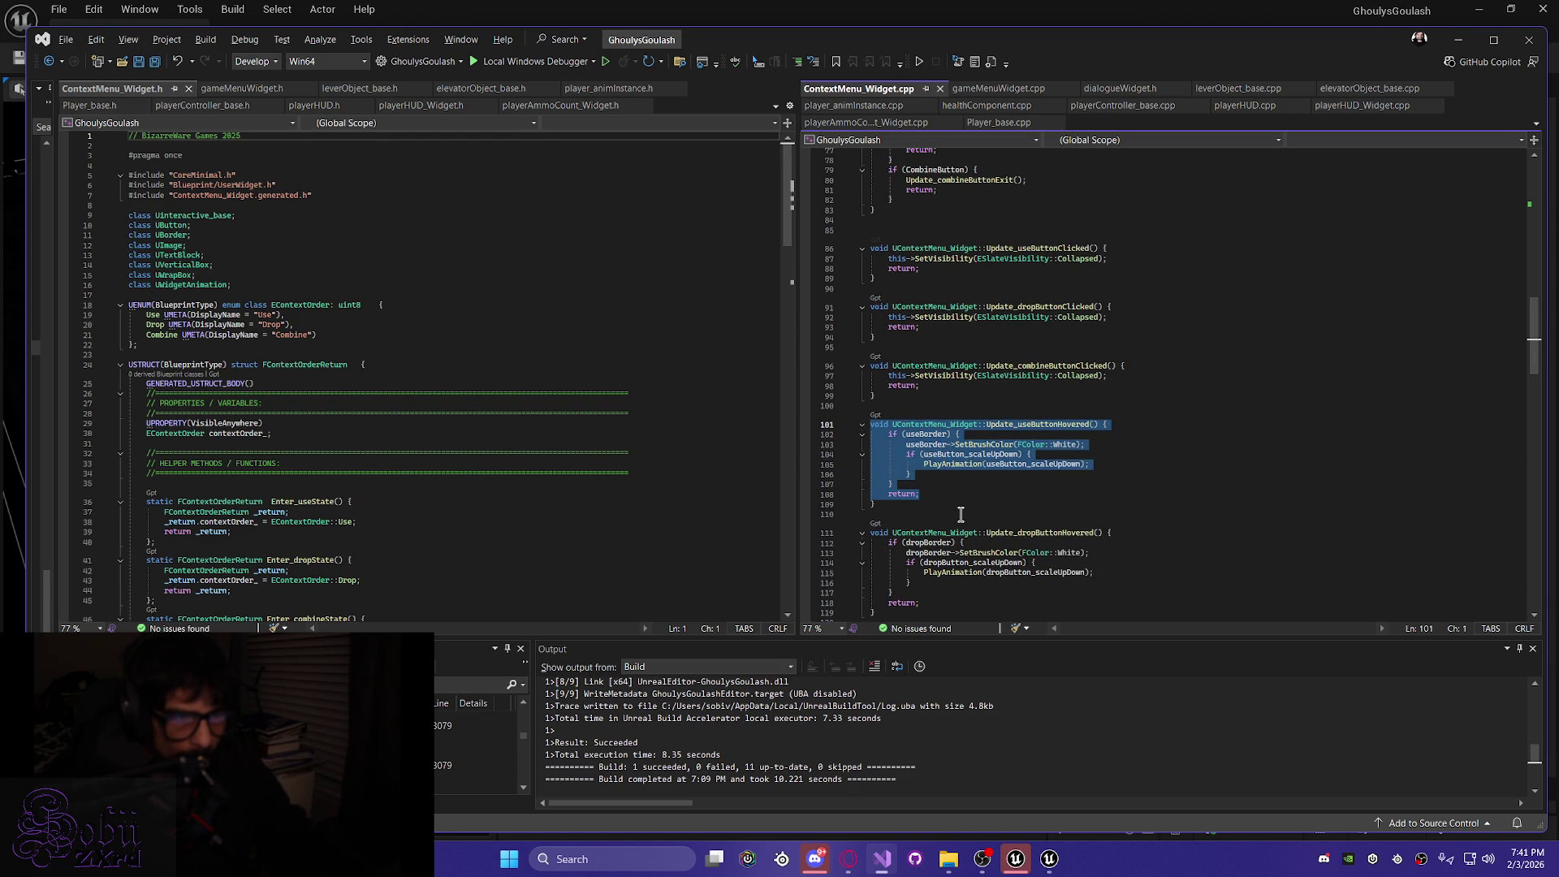
click(977, 495)
scroll(1000, 491, up, 12)
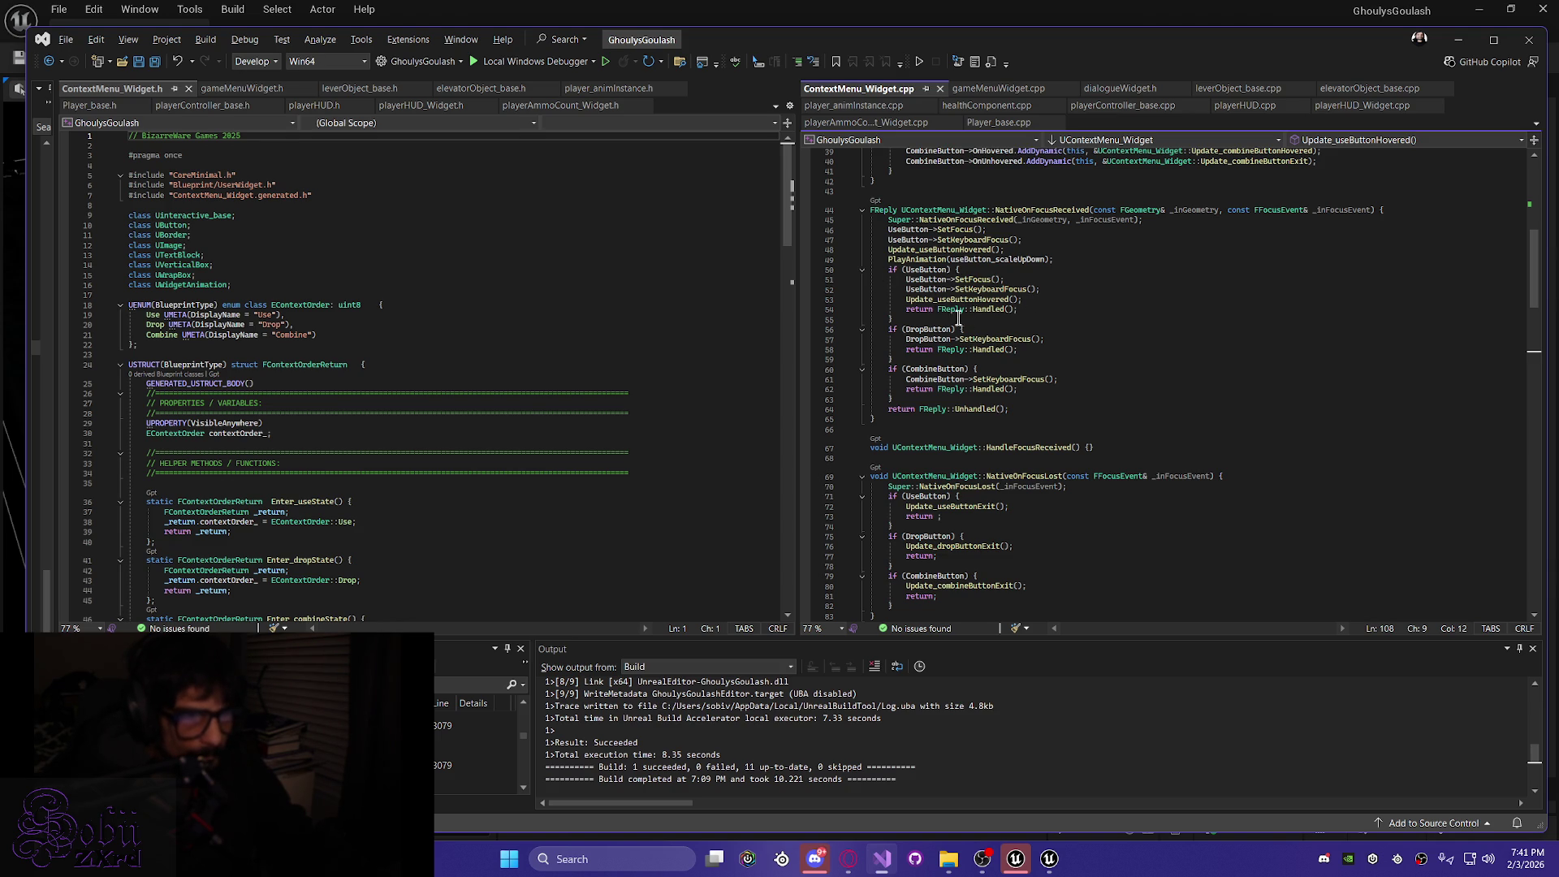
Restore the UseButton->SetKeyboardFocus() call on line 25 with its original indentation
scroll(1061, 303, up, 9)
click(911, 311)
key(BackSpace)
key(BackSpace)
key(Delete)
key(Tab)
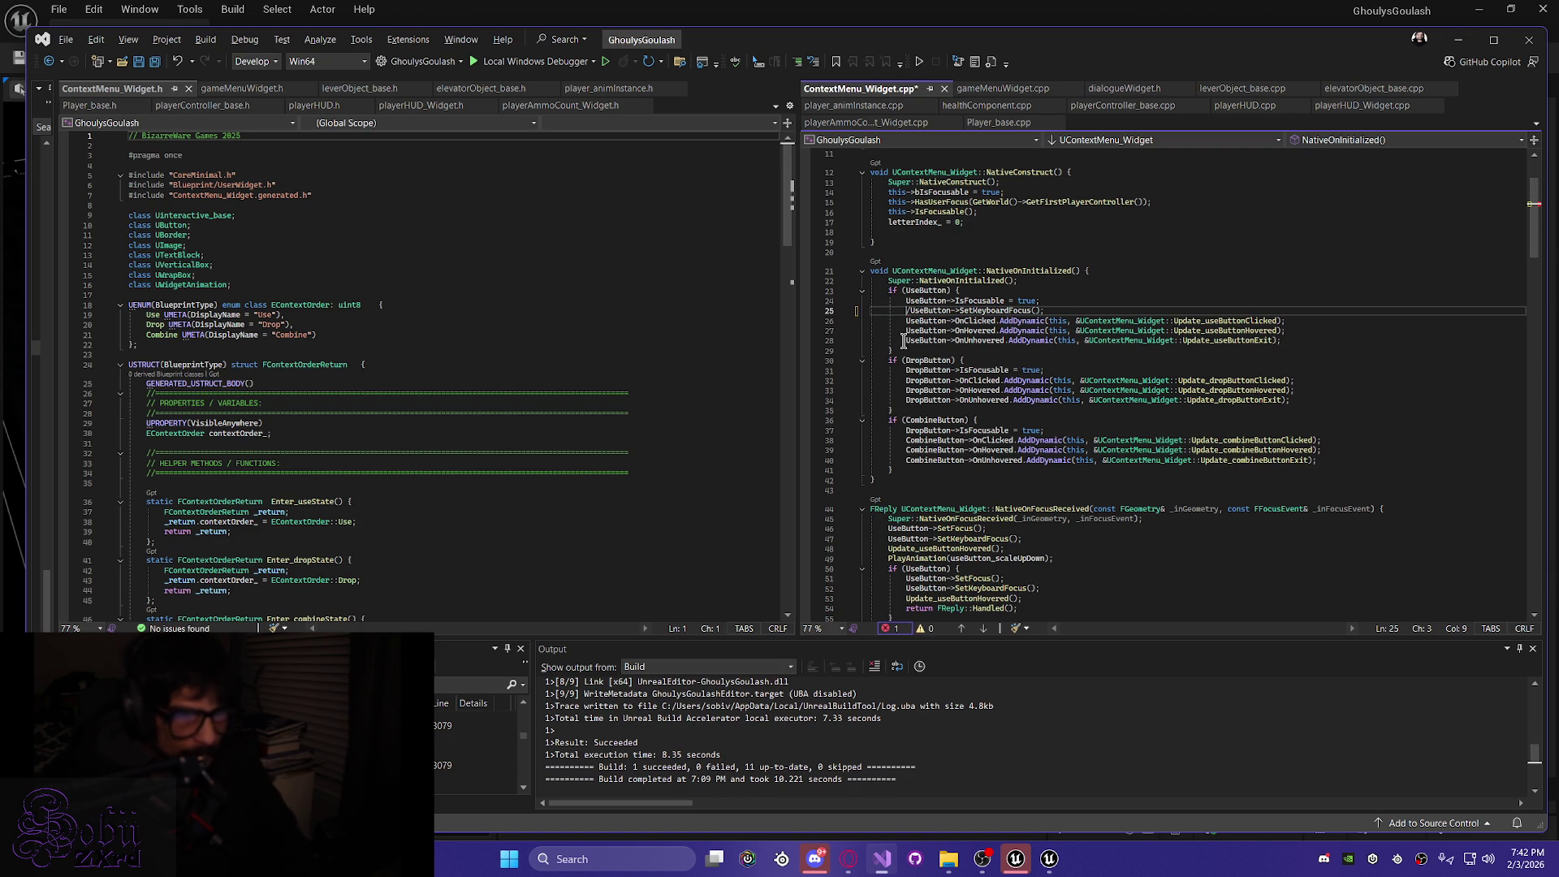
Comment out Update_useButtonHovered() on line 48, save, and Live Code compile
scroll(1080, 585, down, 6)
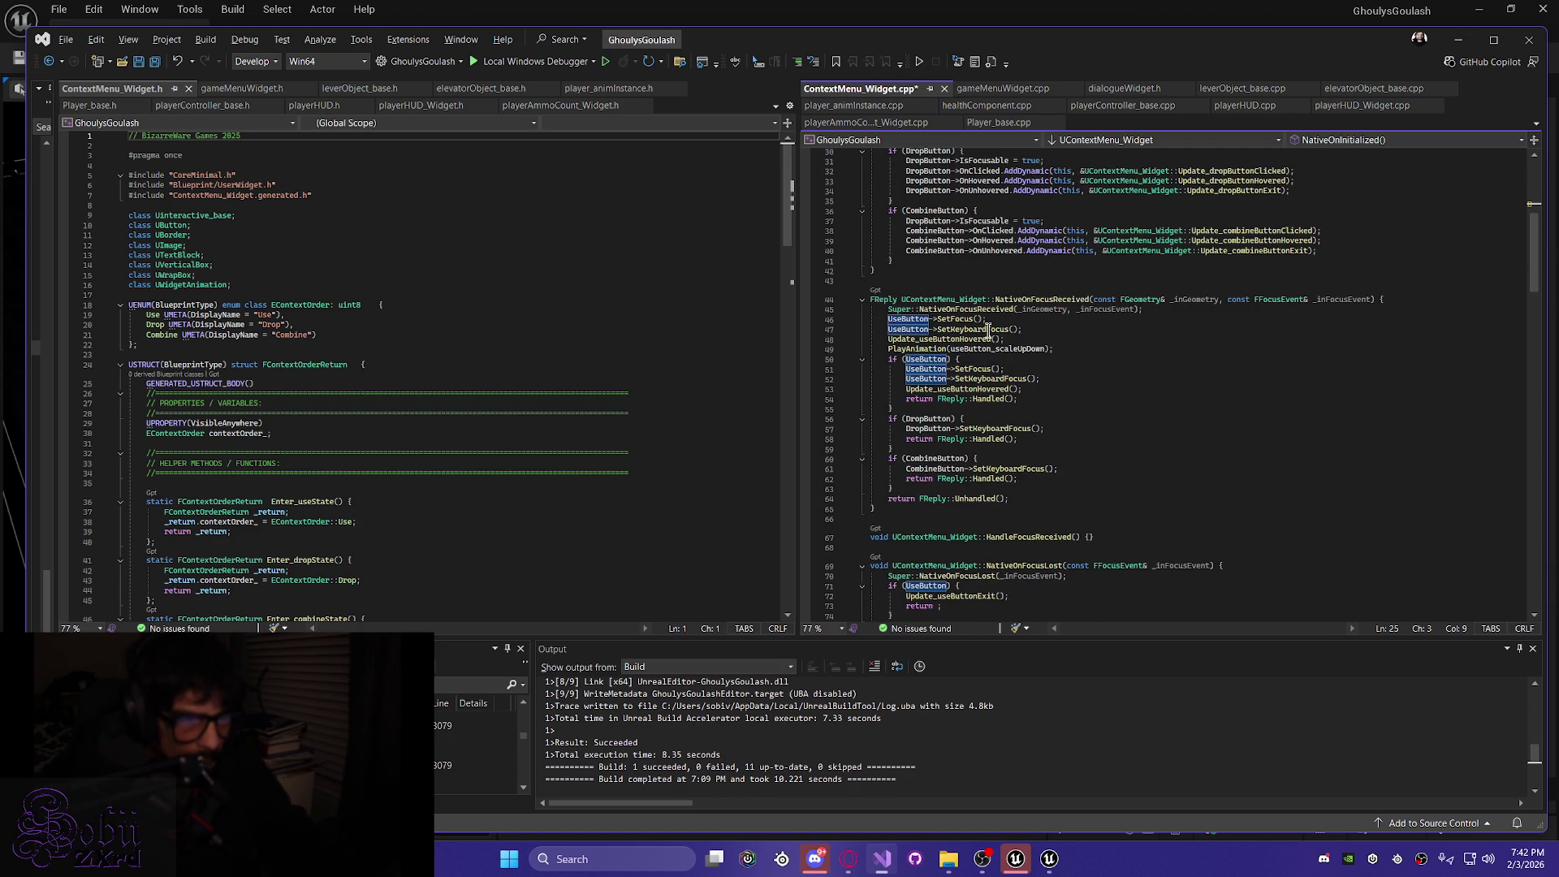
click(887, 340)
text(//)
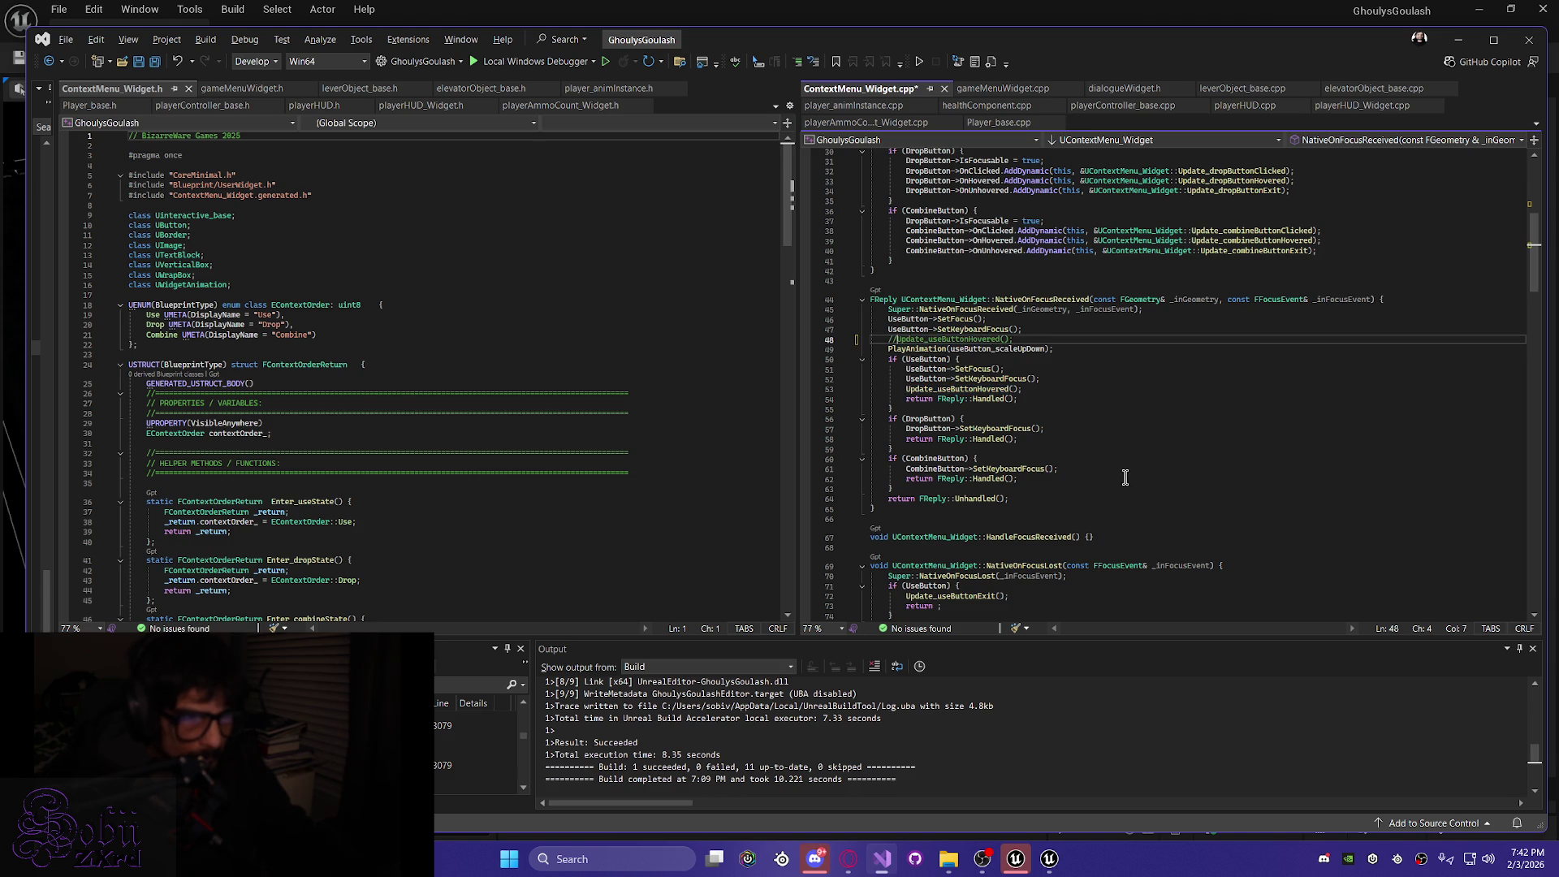
key(ctrl+s)
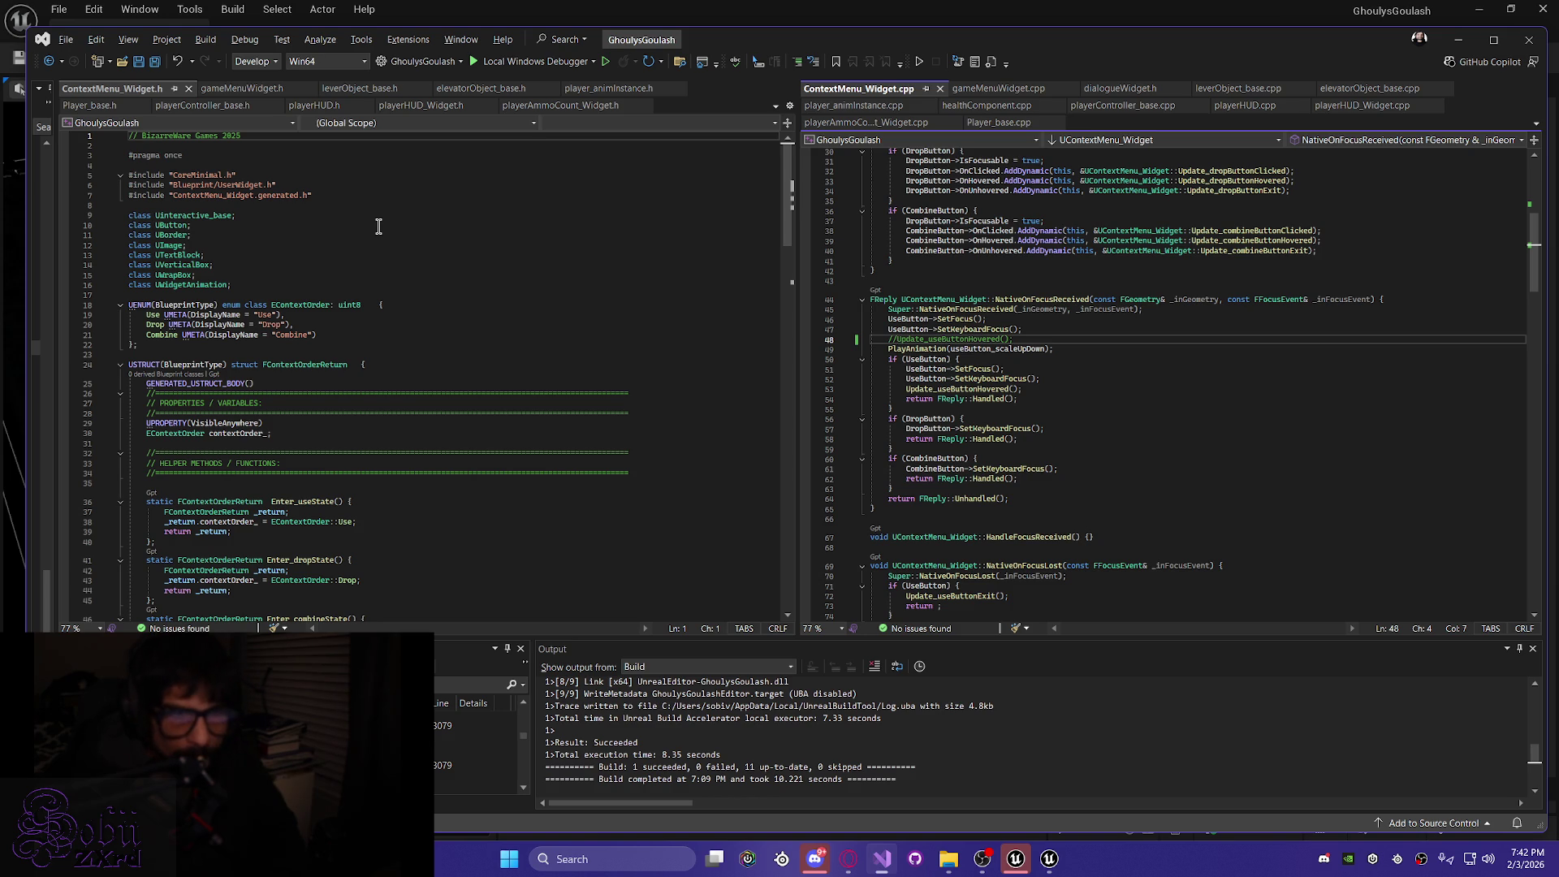
key(ctrl+alt+F11)
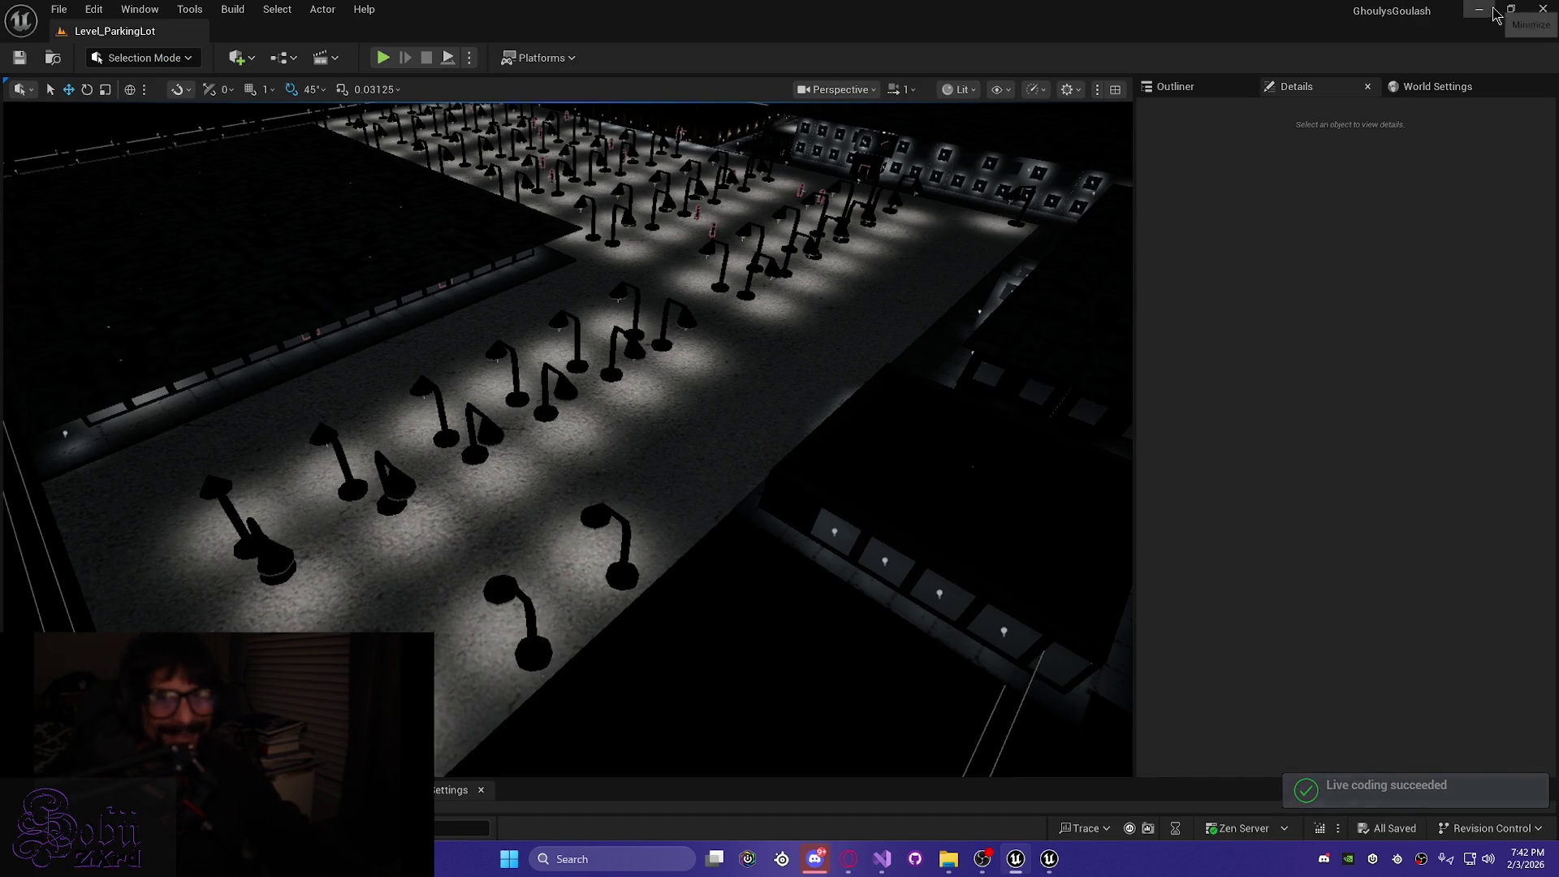
Open the WBP_gameMenu widget blueprint from the UI_HUD folder in the Content Drawer
drag(1113, 215, 1137, 219)
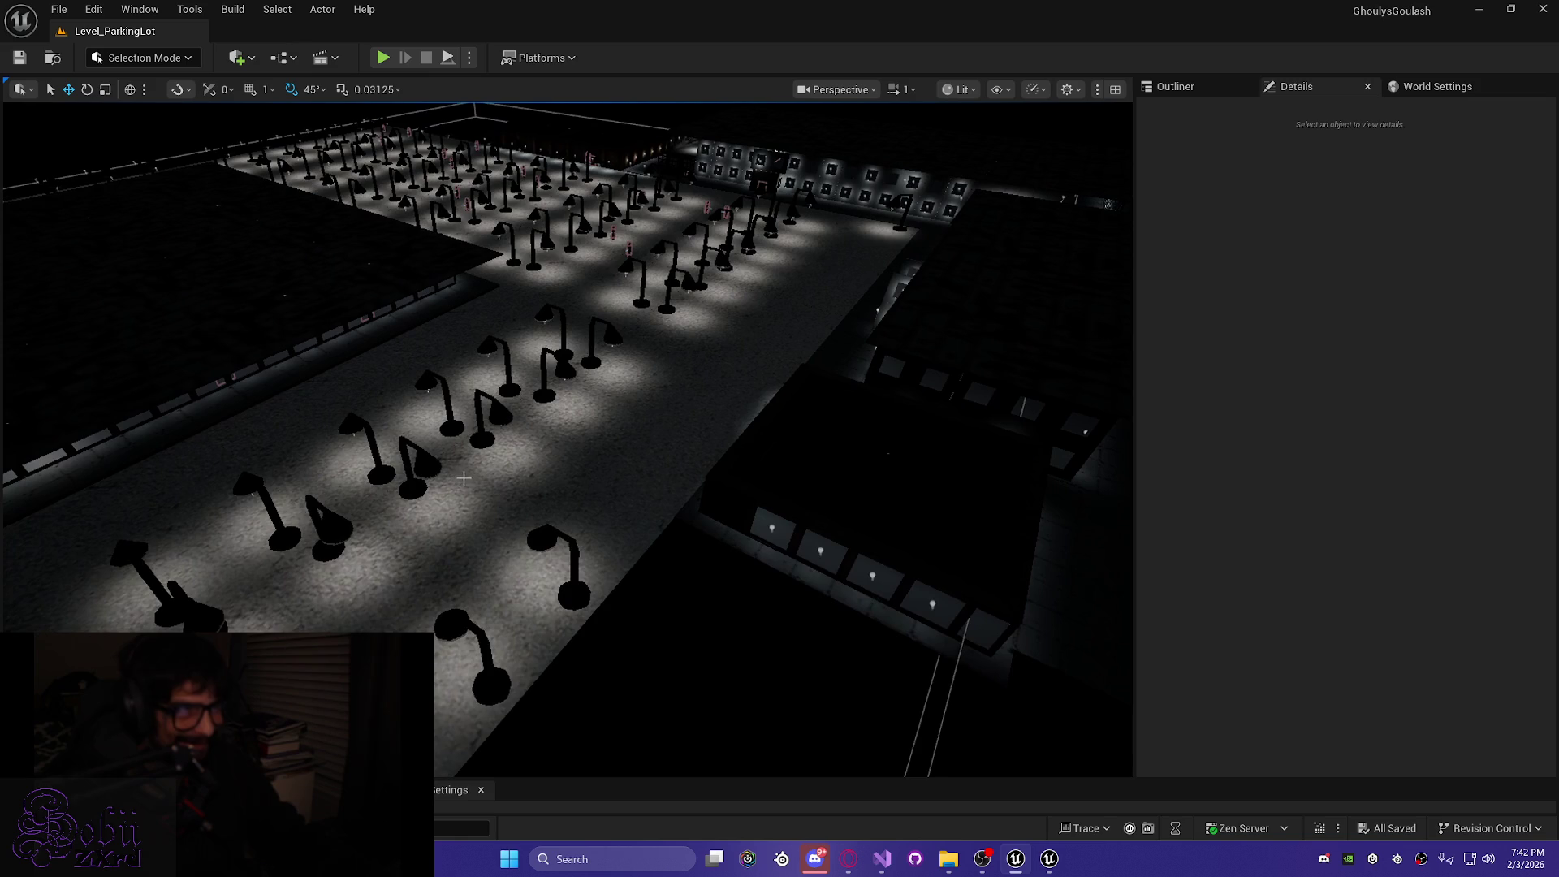
key(ctrl+space)
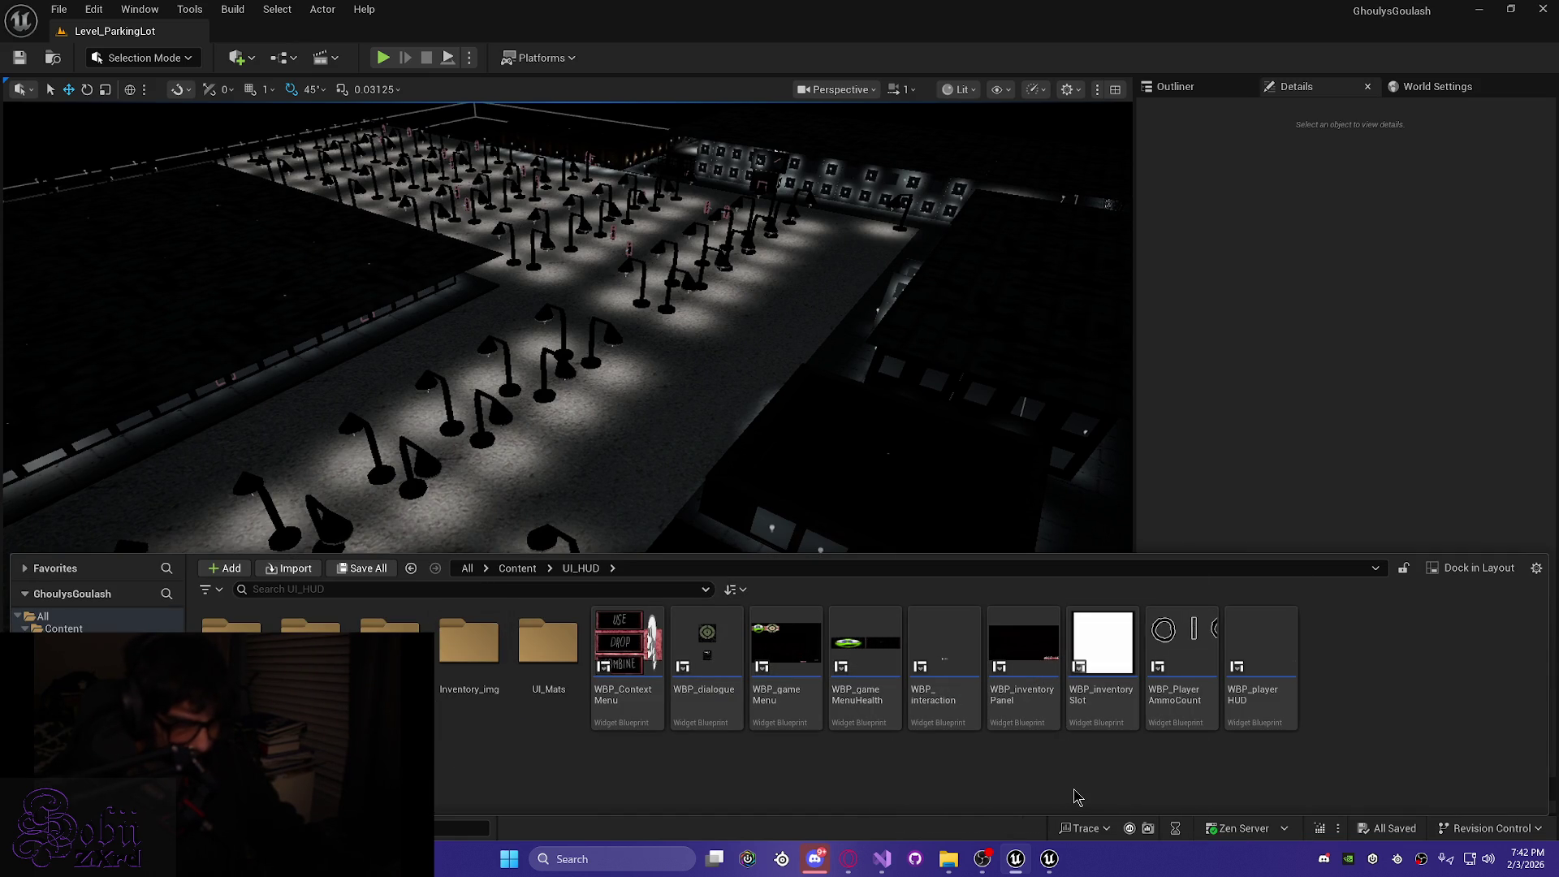
double_click(793, 669)
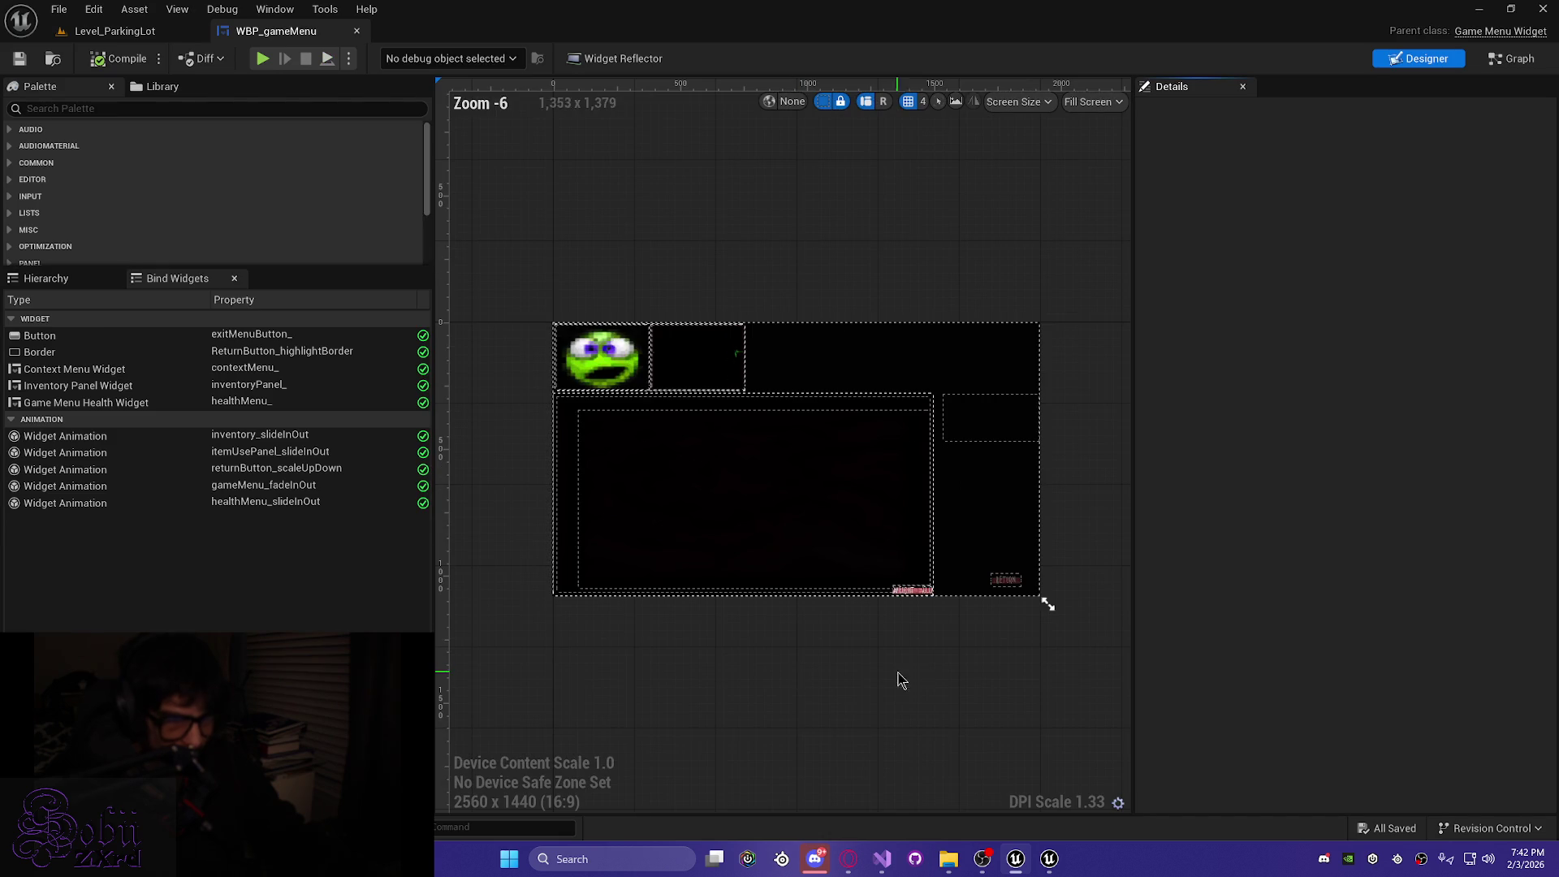
Show WBP_gameMenu's Hierarchy and inspect the exitMenuButton_ Details
click(51, 280)
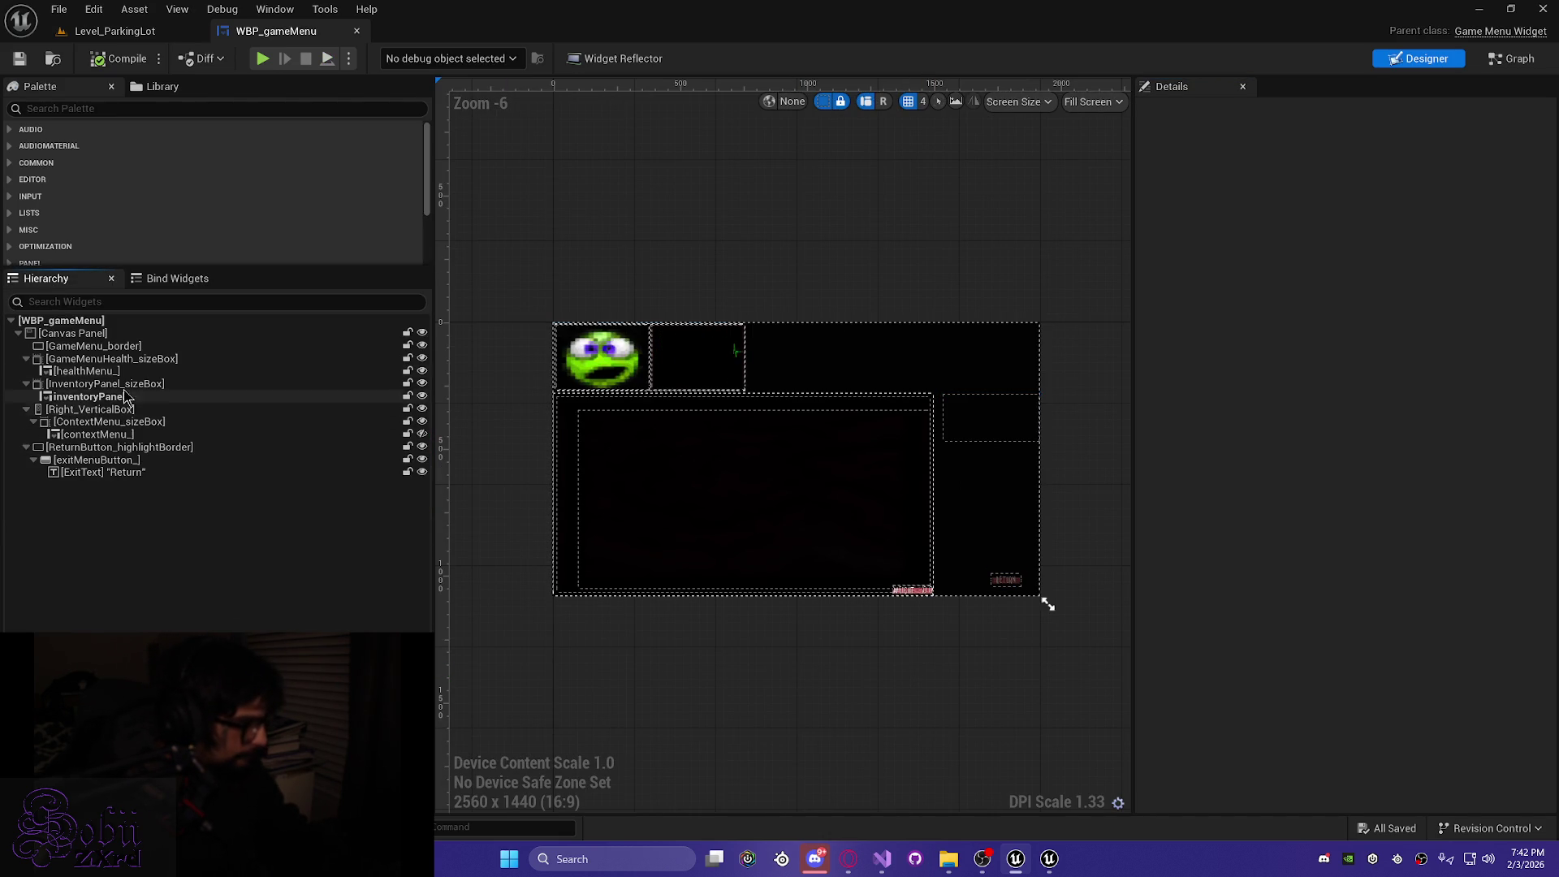
click(91, 461)
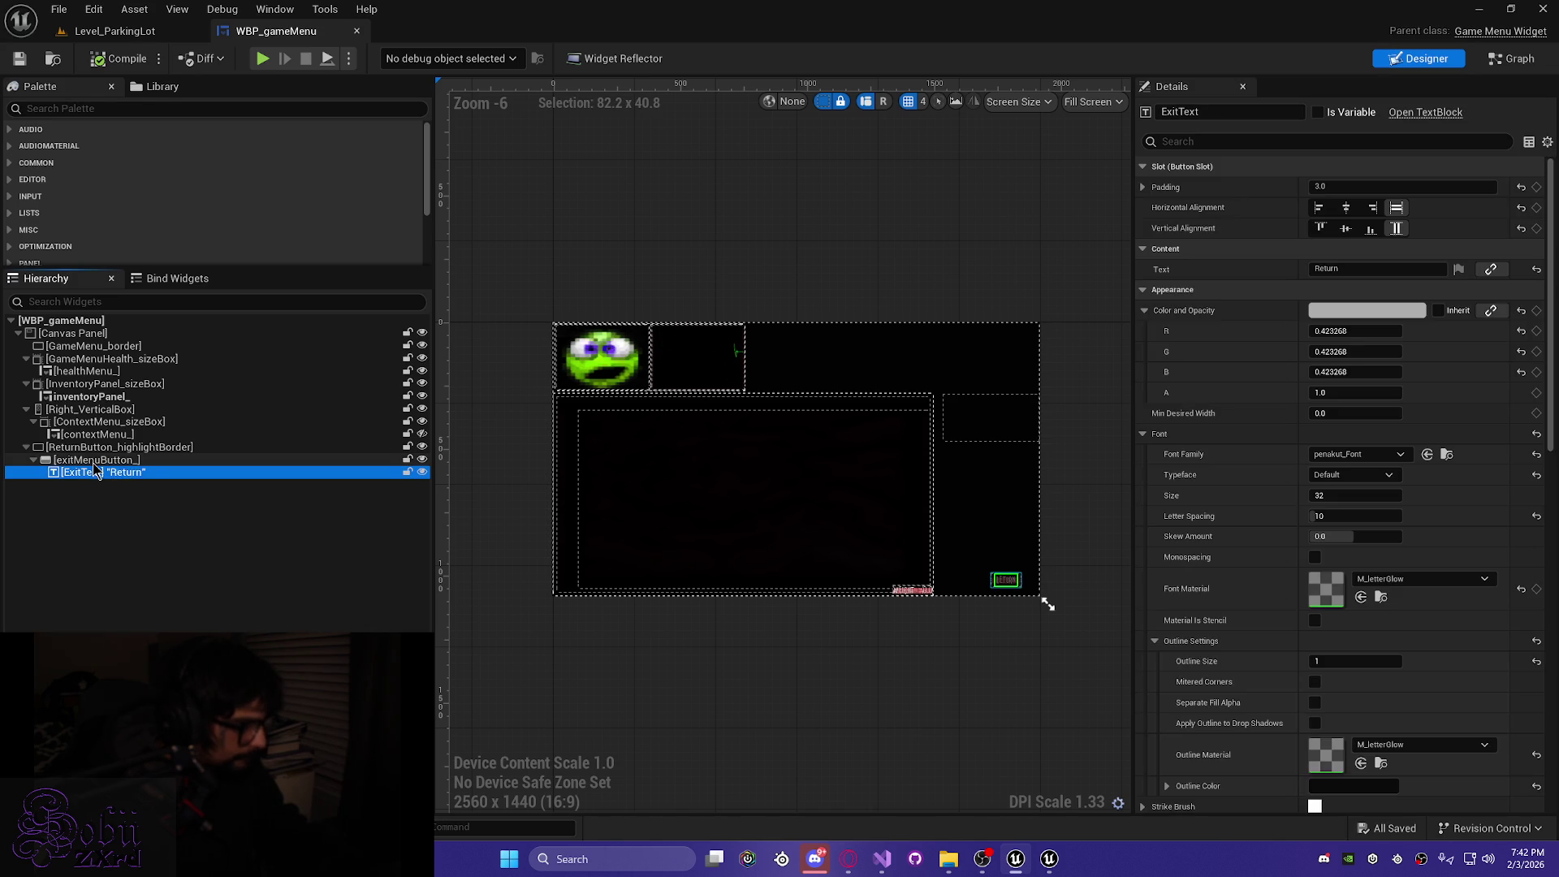
scroll(1263, 582, down, 10)
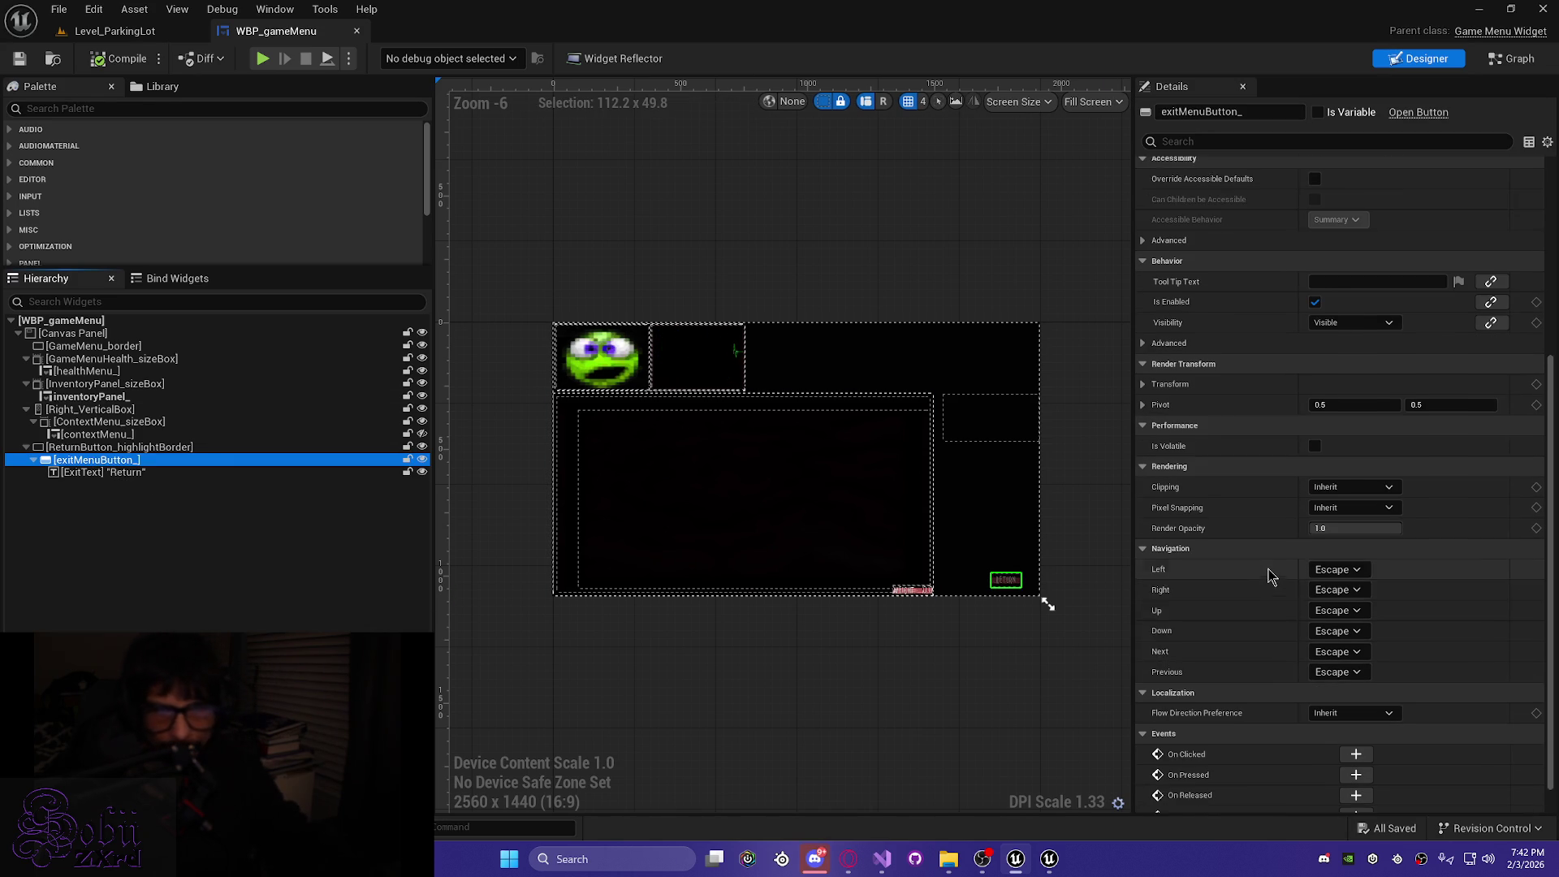
scroll(1381, 667, up, 3)
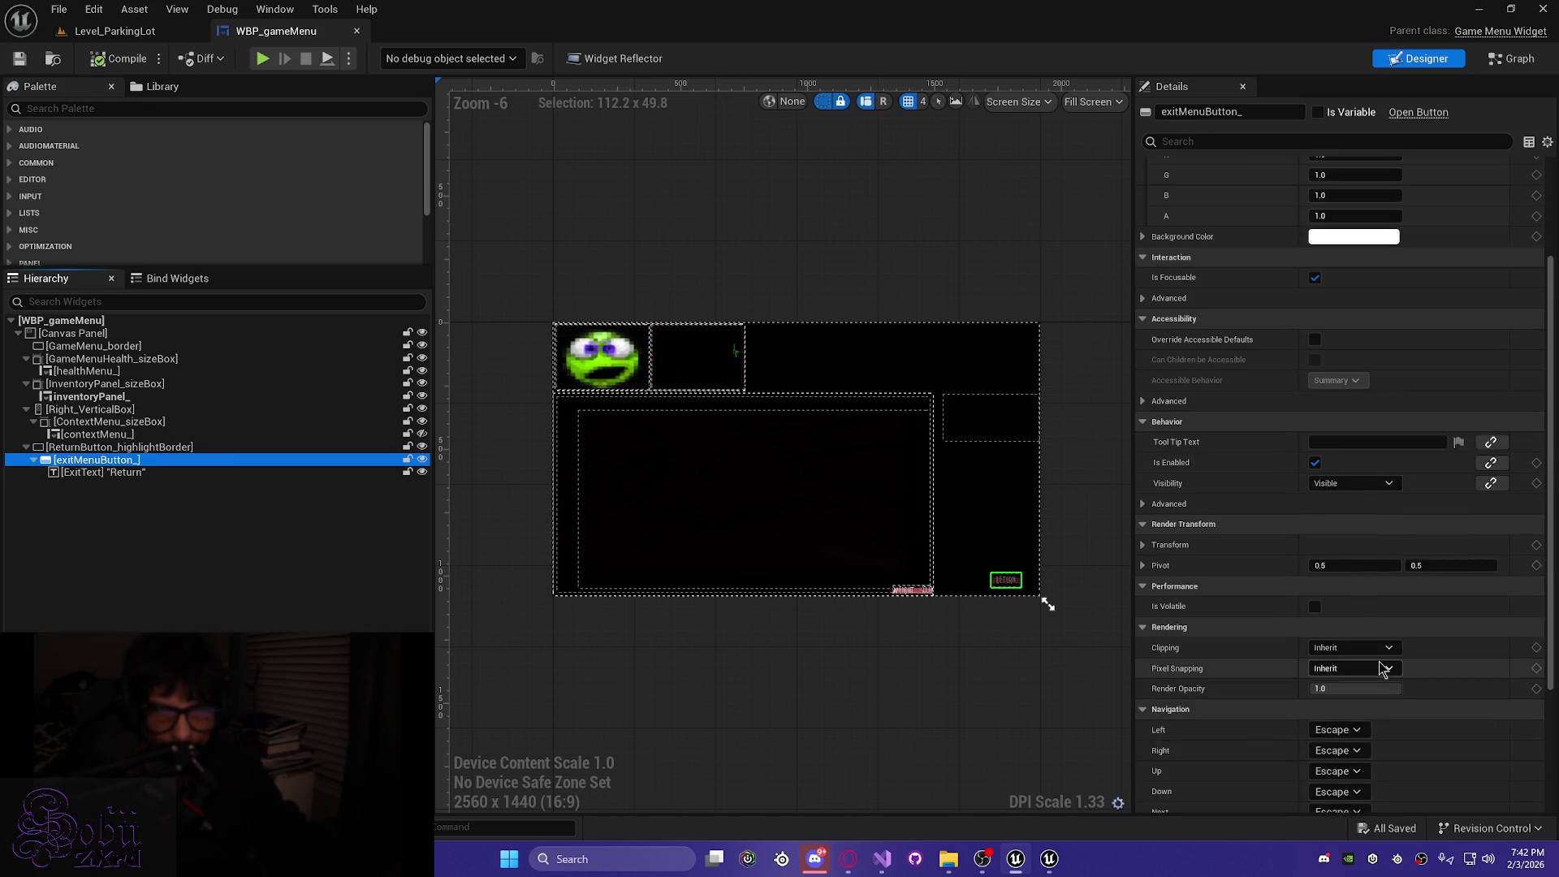
scroll(1407, 671, down, 3)
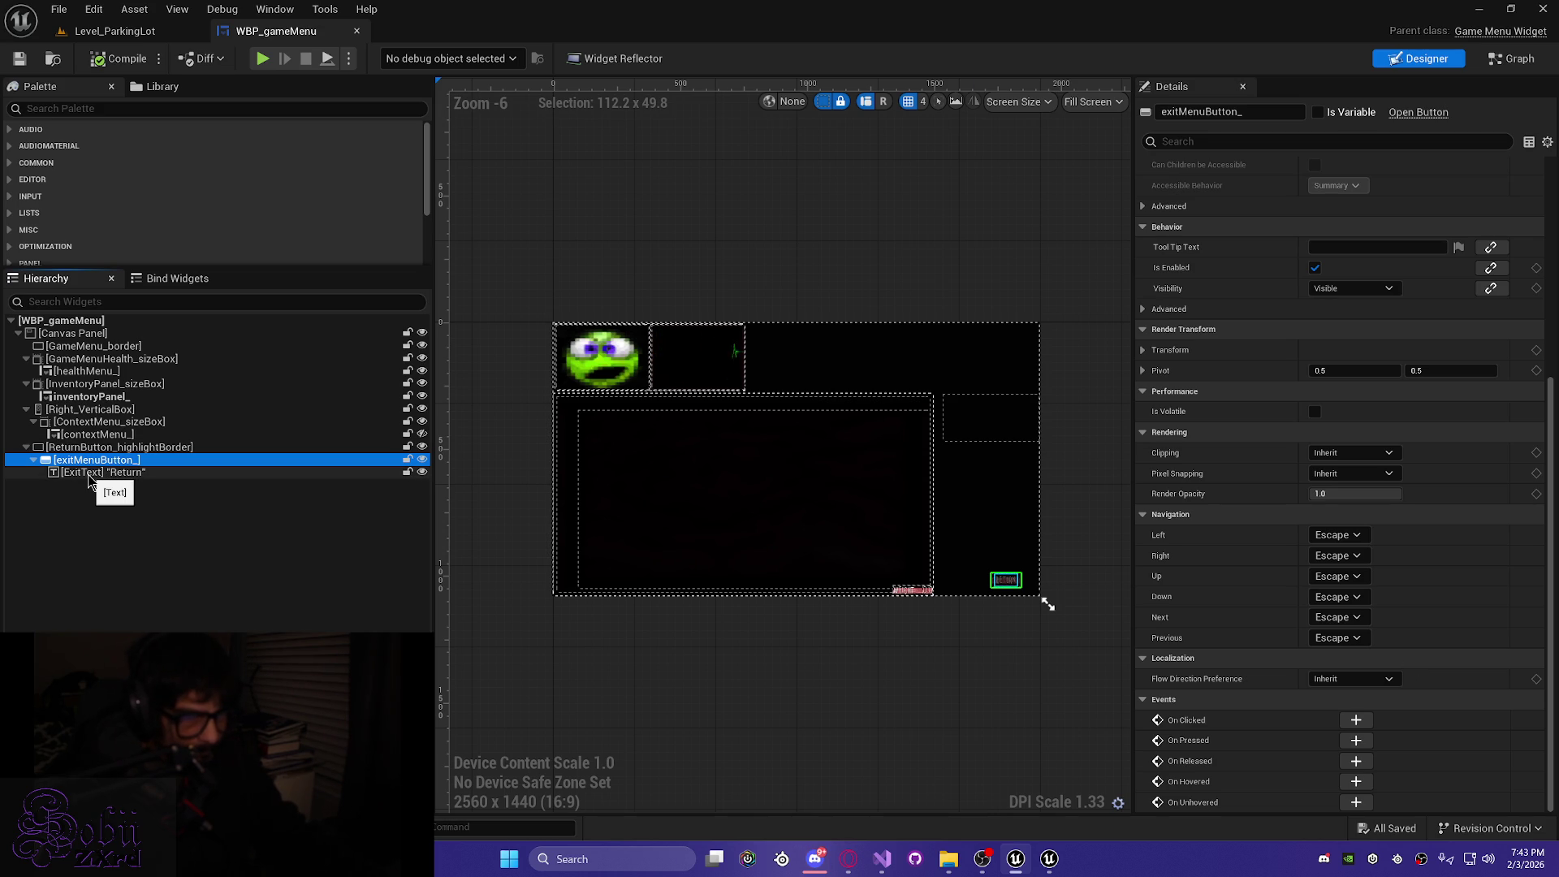
scroll(1033, 600, up, 4)
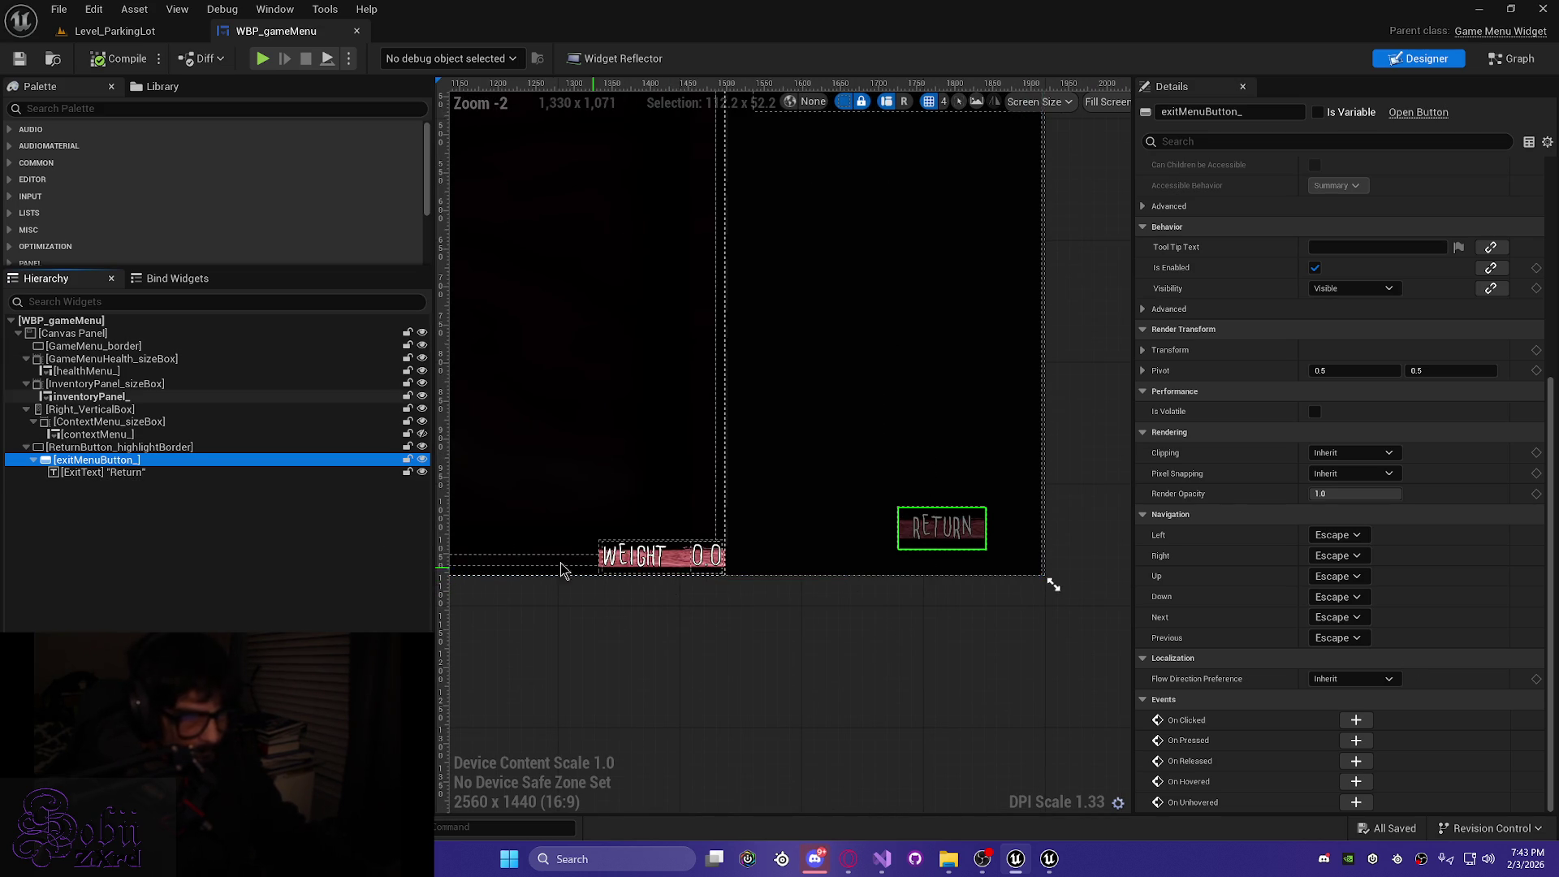
Inspect ExitText and ReturnButton_highlightBorder's Brush settings, then reselect exitMenuButton_
click(106, 474)
click(115, 463)
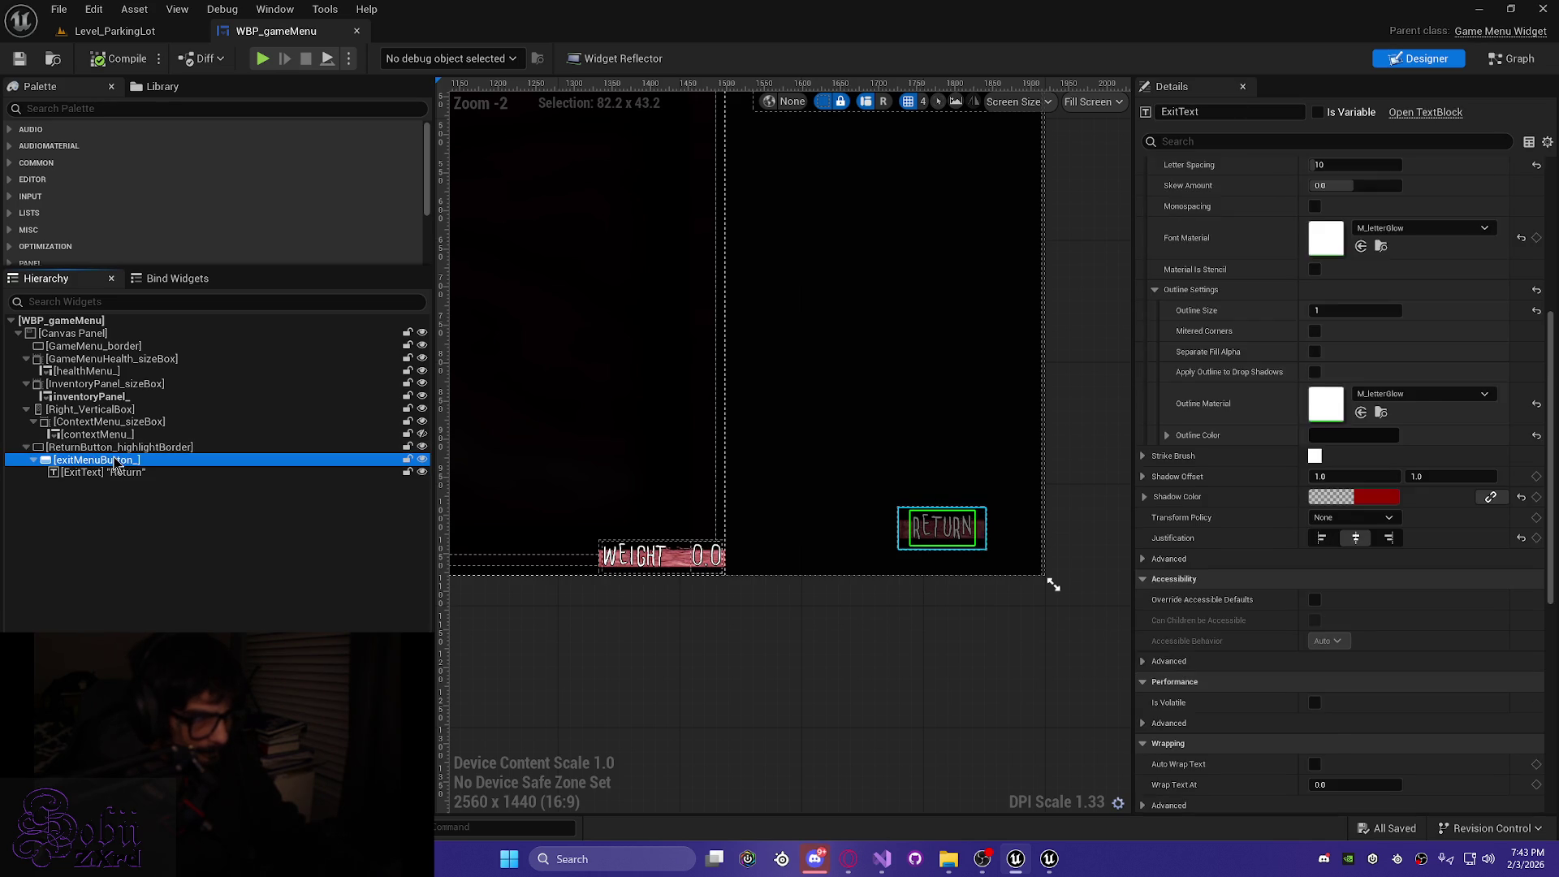
click(118, 448)
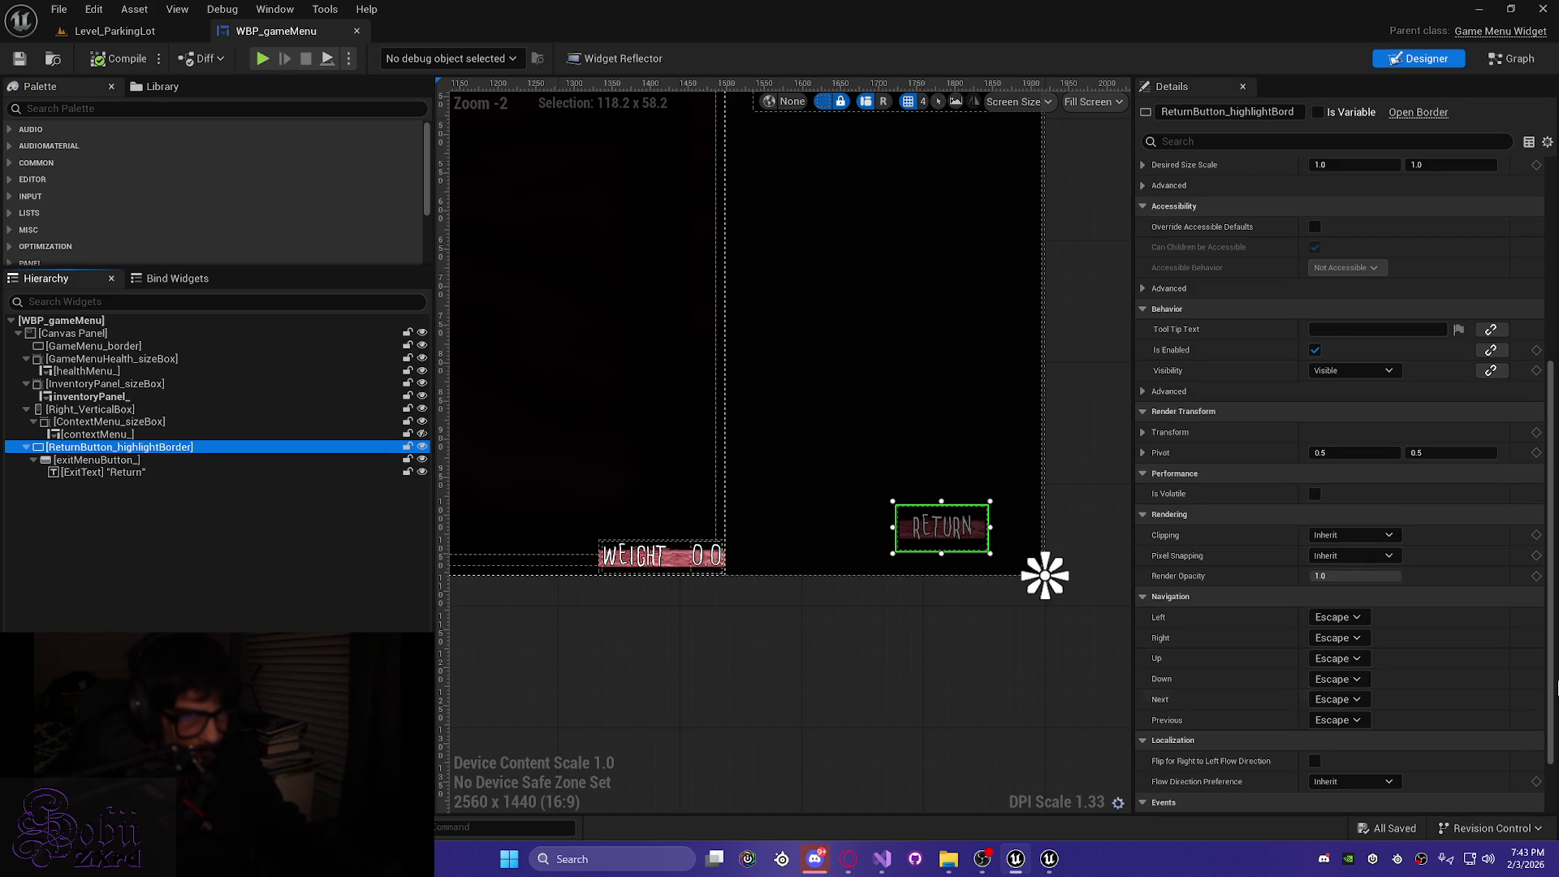
scroll(1524, 621, up, 6)
scroll(1524, 621, up, 2)
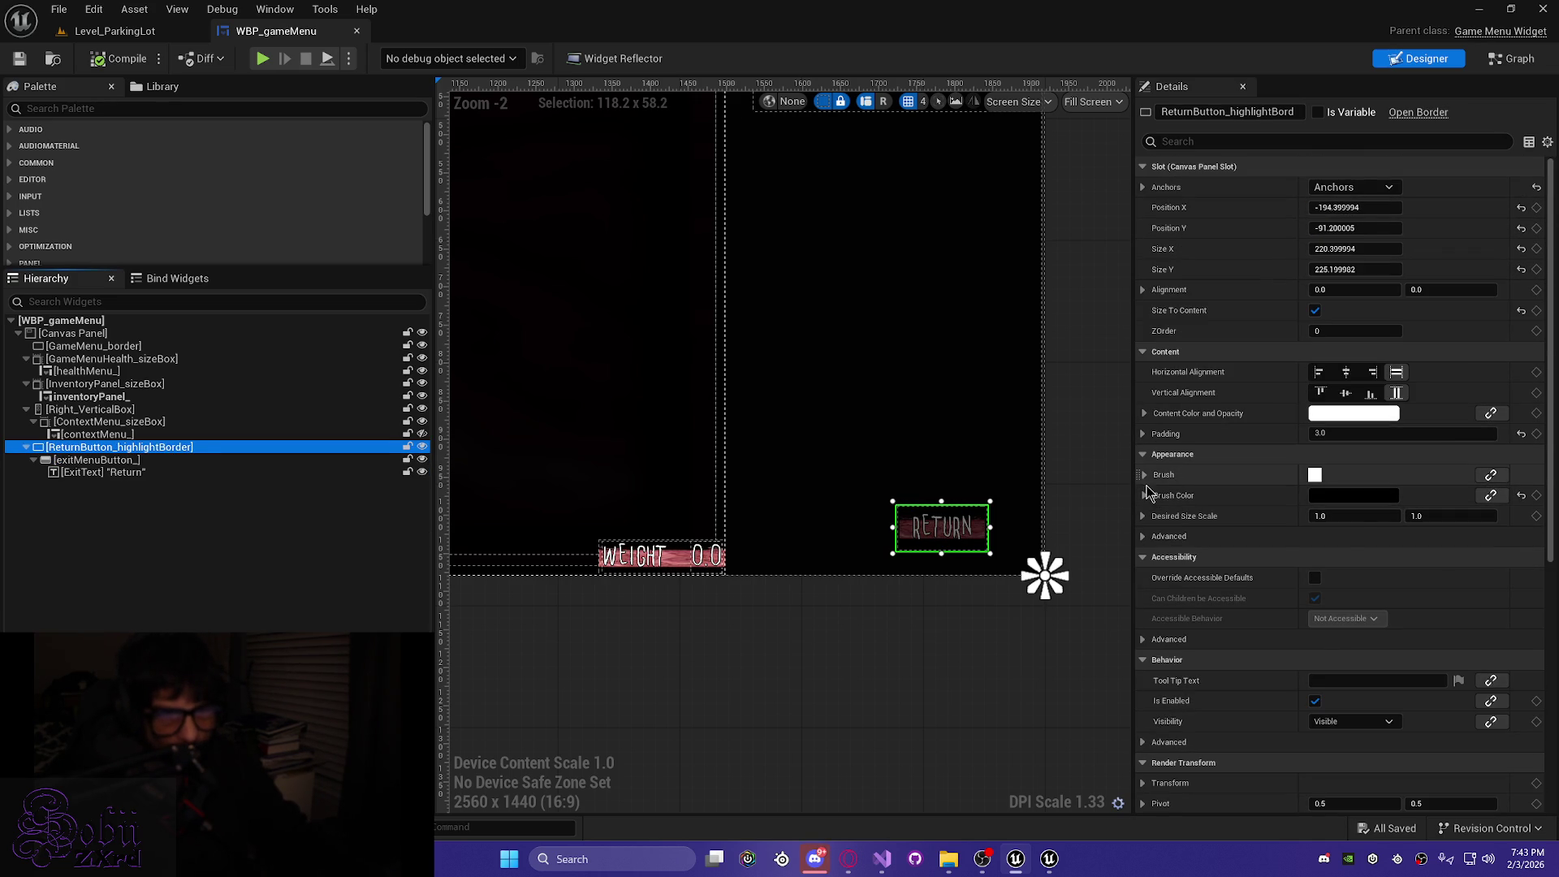
click(1144, 475)
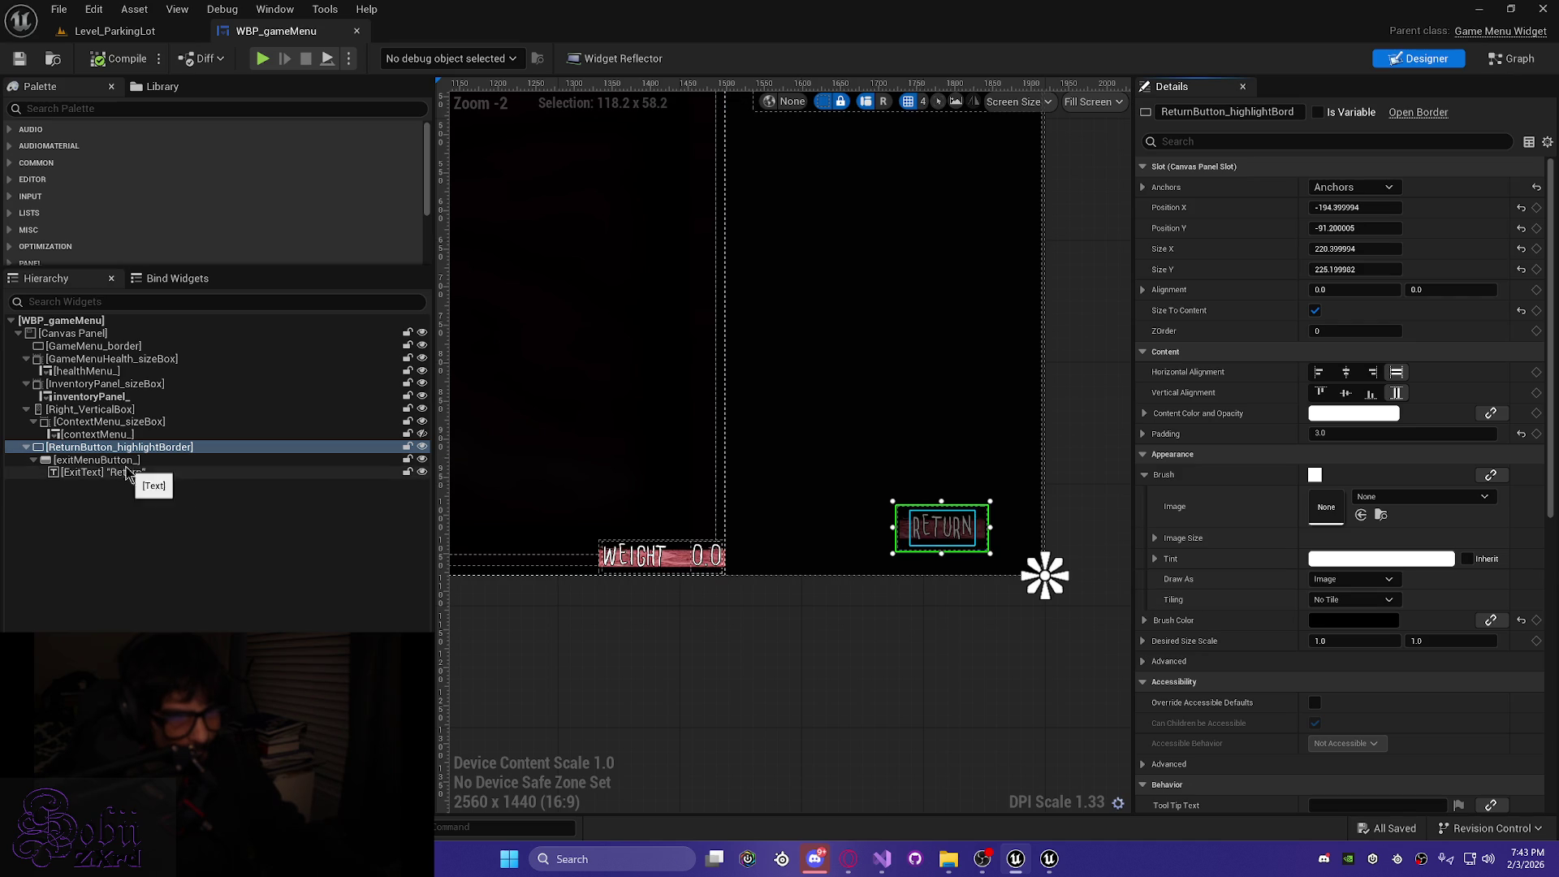
click(122, 460)
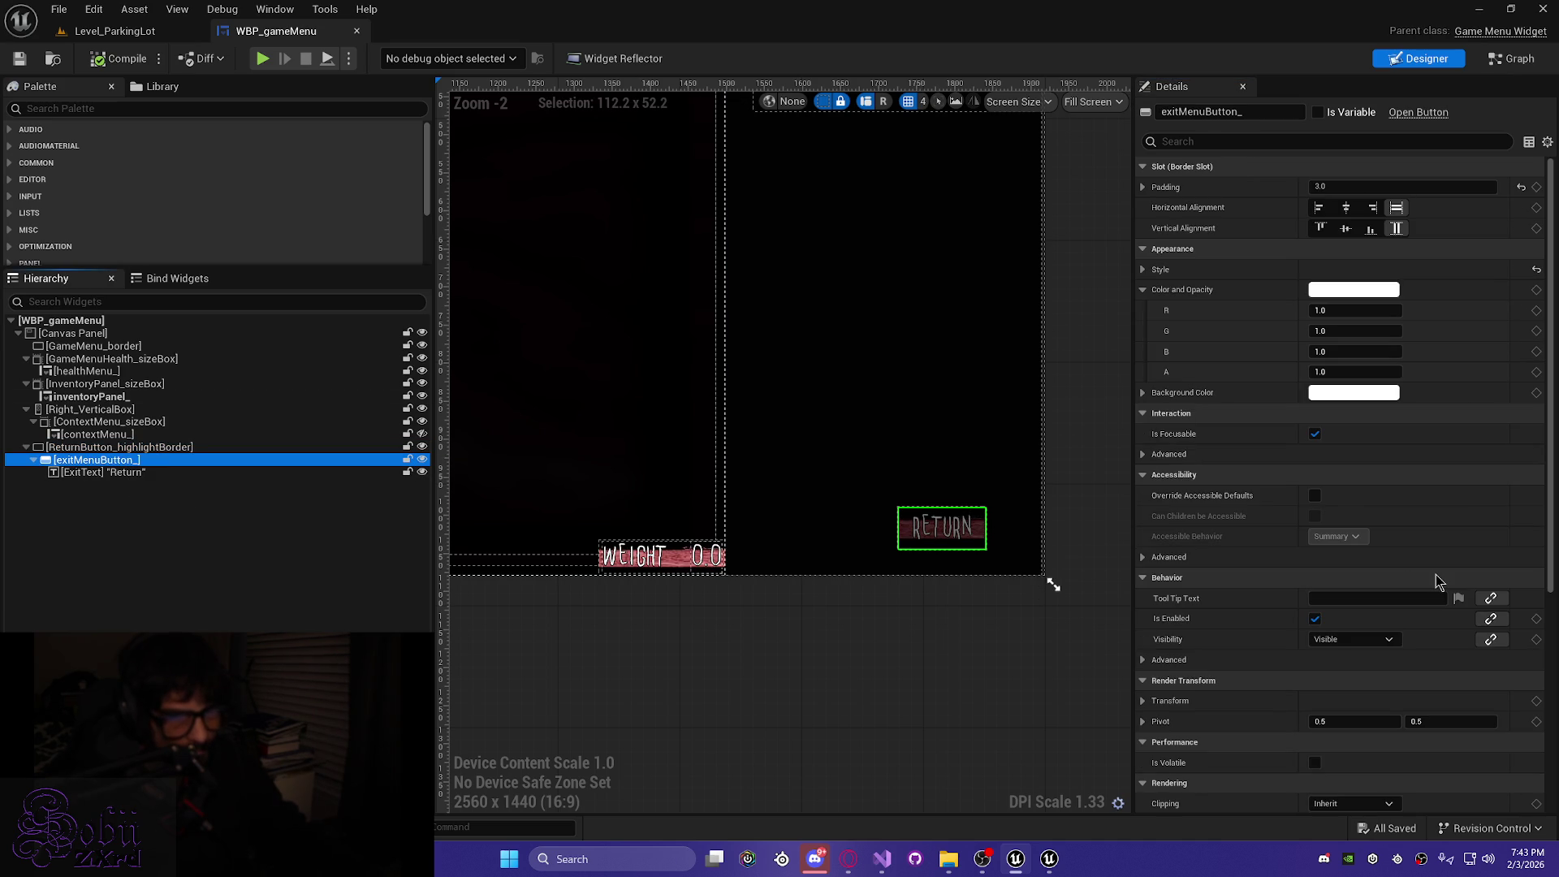
Set exitMenuButton's Normal style image to M_UI_WBorder_1
scroll(1380, 568, down, 10)
scroll(1341, 560, up, 10)
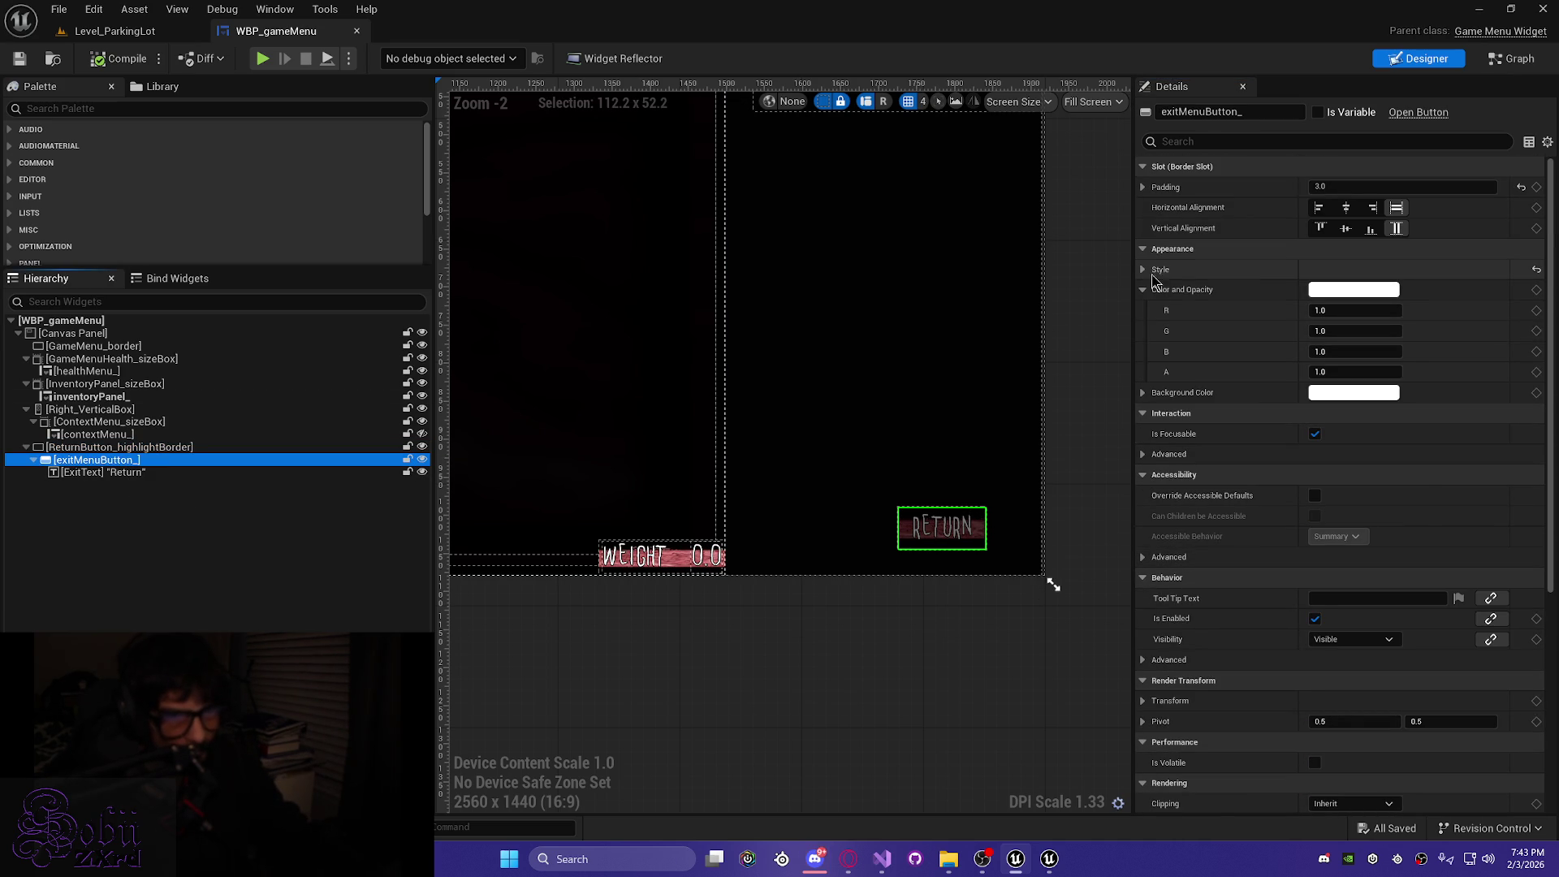
click(1144, 269)
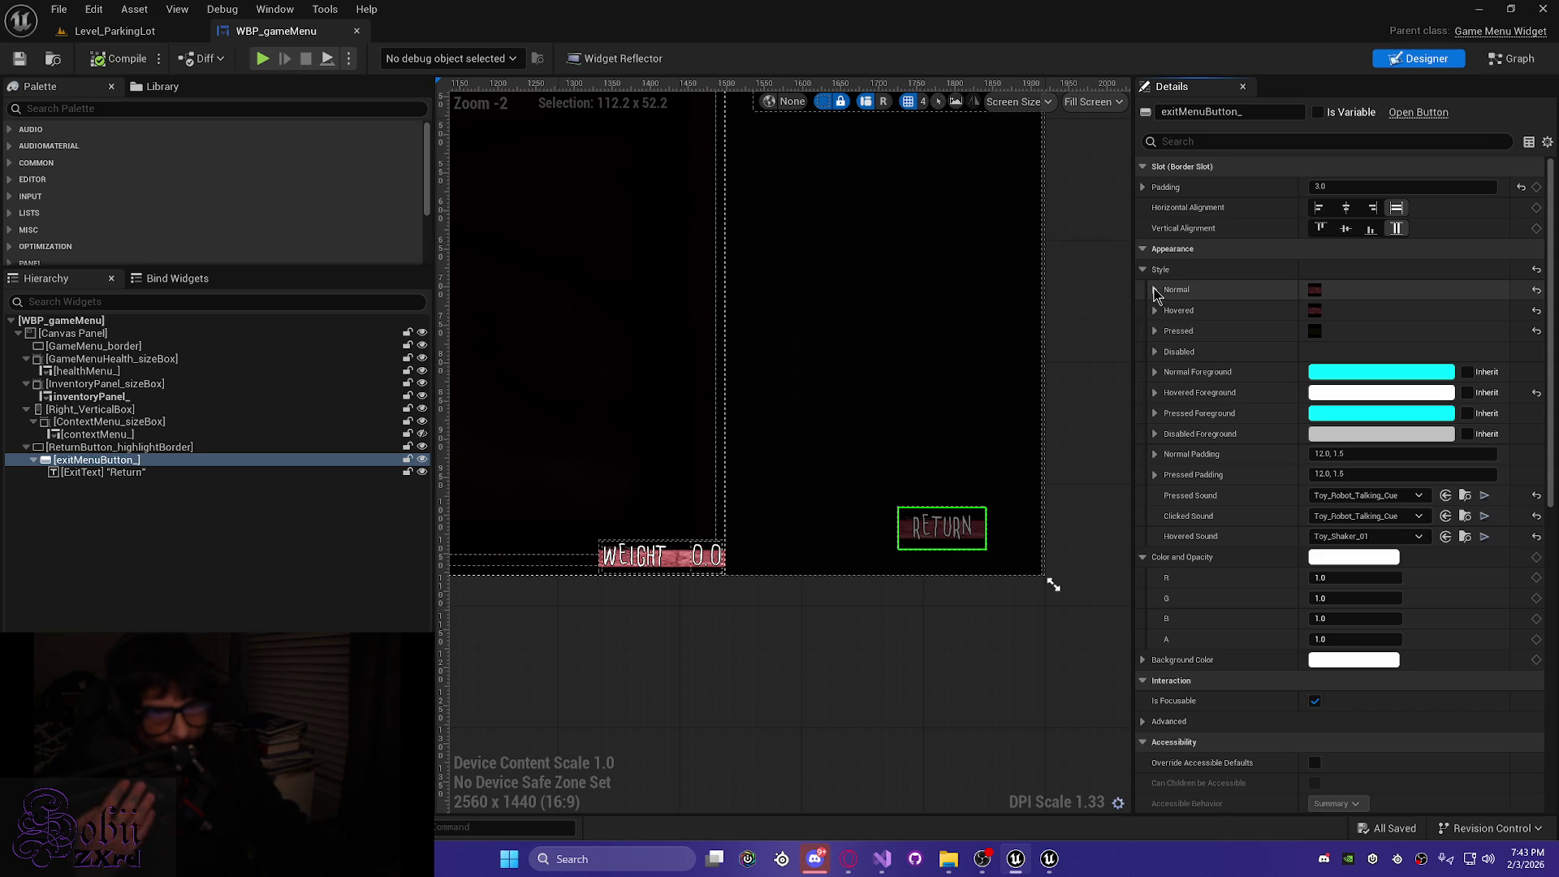
click(1154, 289)
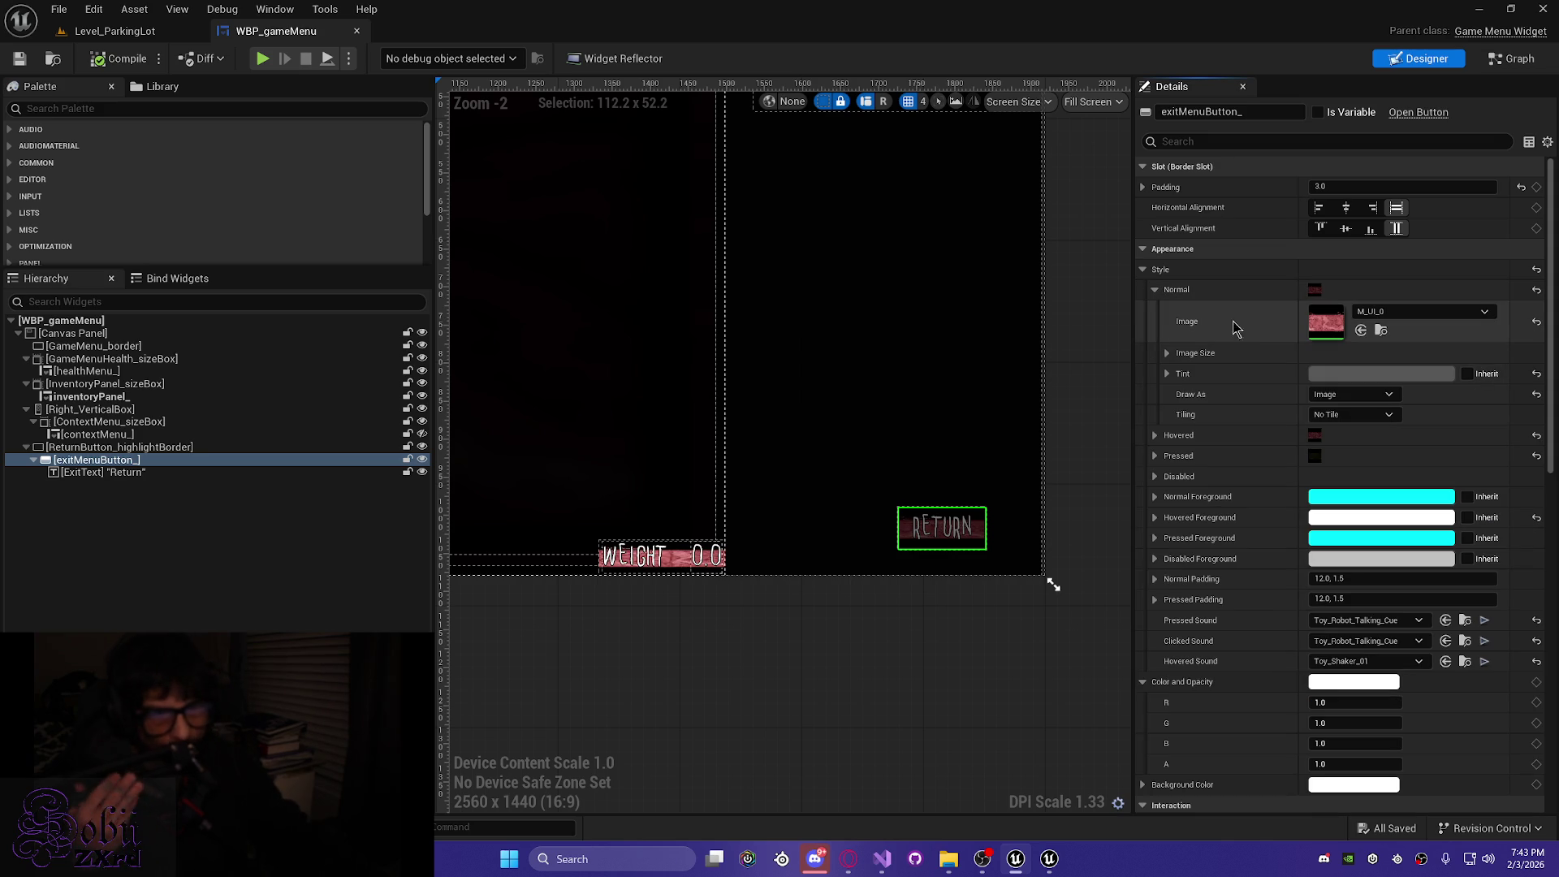
click(1420, 315)
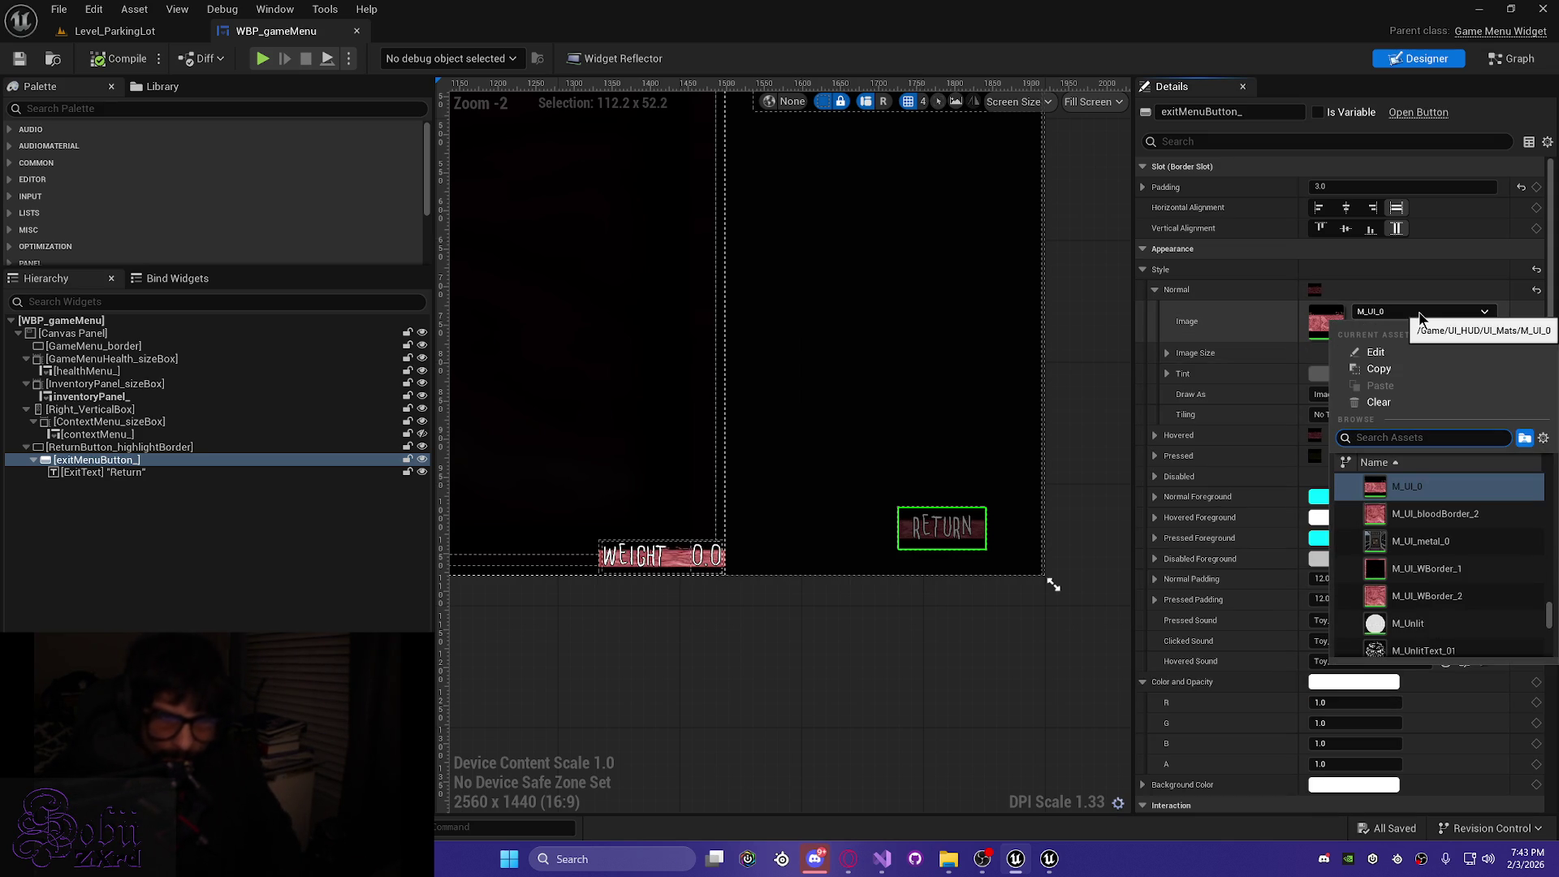
key(Down)
key(Down)
key(Down)
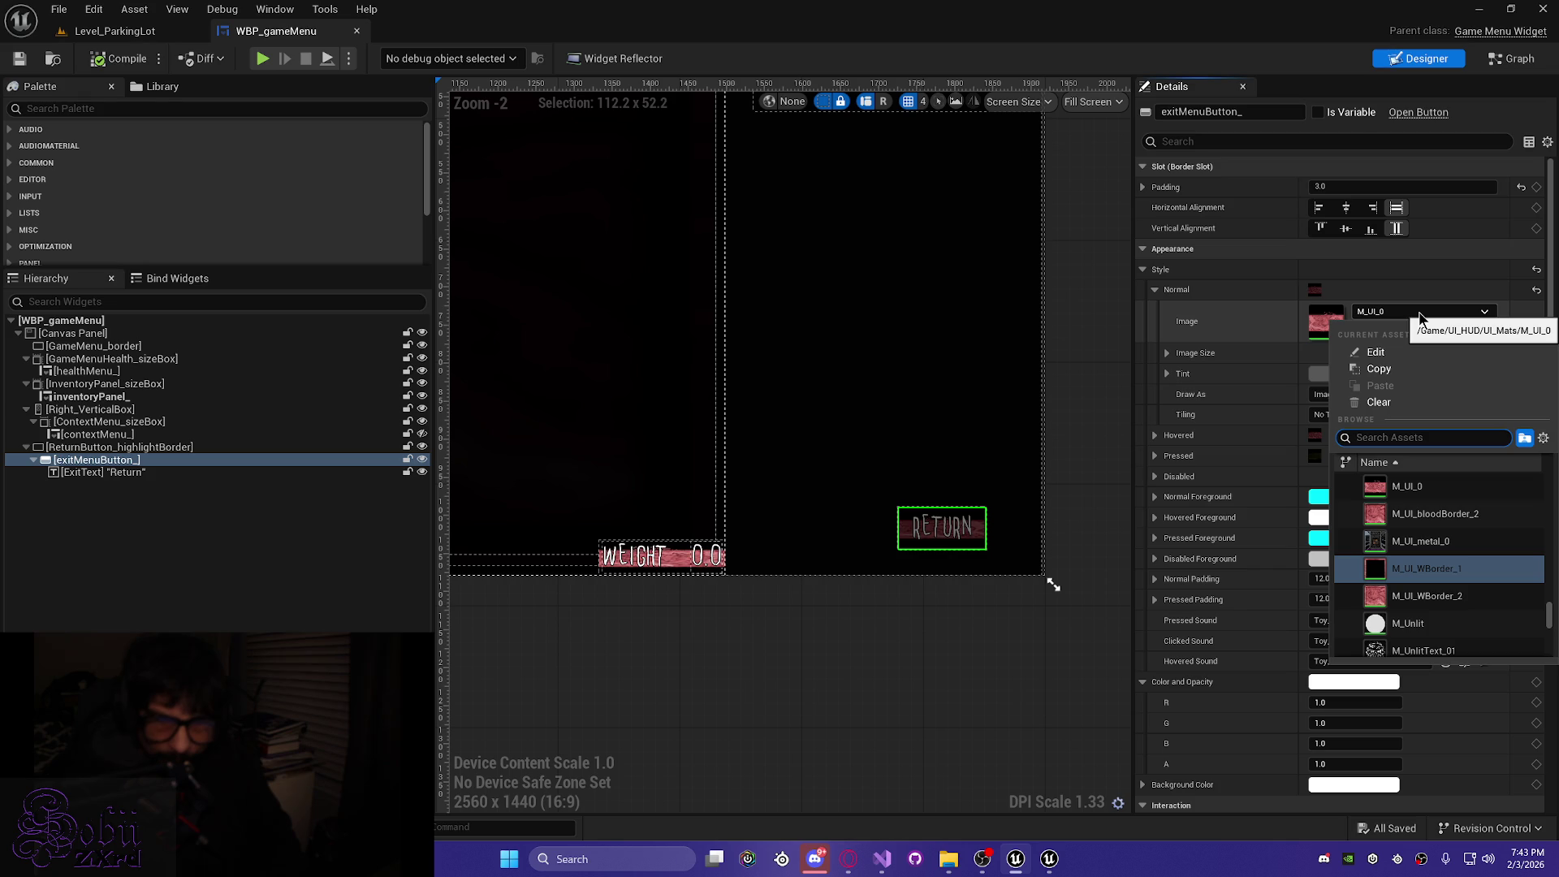
key(Return)
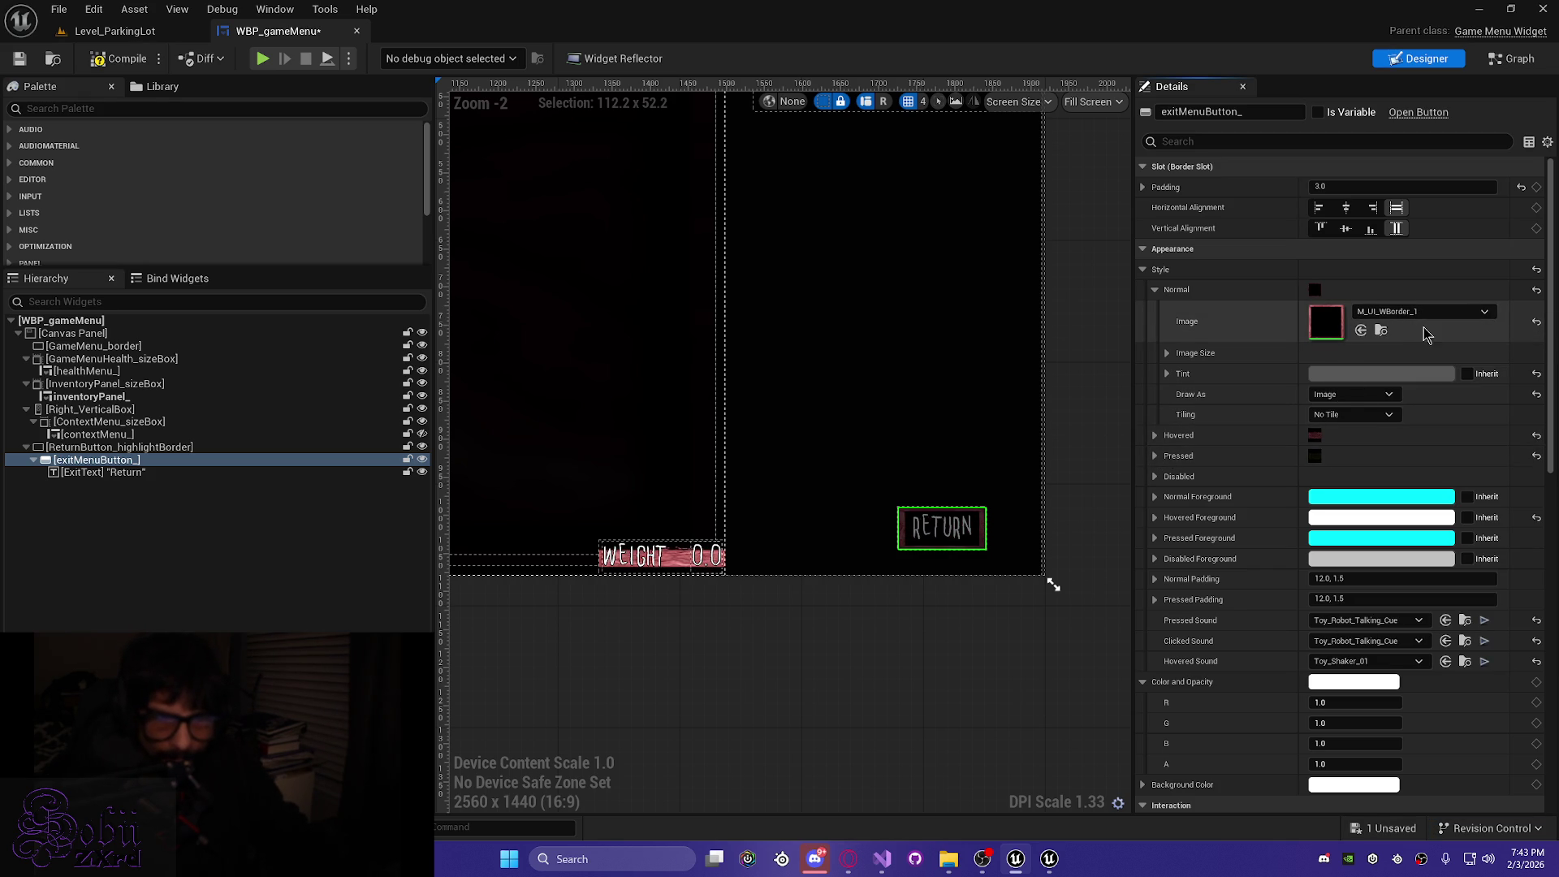
Set the Hovered and Pressed images to M_UI_WBorder_1, save the widget, and return to Level_ParkingLot
click(1153, 436)
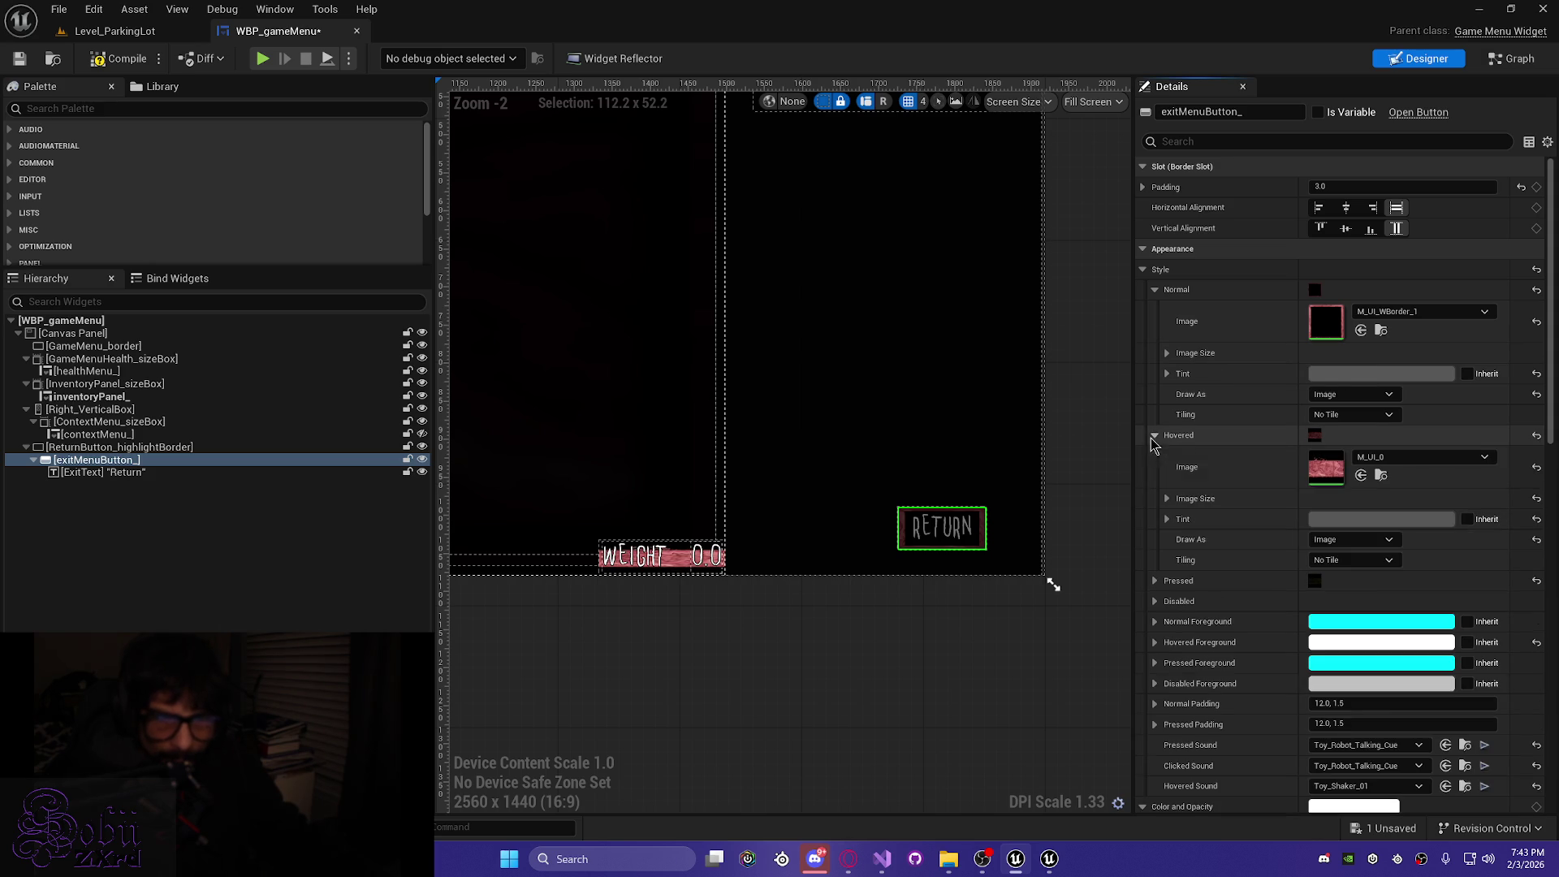
click(1417, 460)
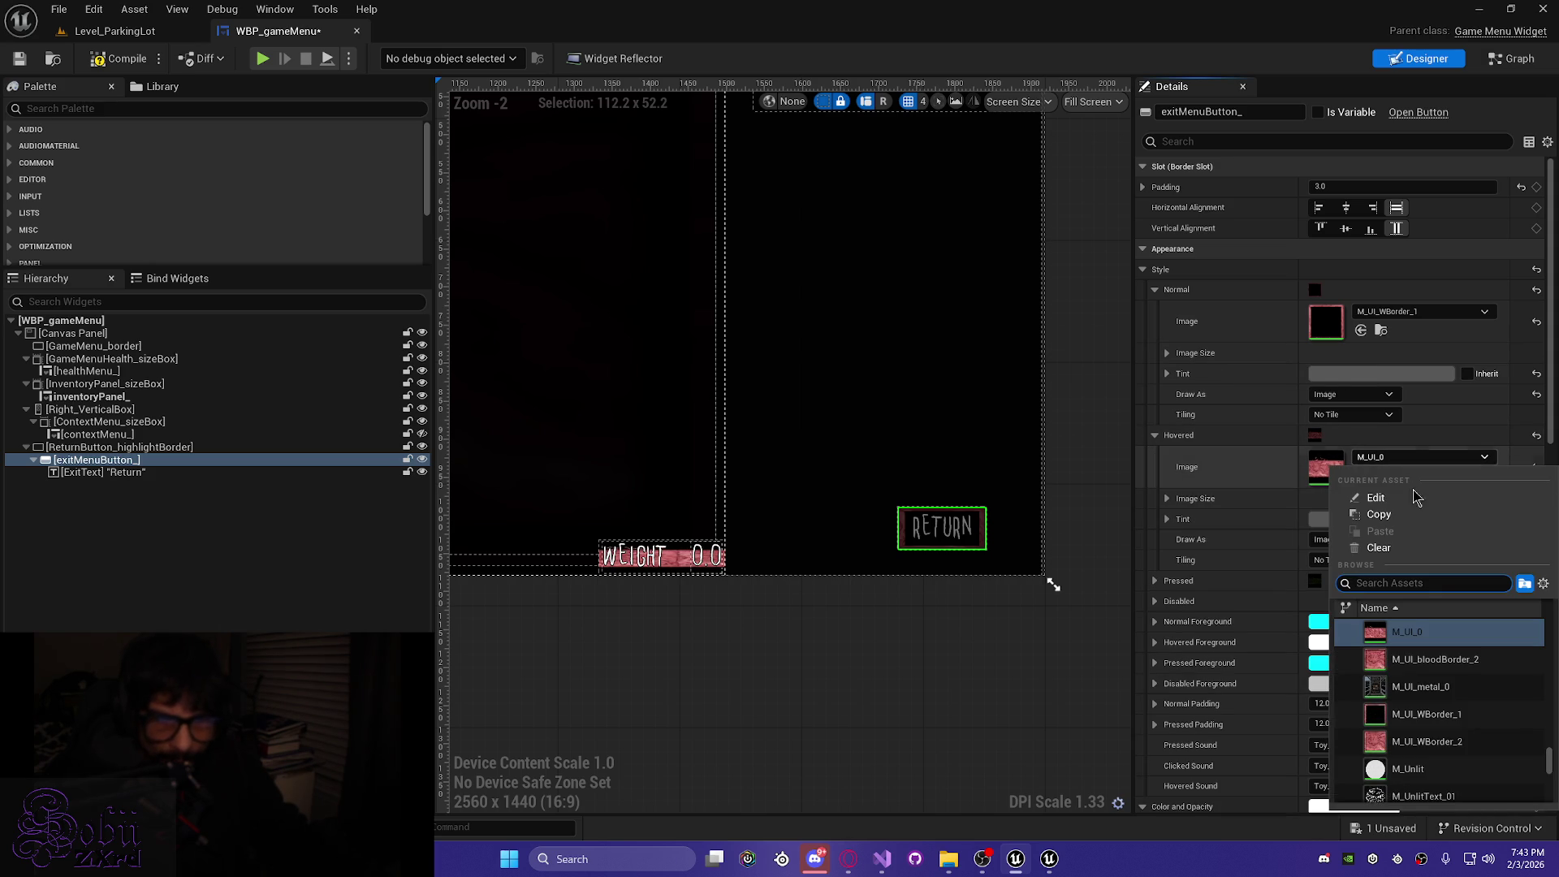
click(1397, 714)
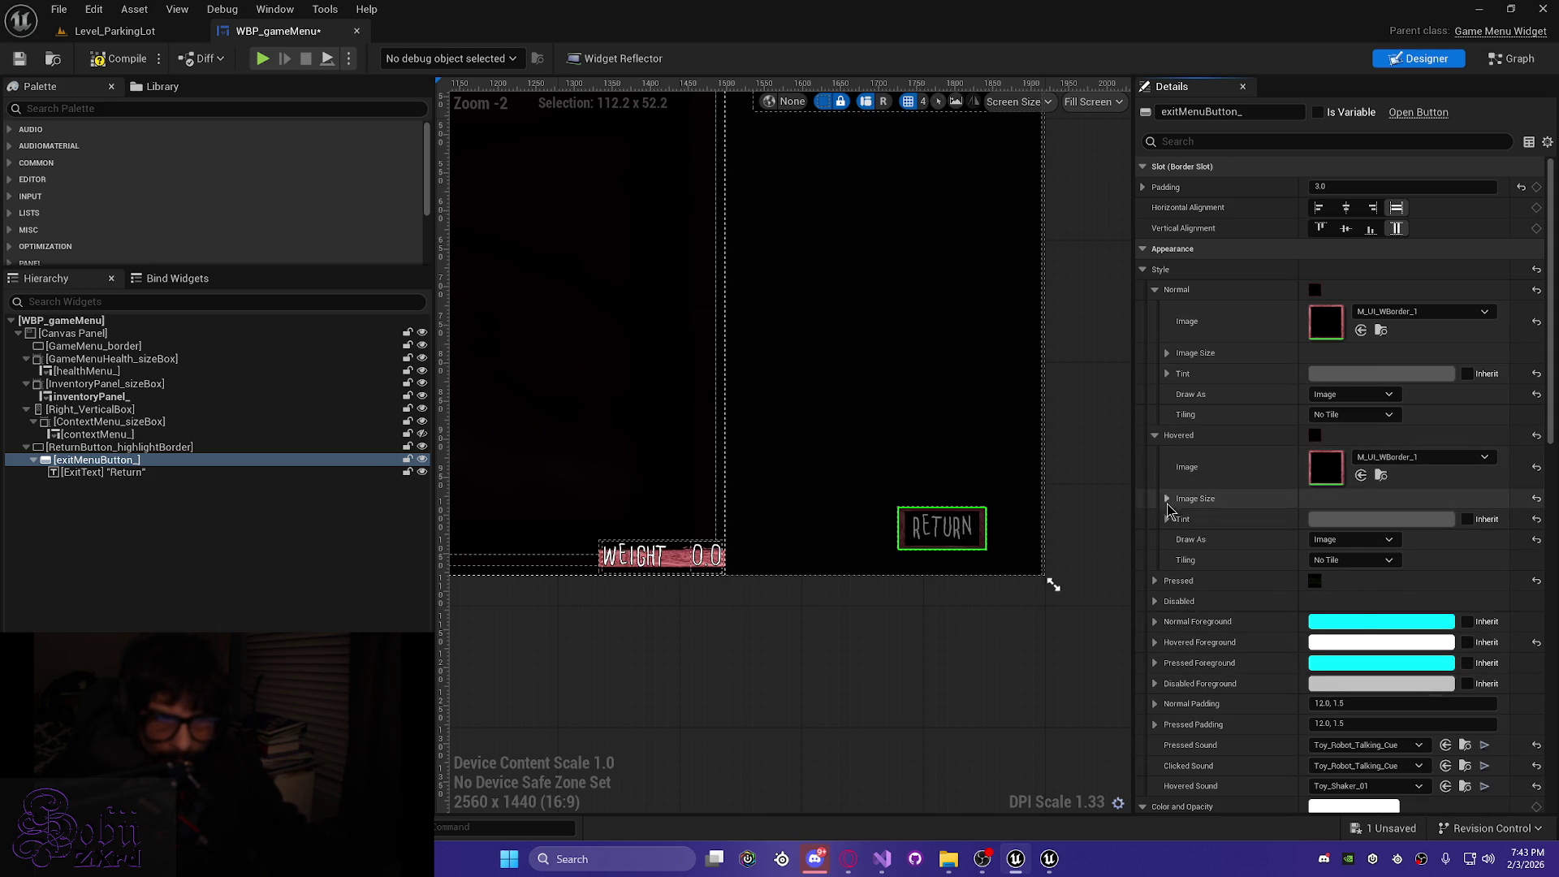
click(1155, 581)
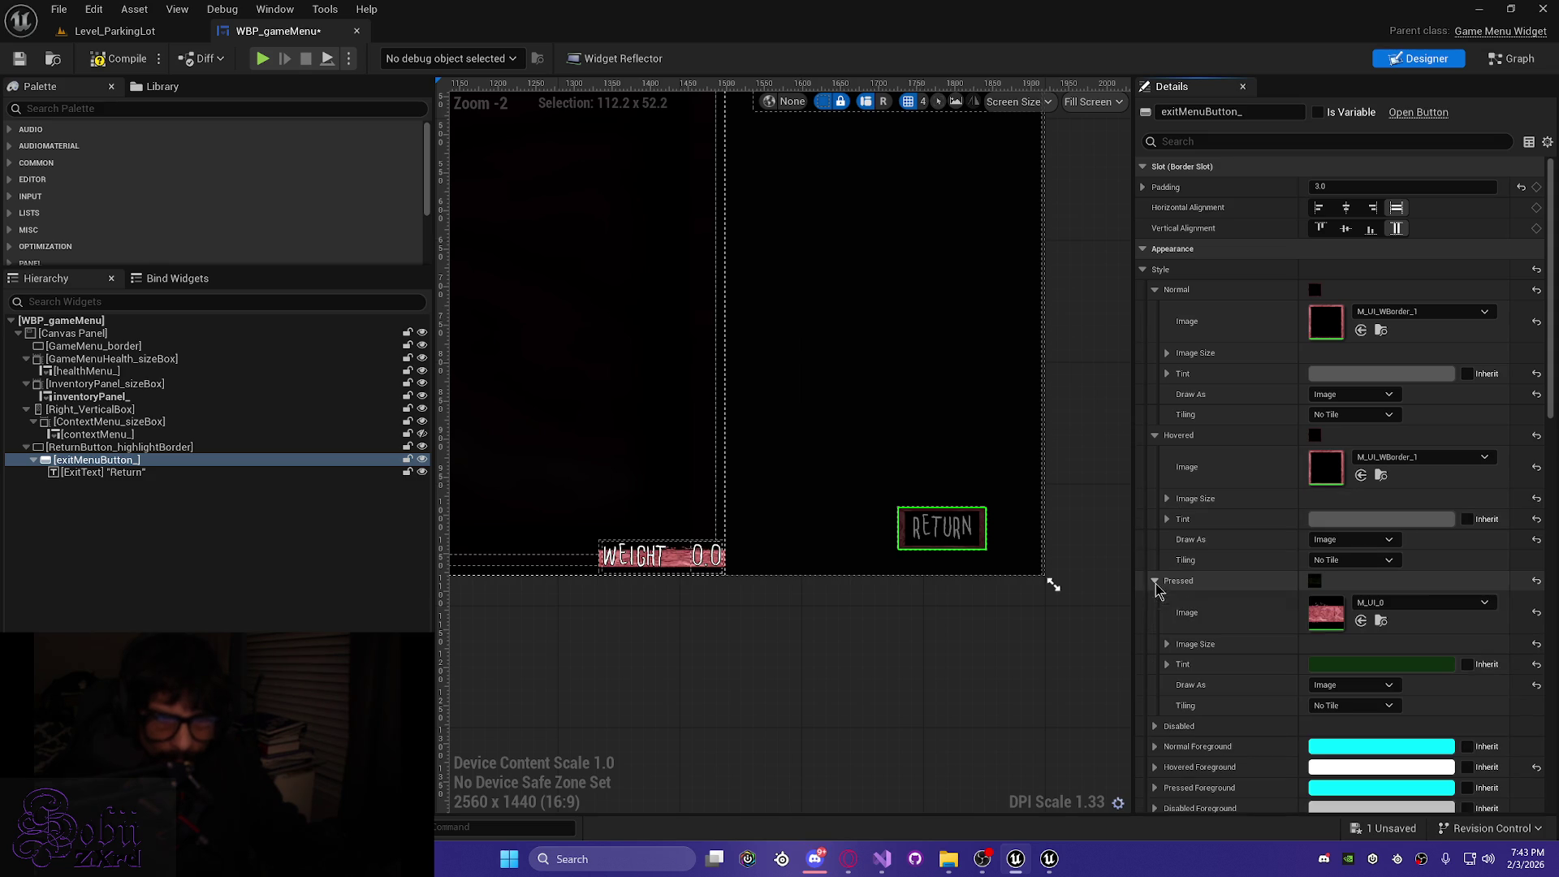
click(1417, 602)
click(1427, 497)
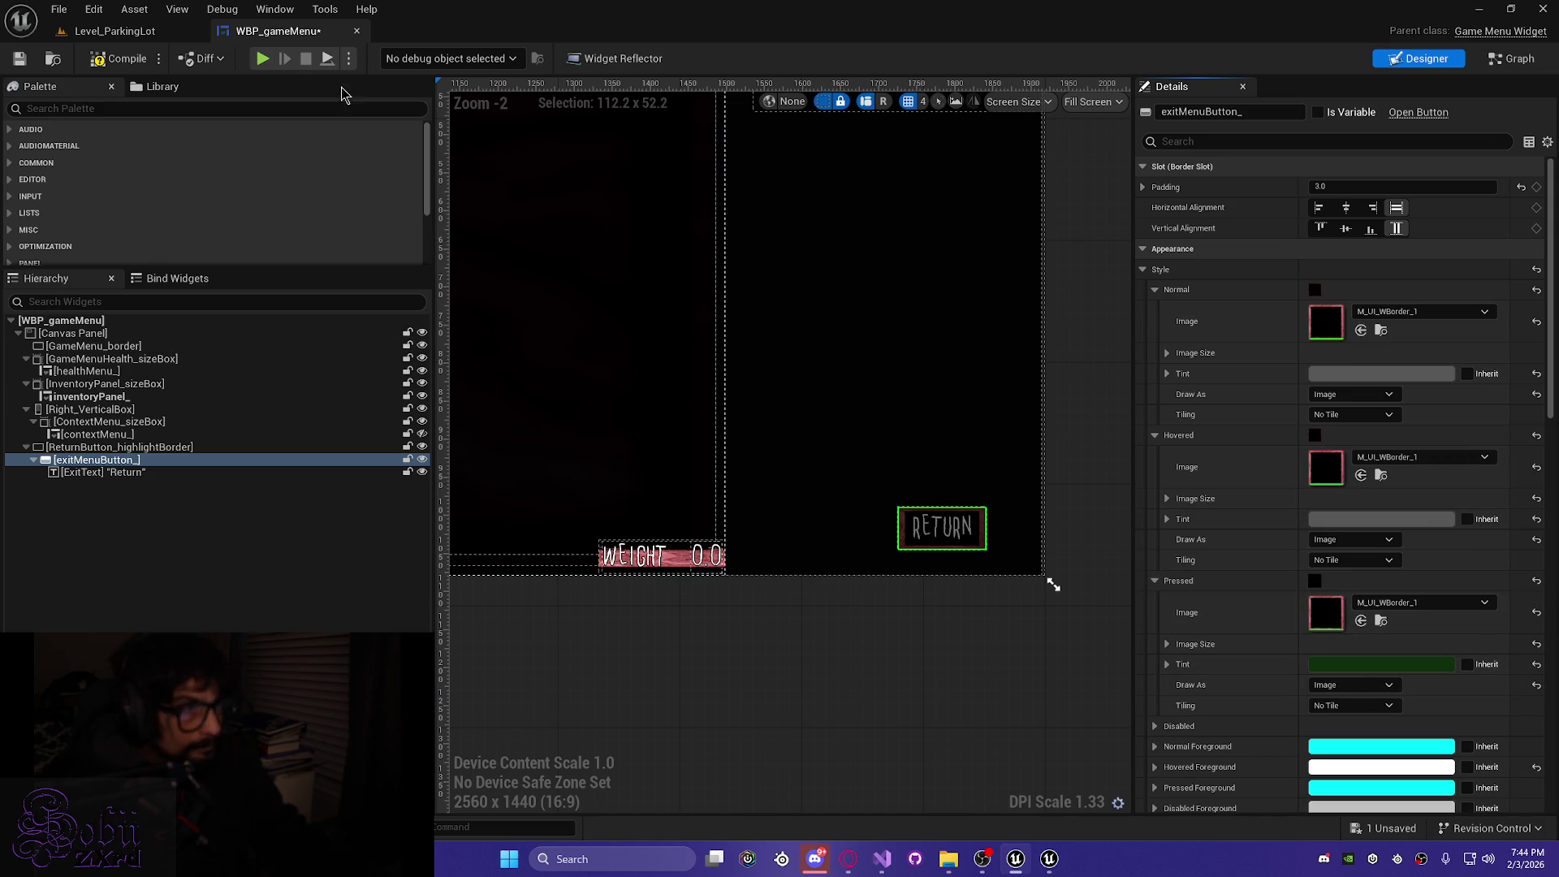
key(ctrl+s)
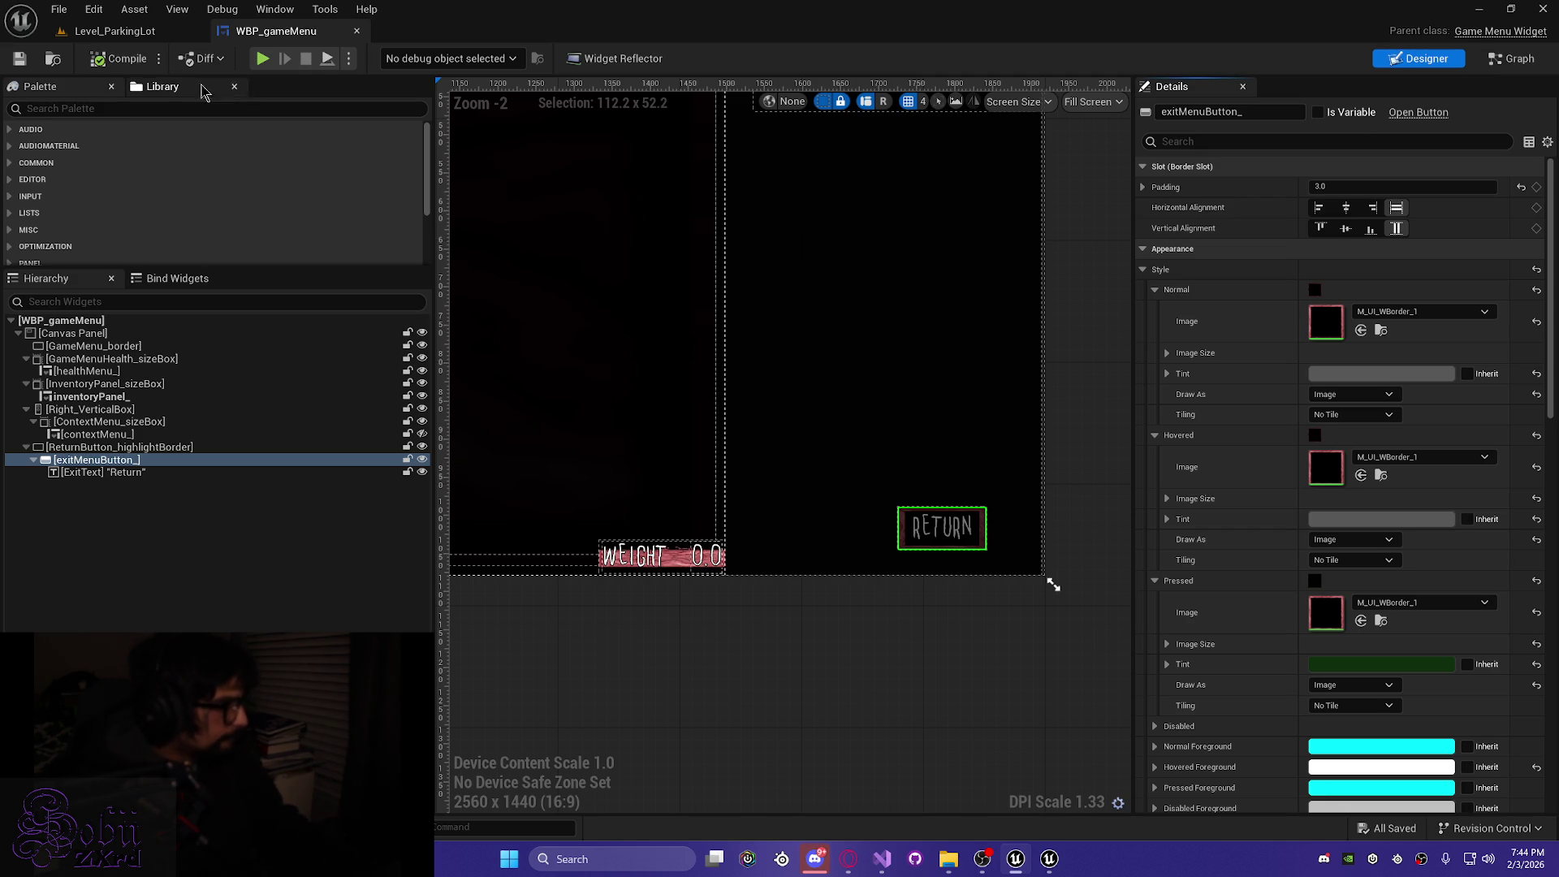
click(150, 32)
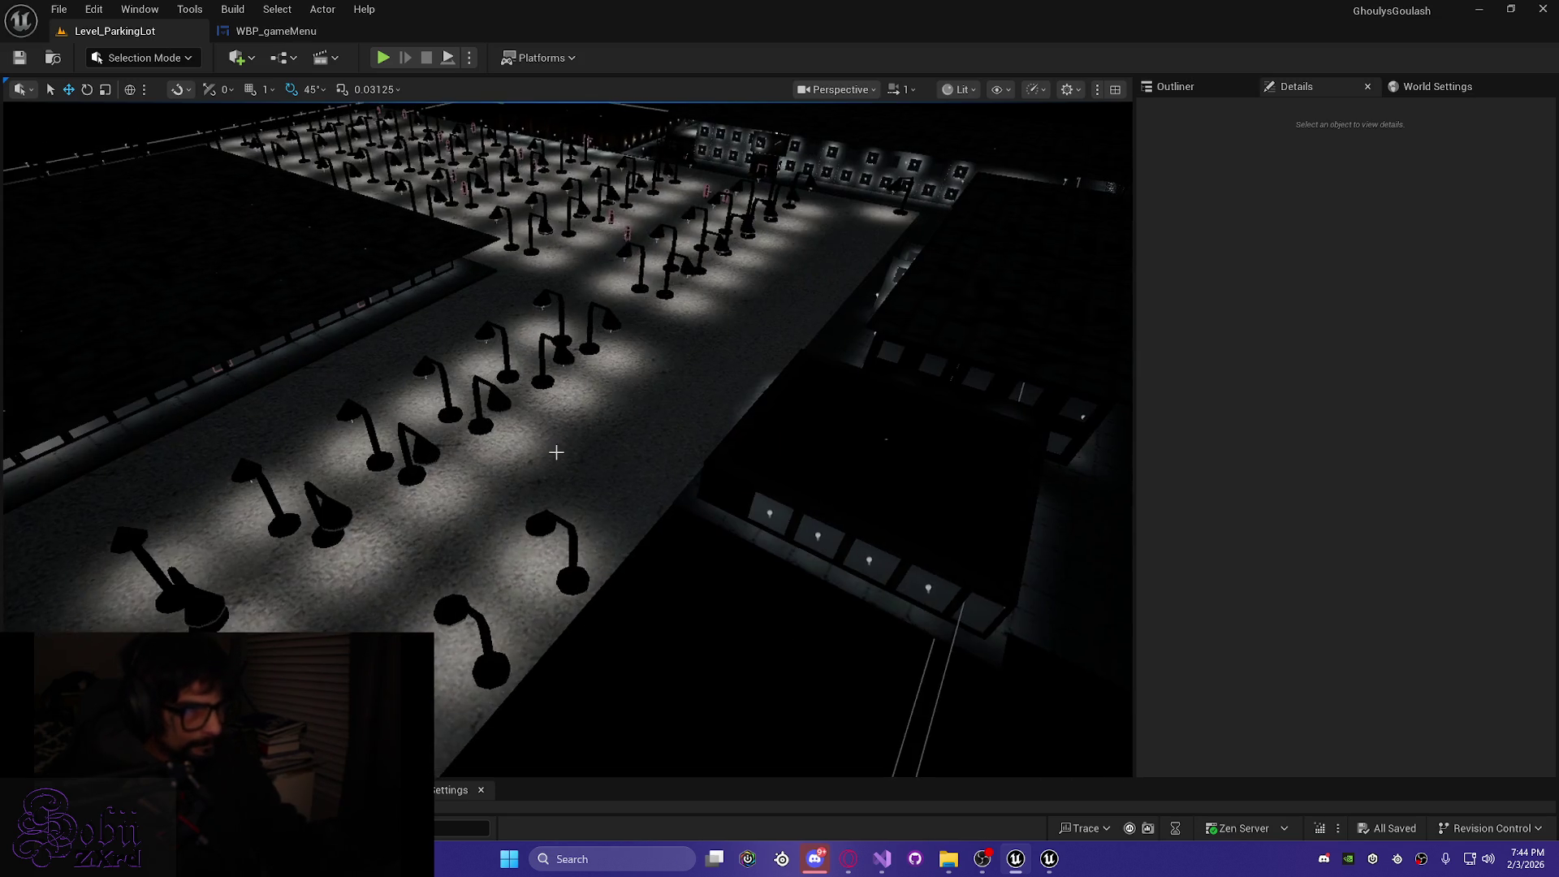
Play the level, open the inventory, focus USE with Up, then close it and run around
click(382, 58)
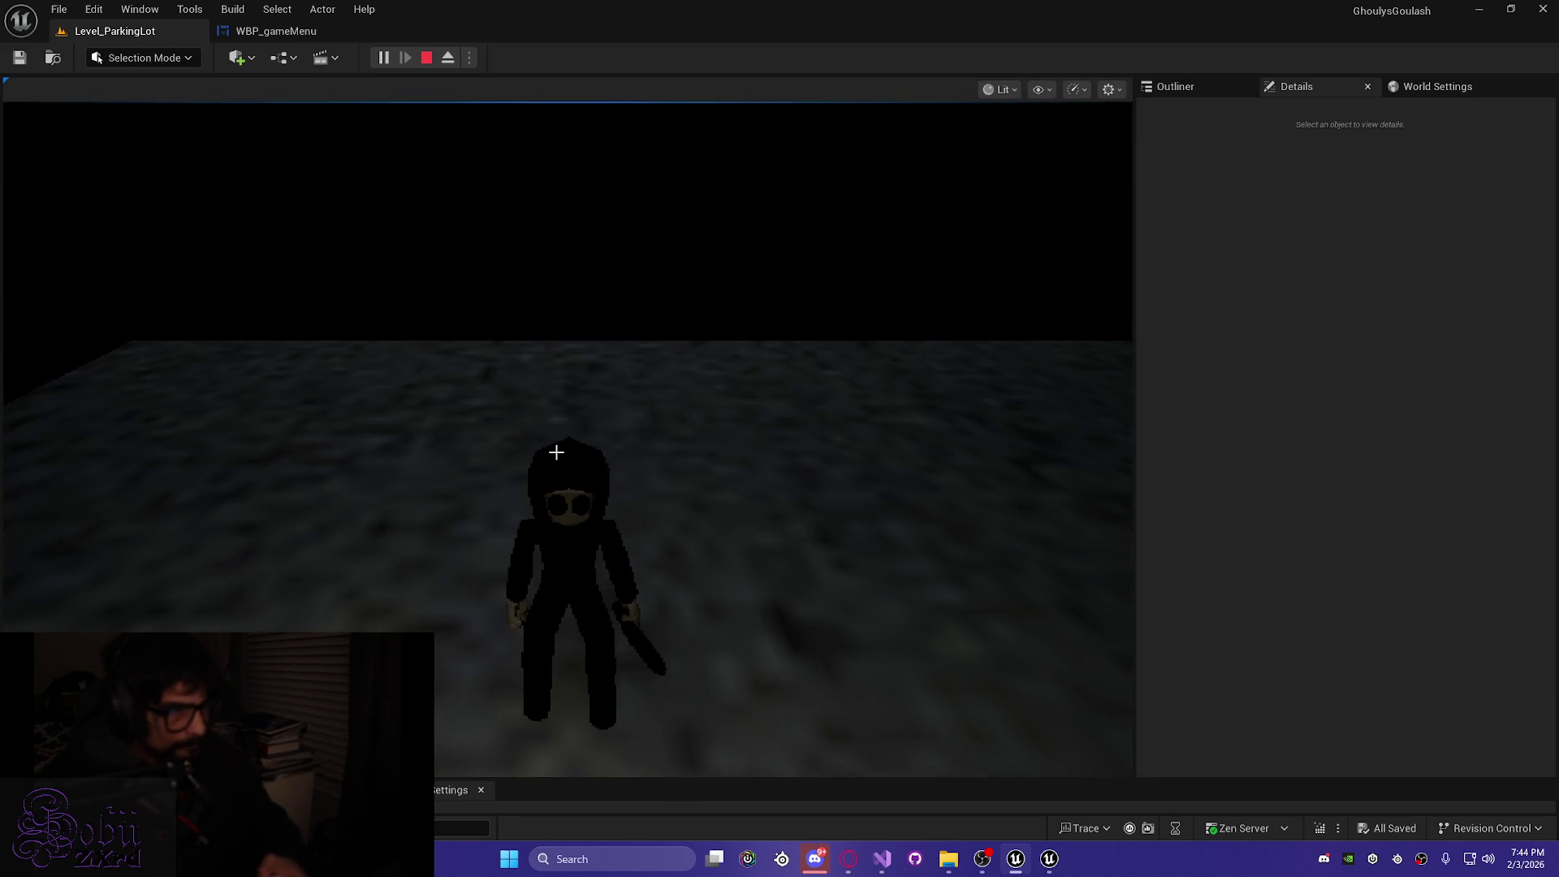
click(556, 452)
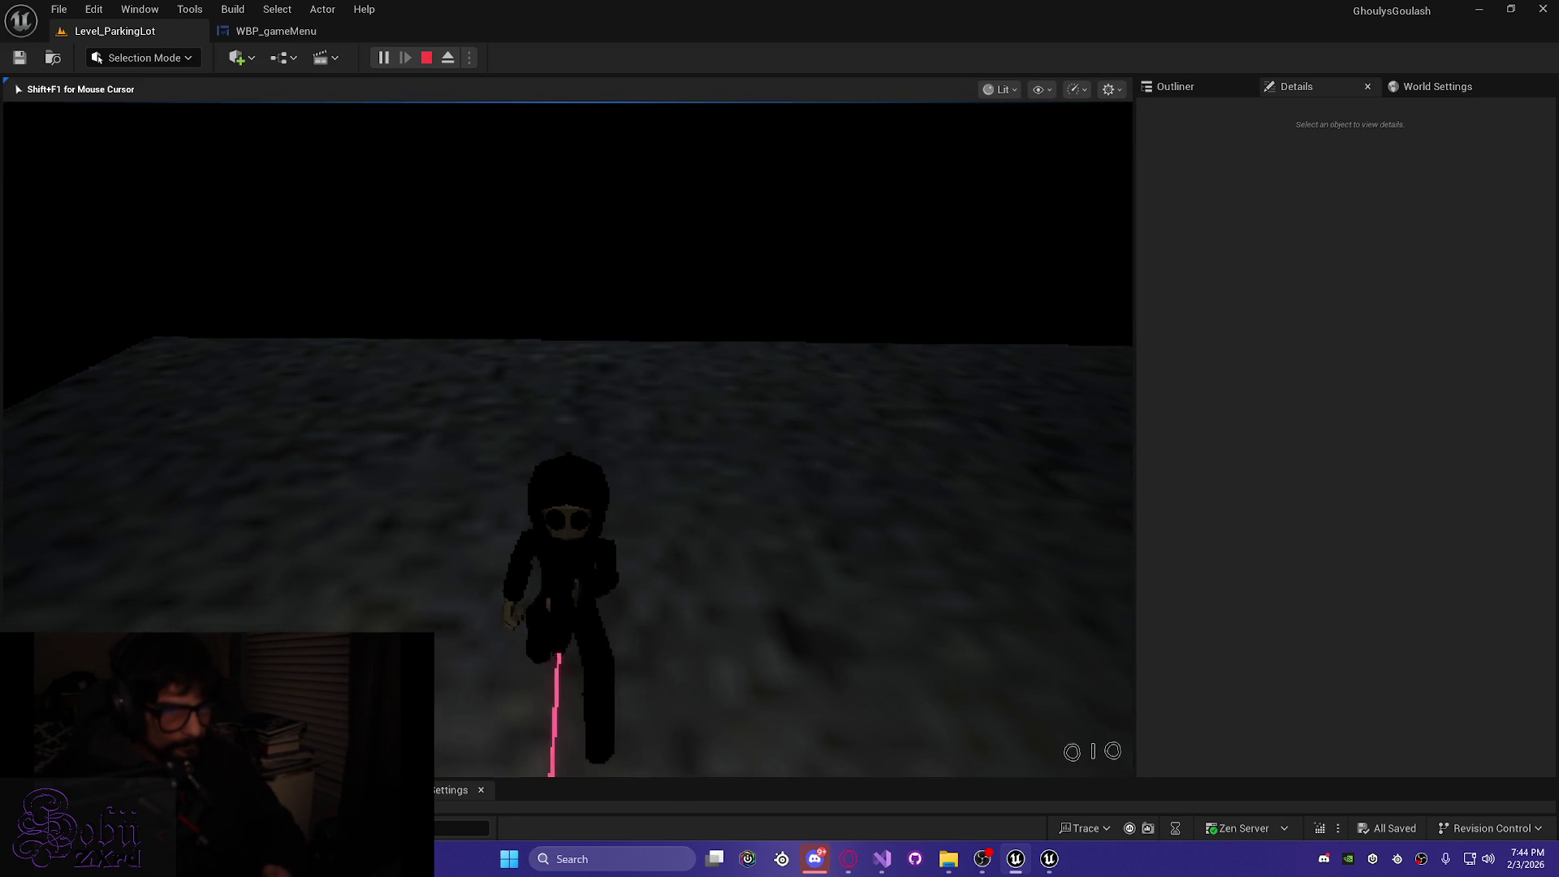
key(Tab)
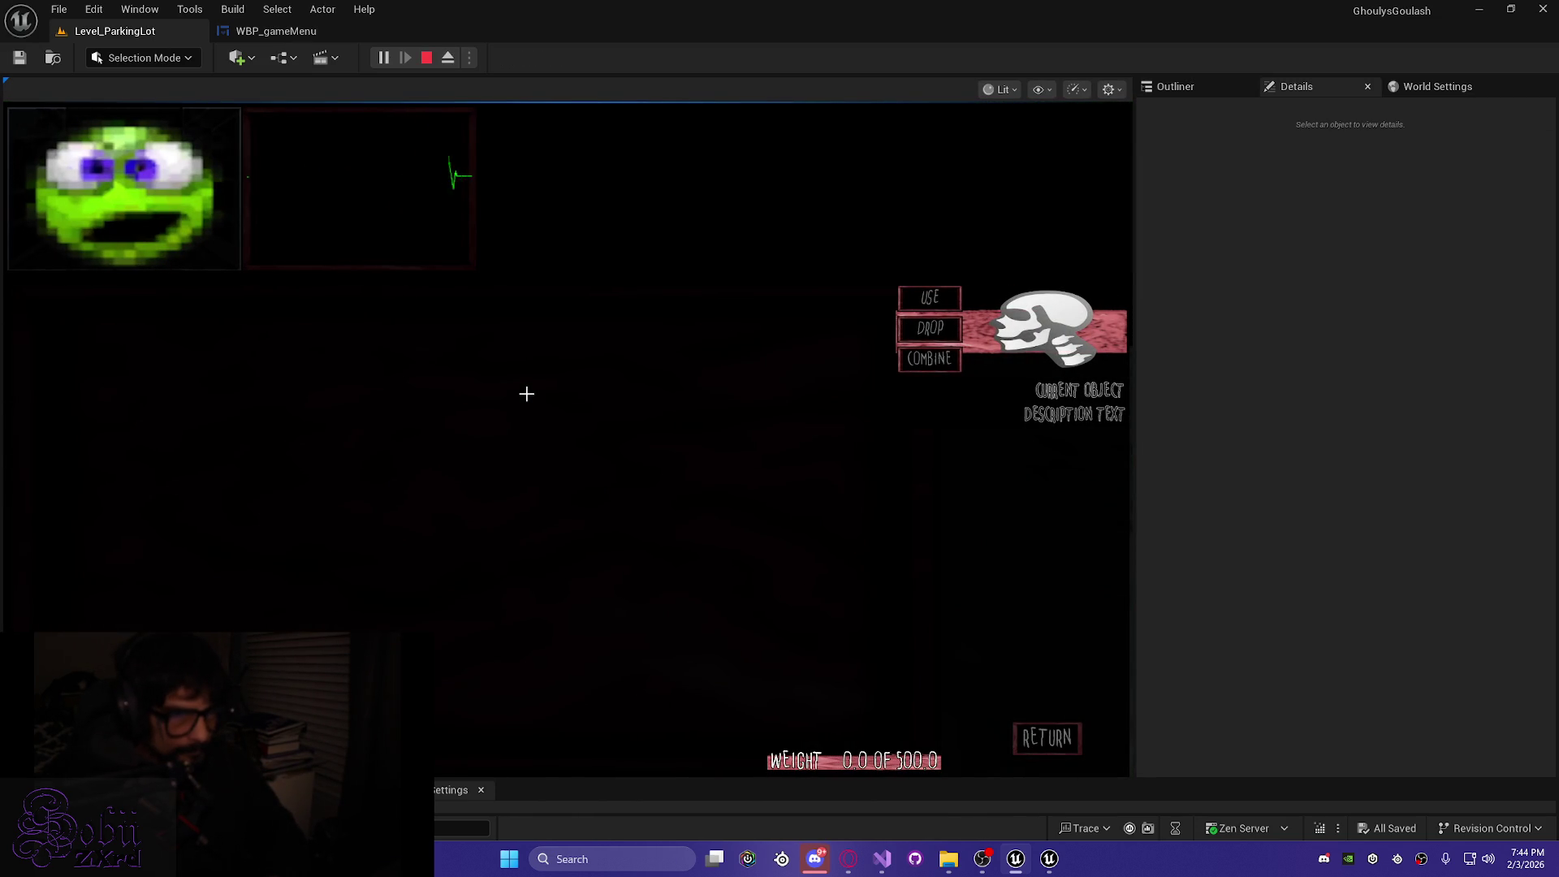
key(Up)
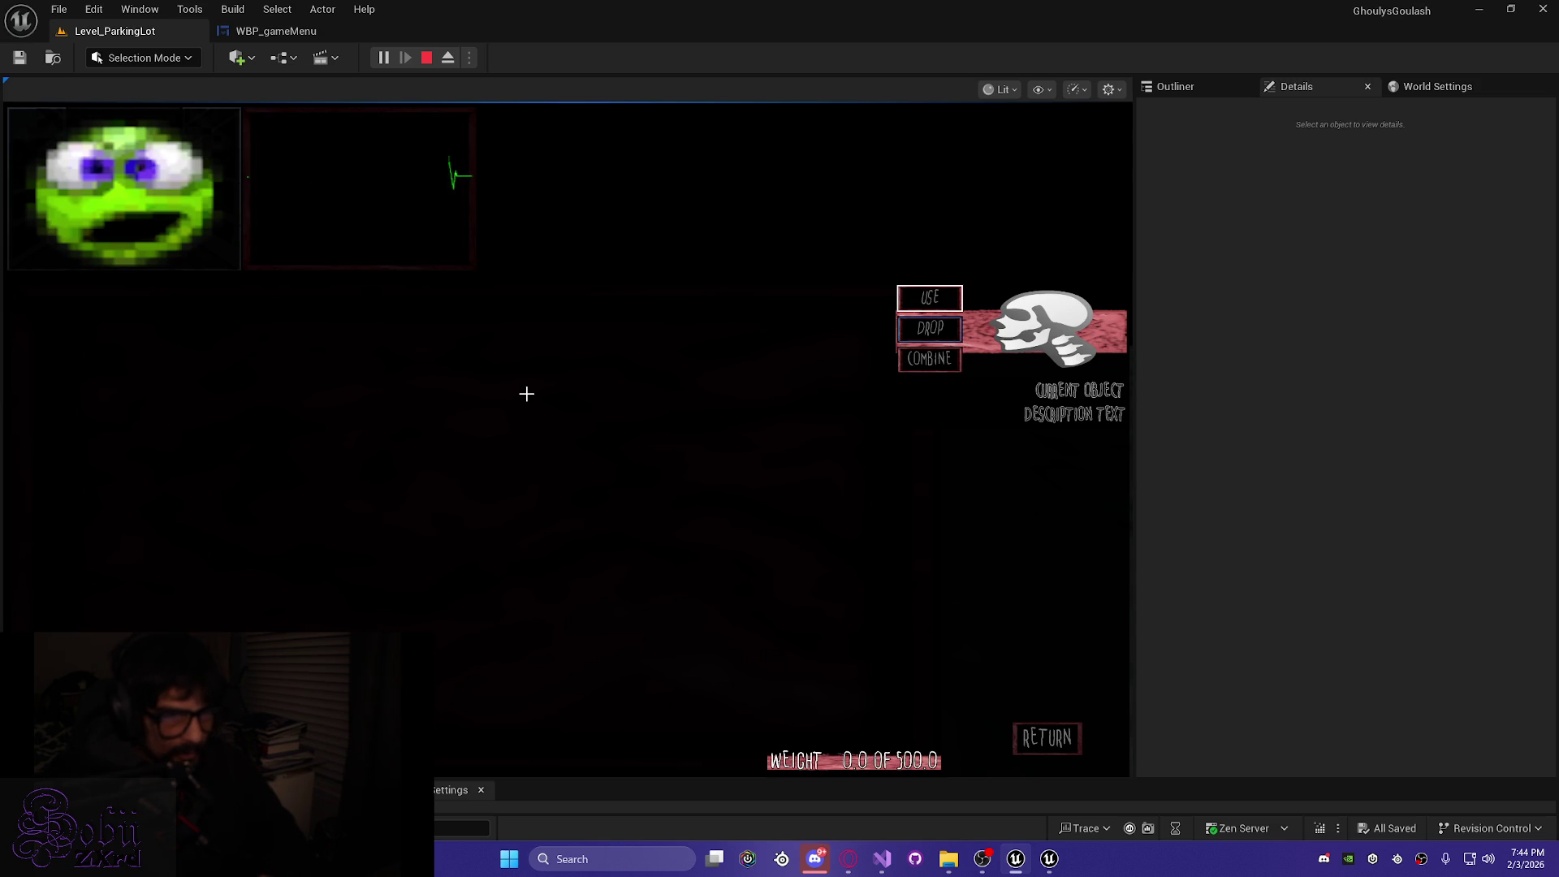
key(Tab)
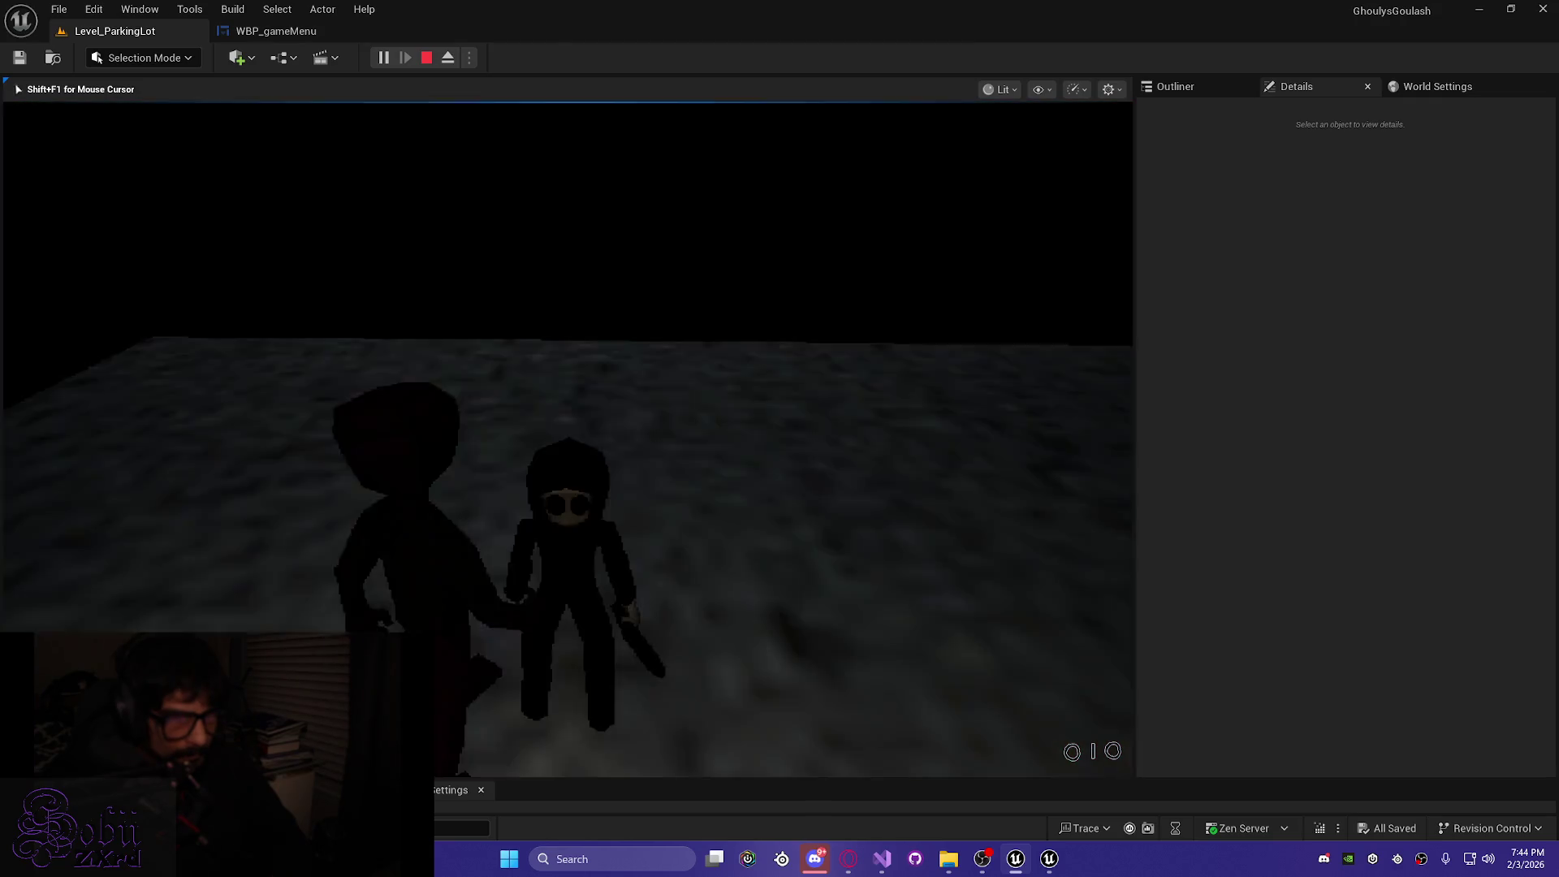
key(w)
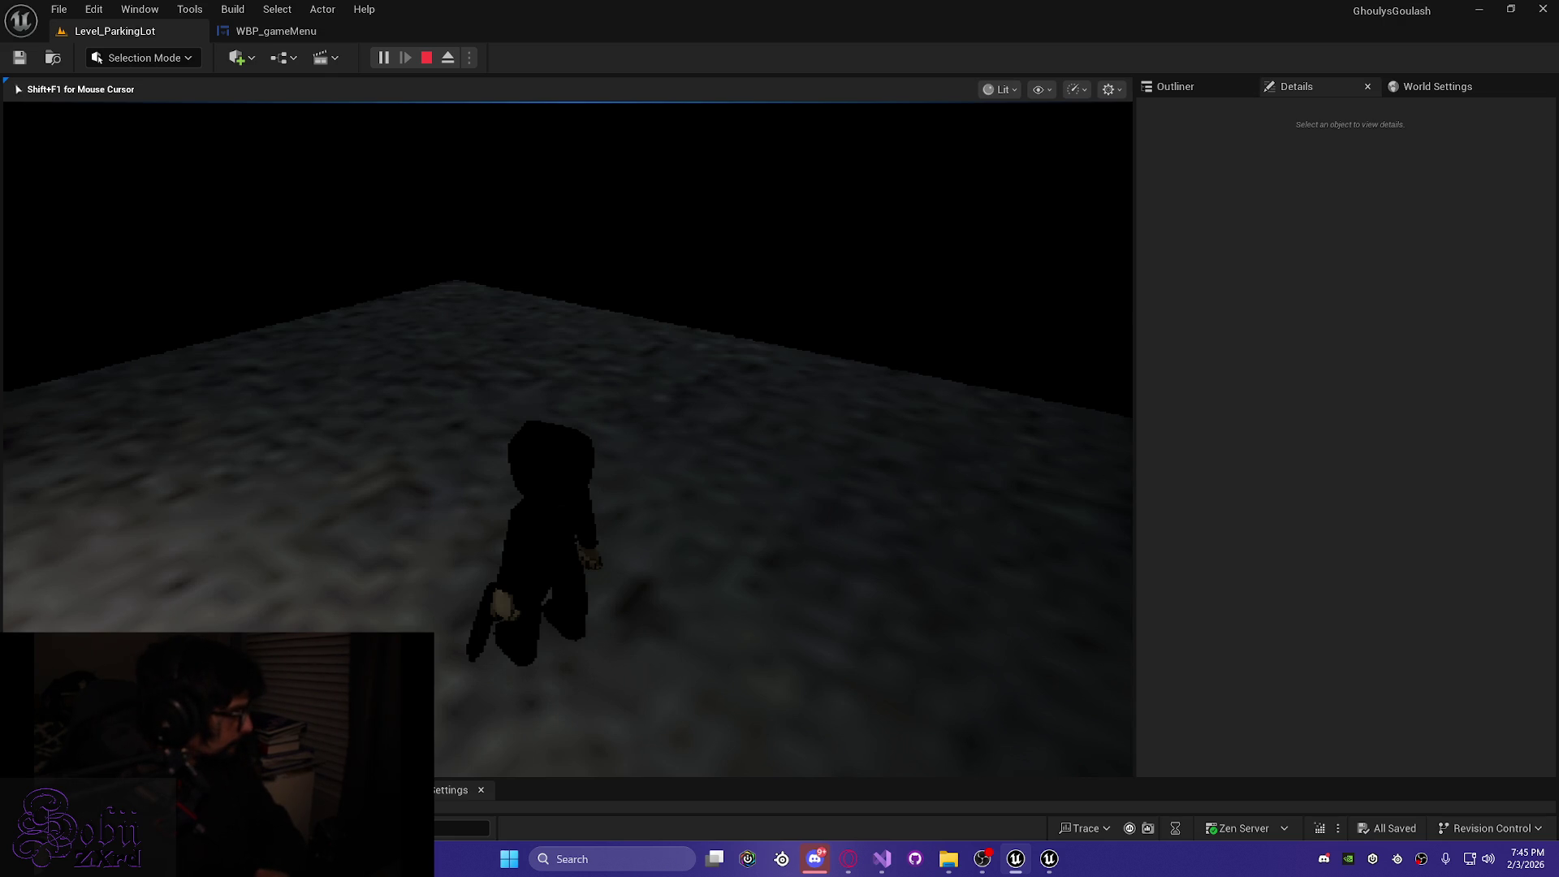
Open and close the inventory screen twice in the running game
key(Tab)
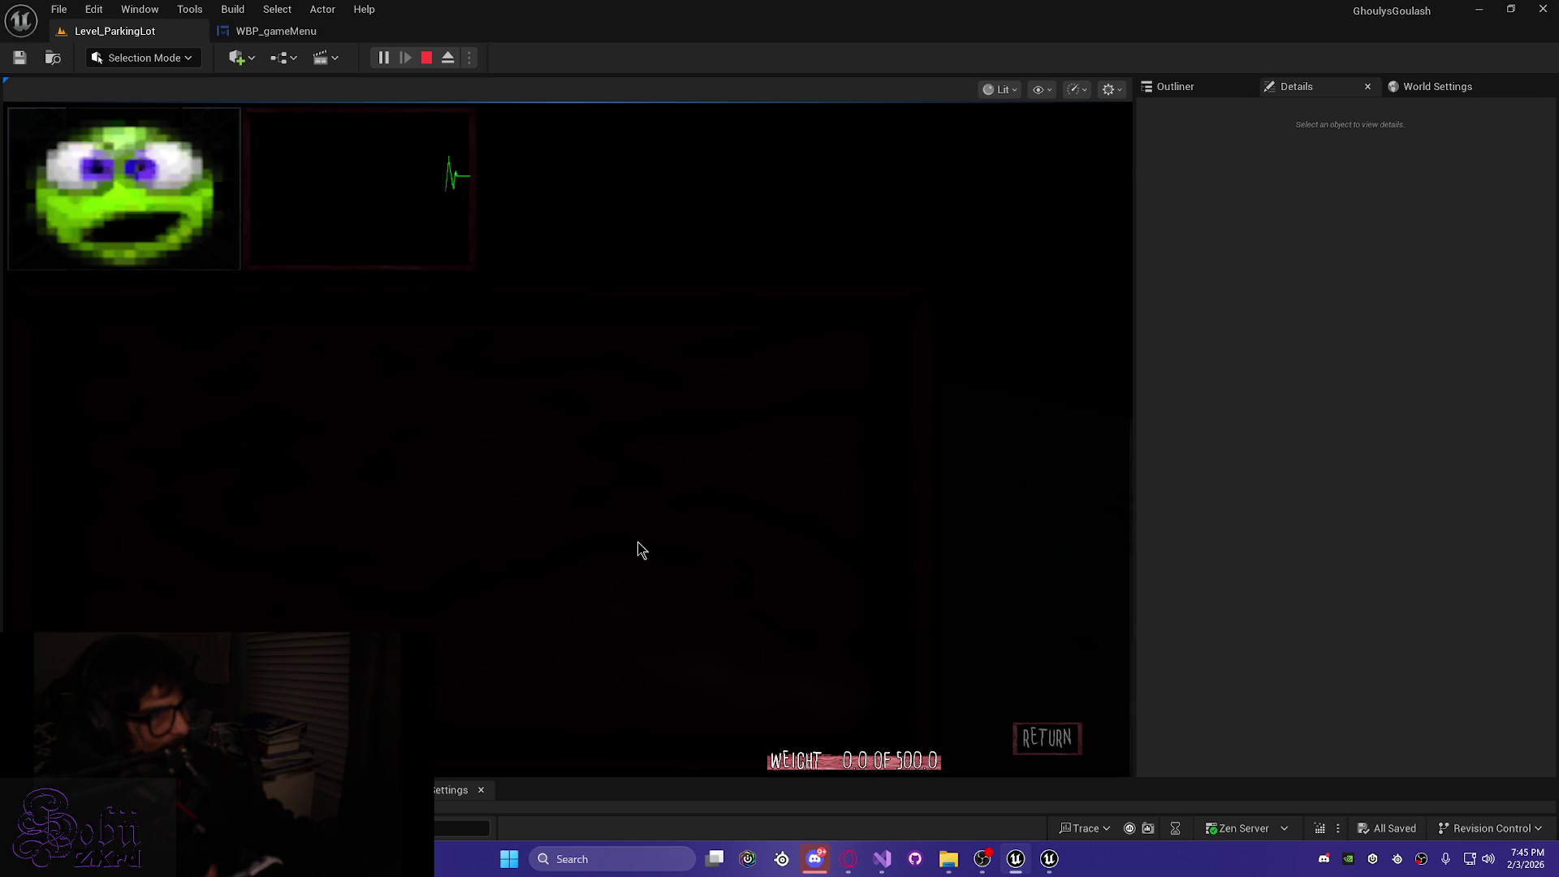
click(1046, 737)
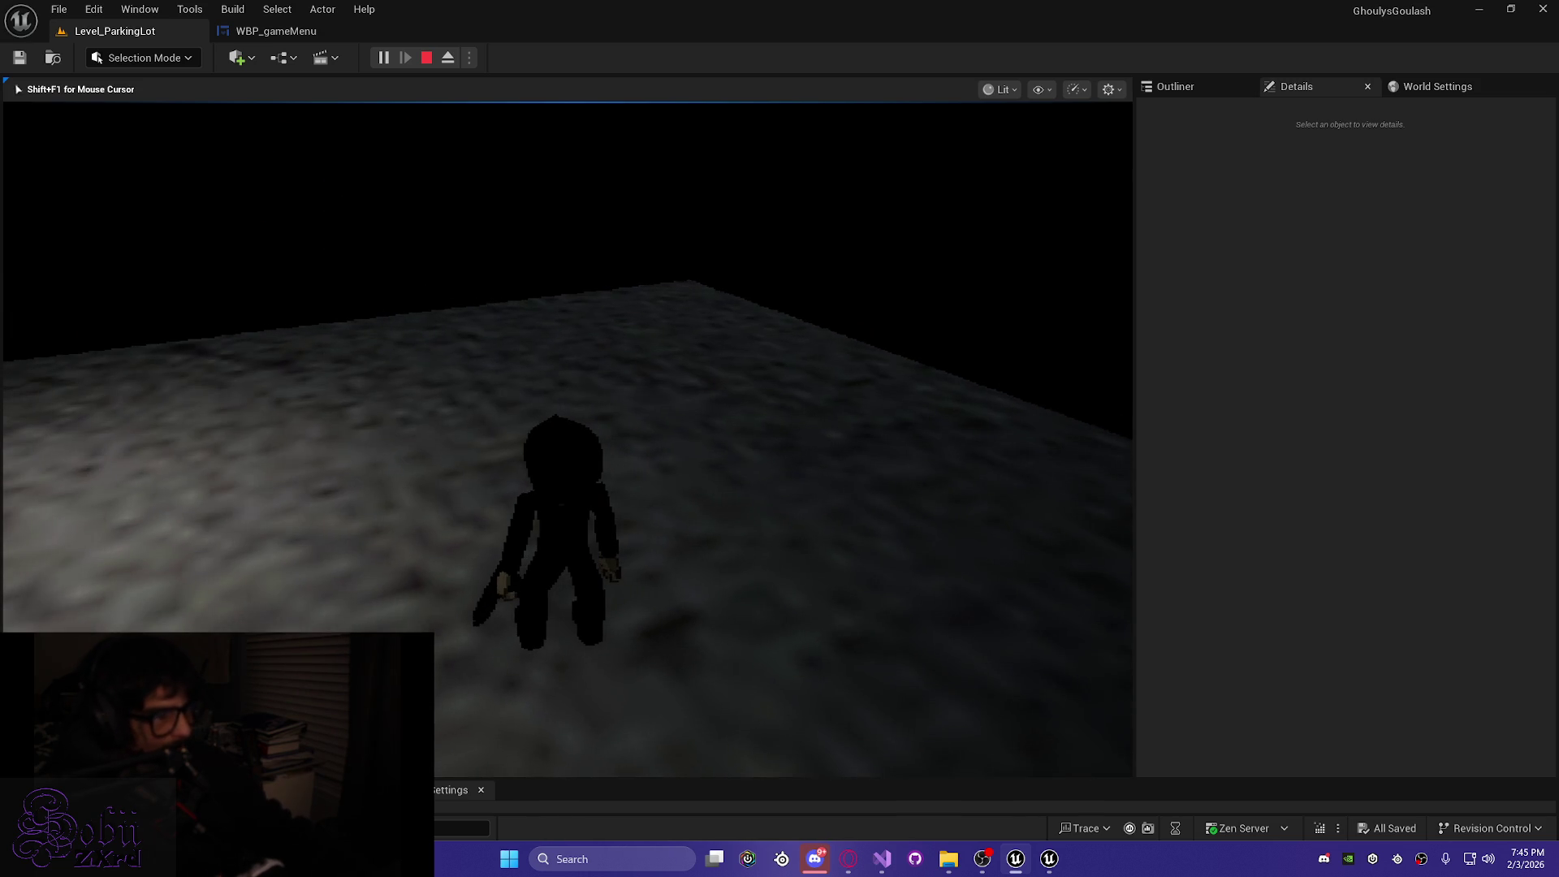
key(Tab)
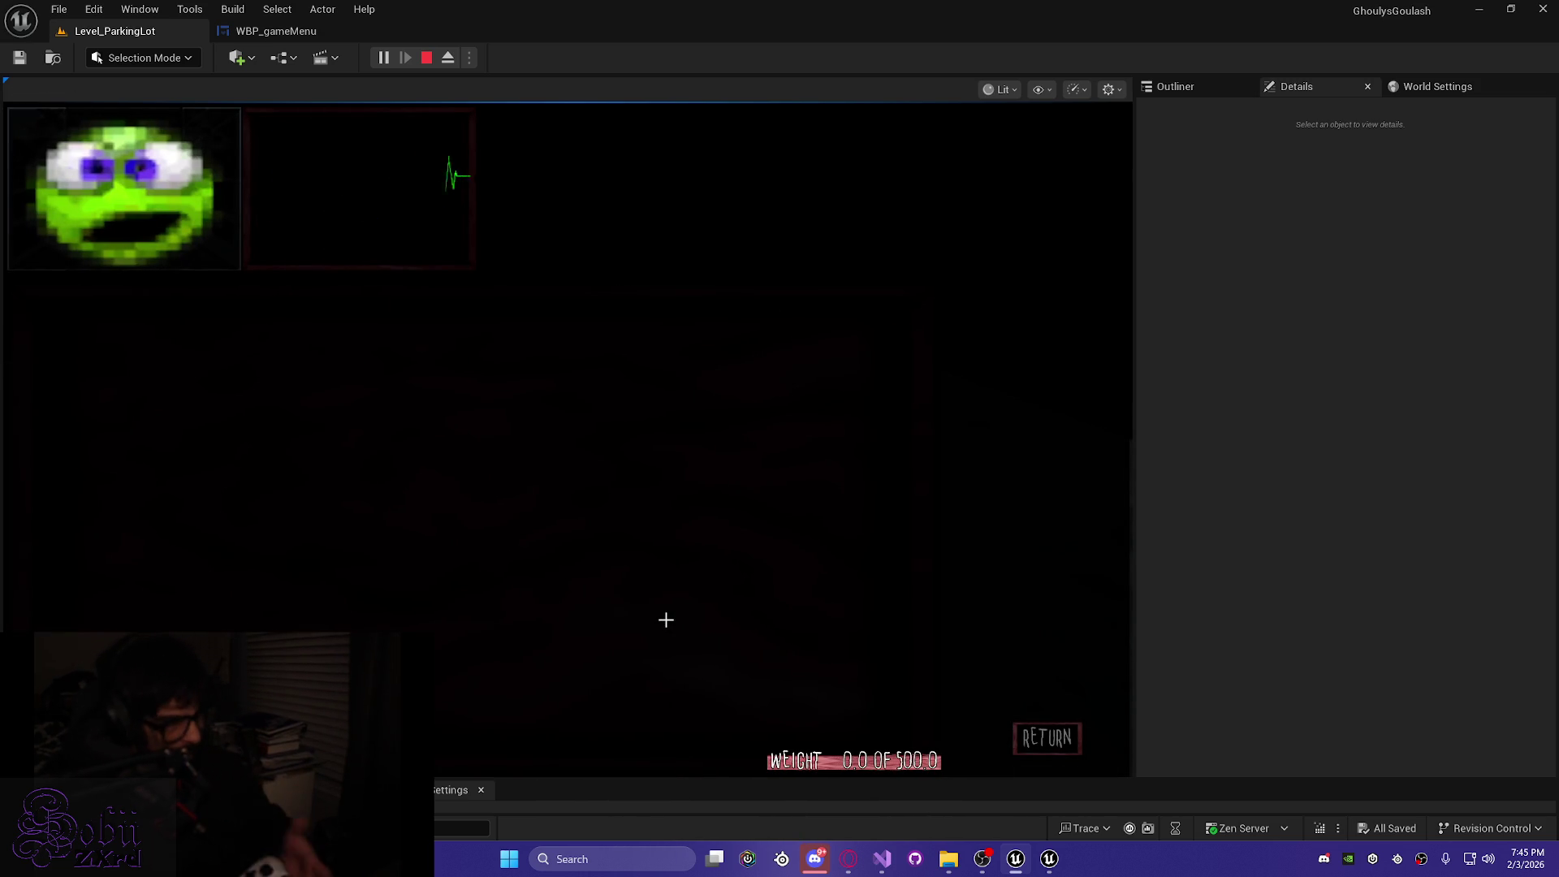
key(Tab)
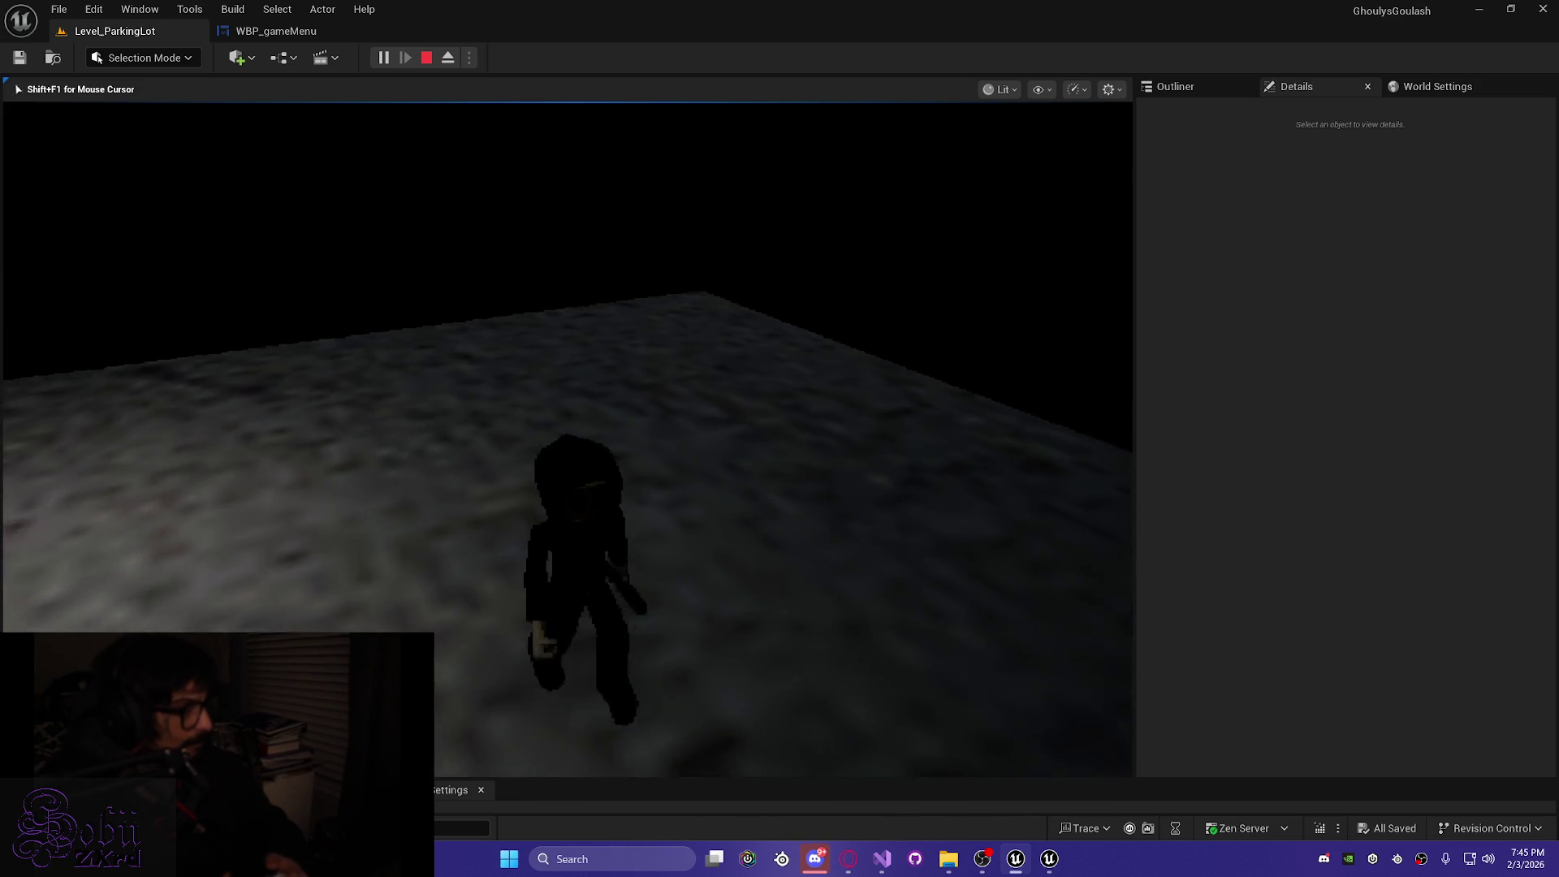
Run the character up the lit corridor and along the walkway
key(w)
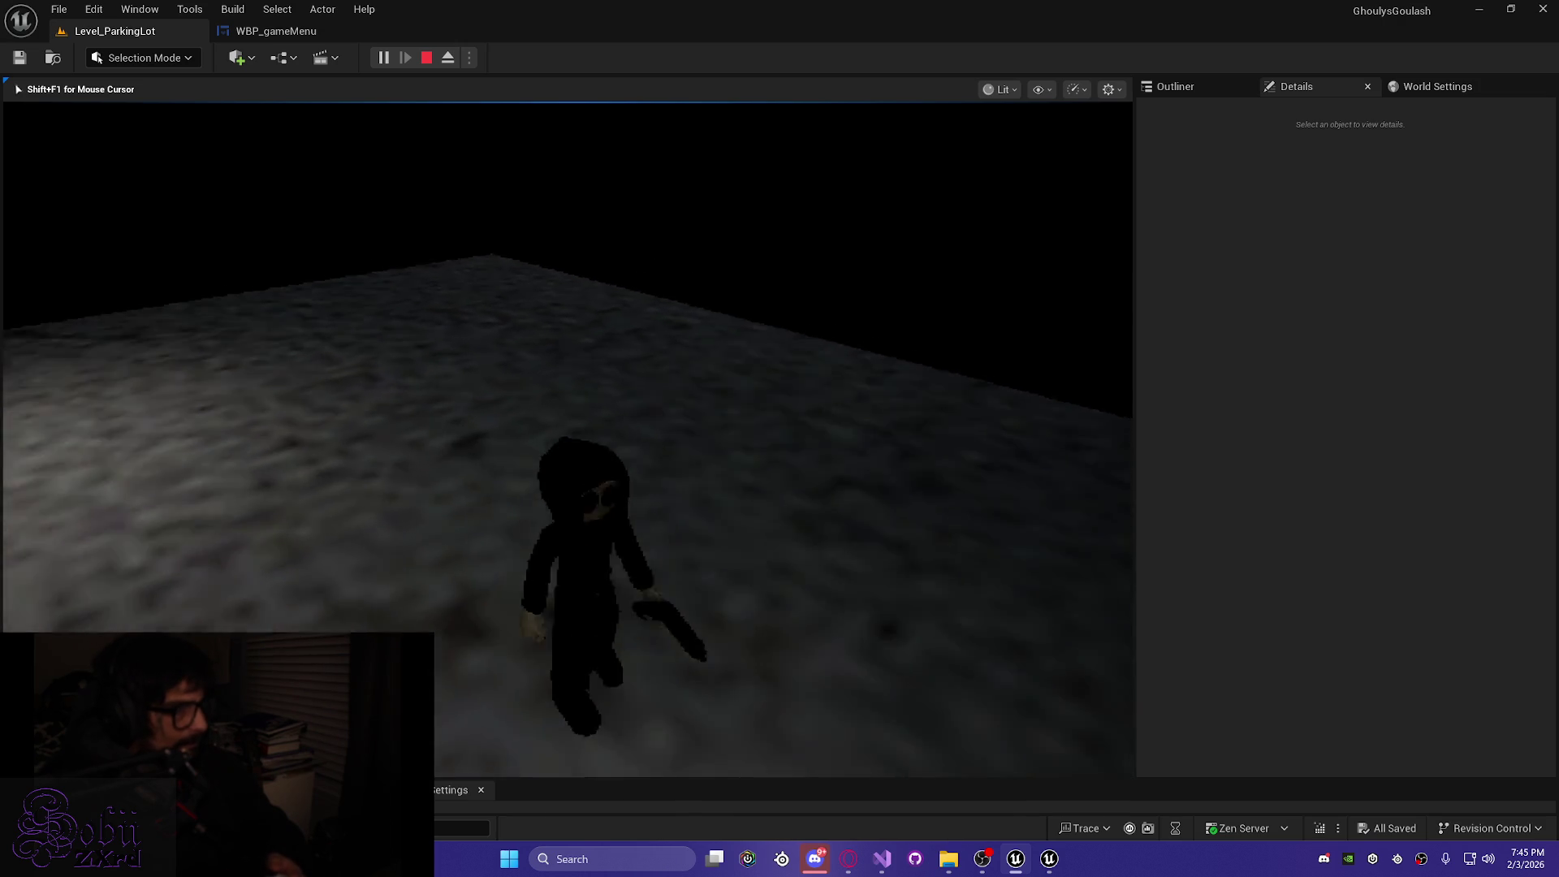
key(w)
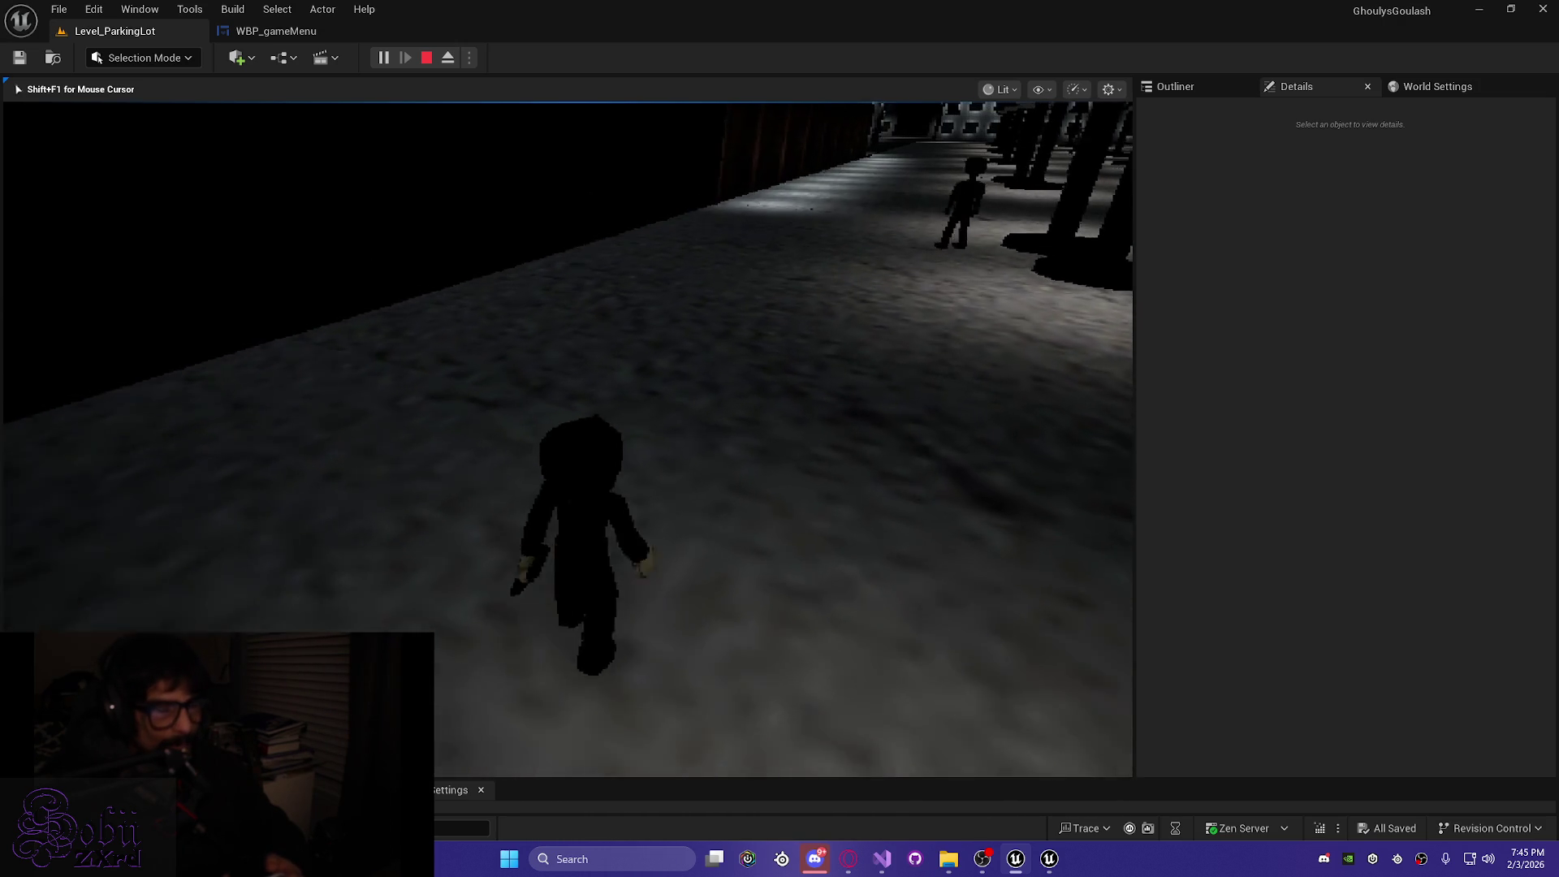
key(w)
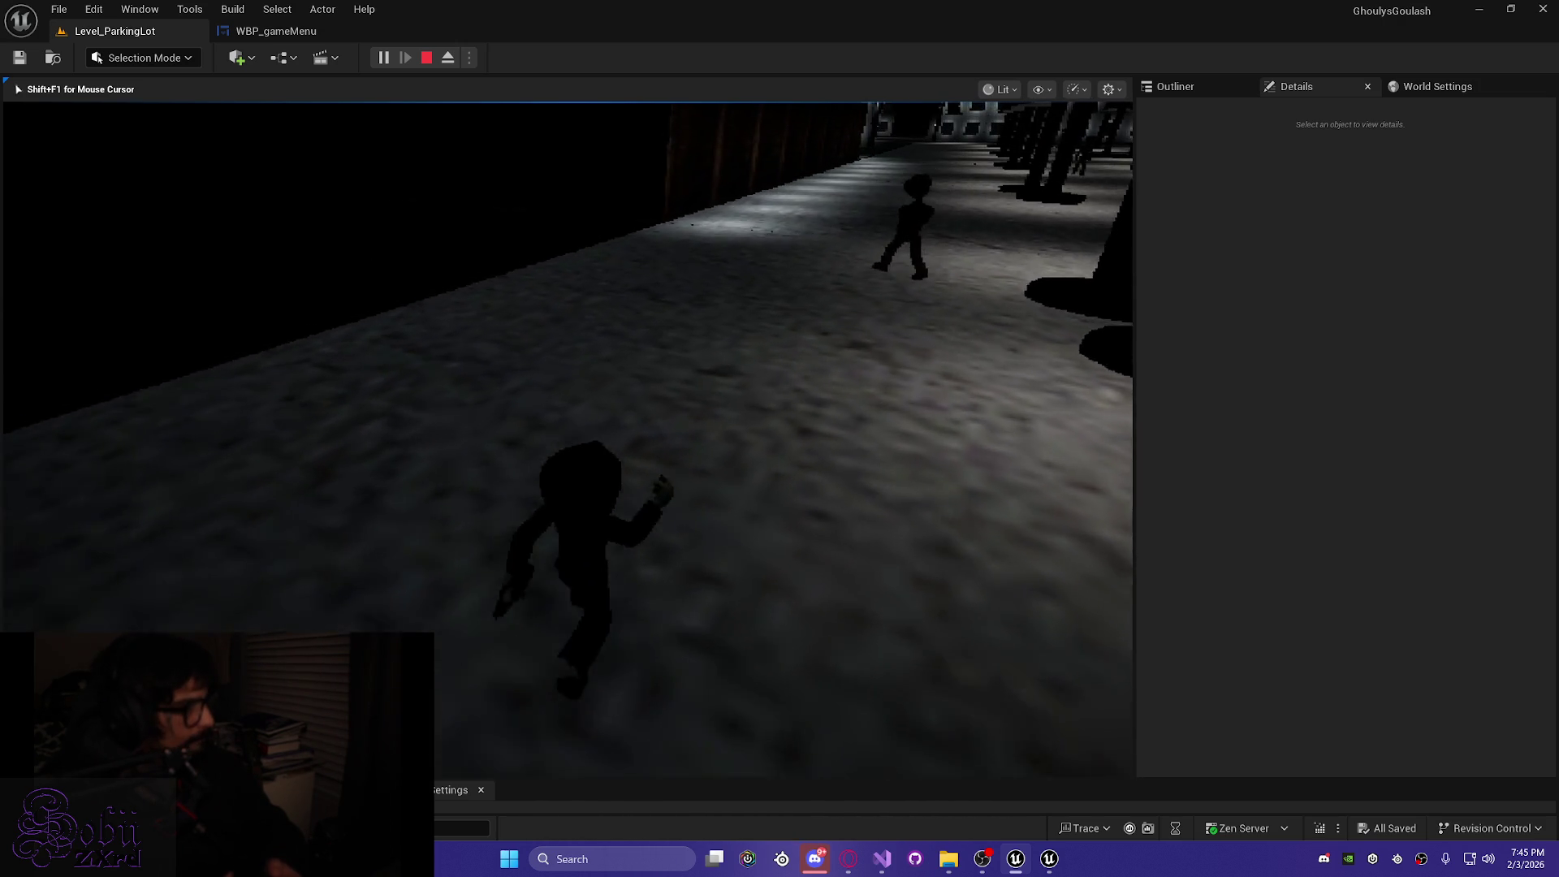
key(w)
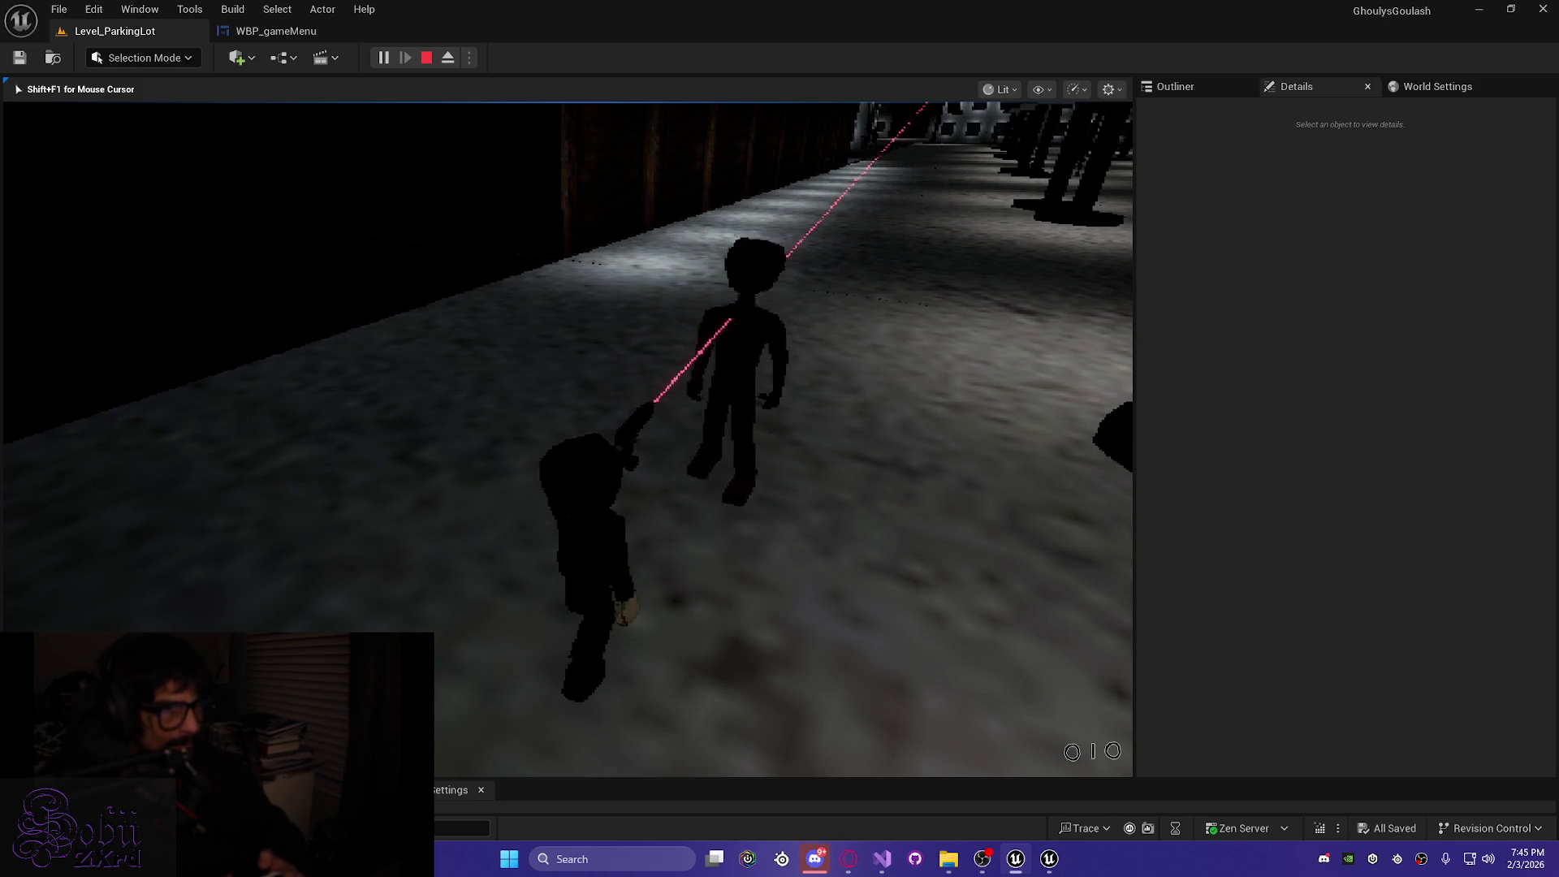
key(w)
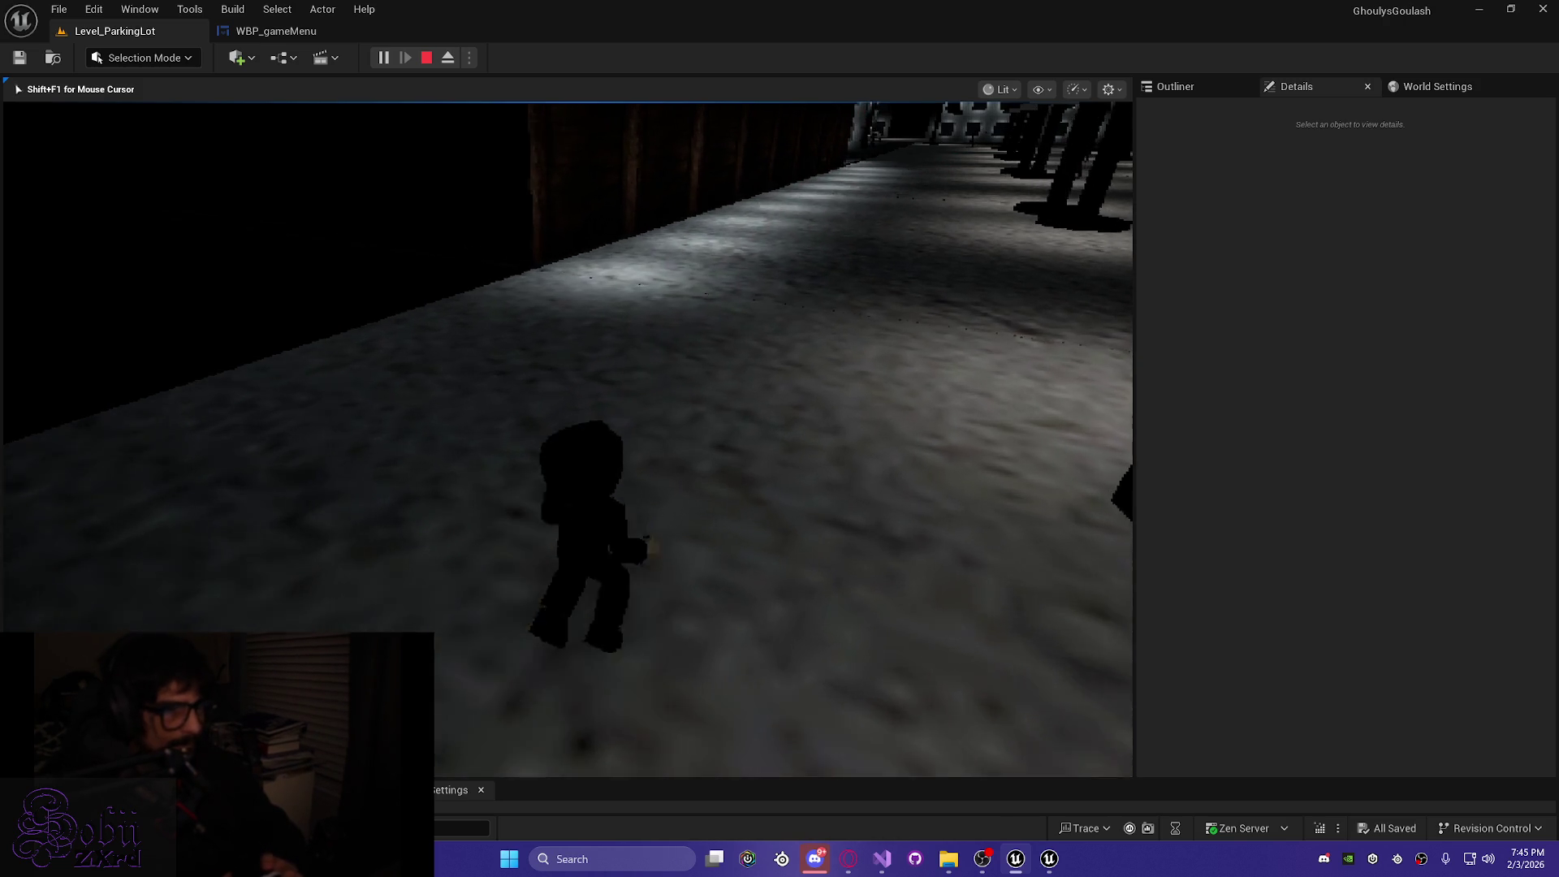
key(w)
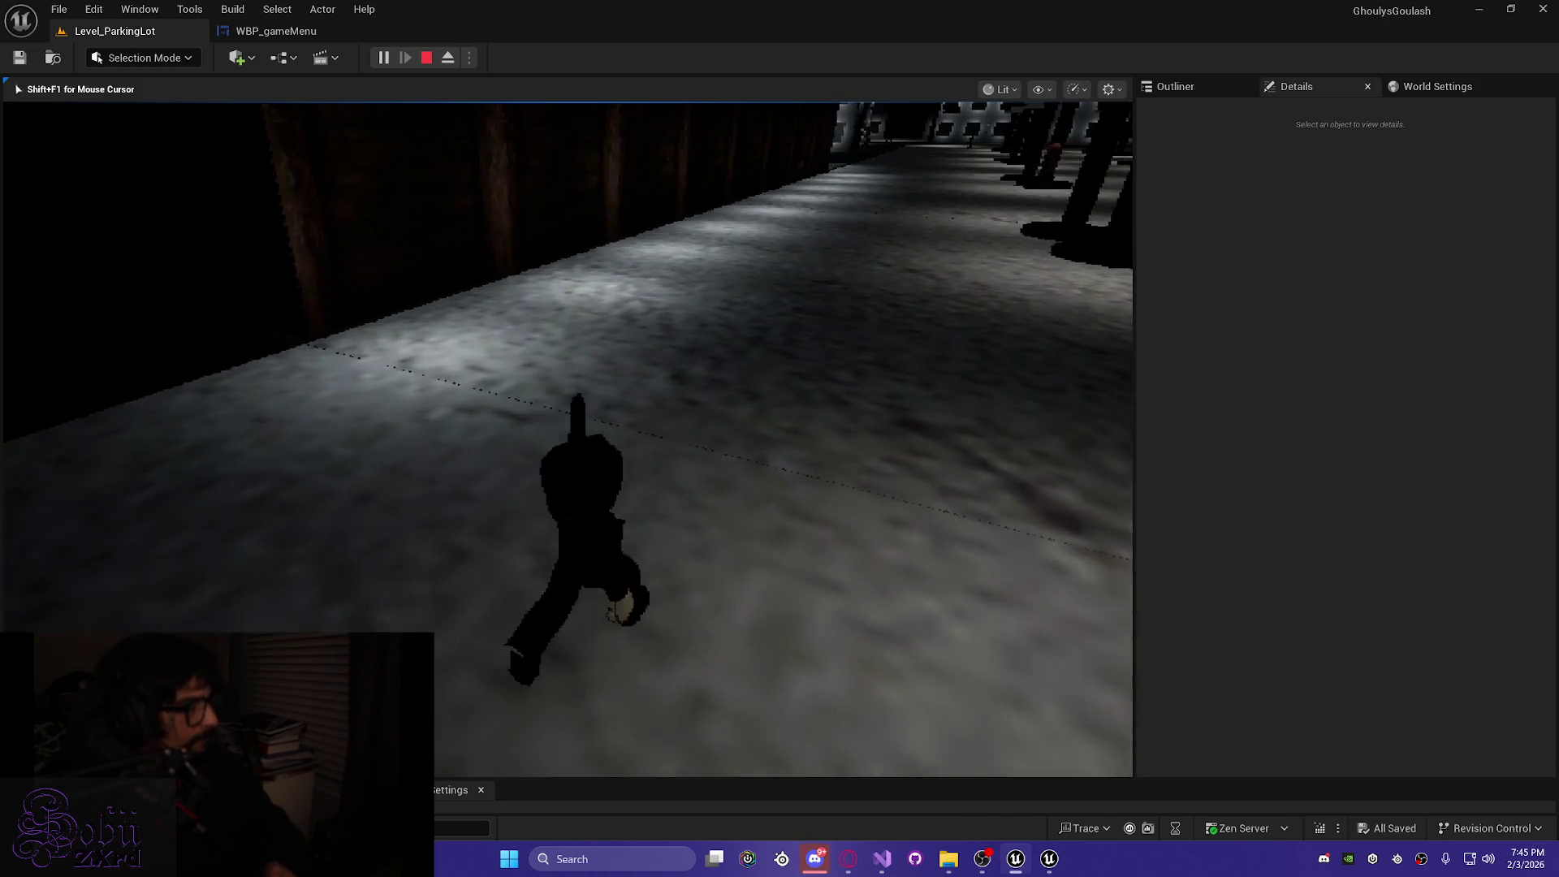
key(w)
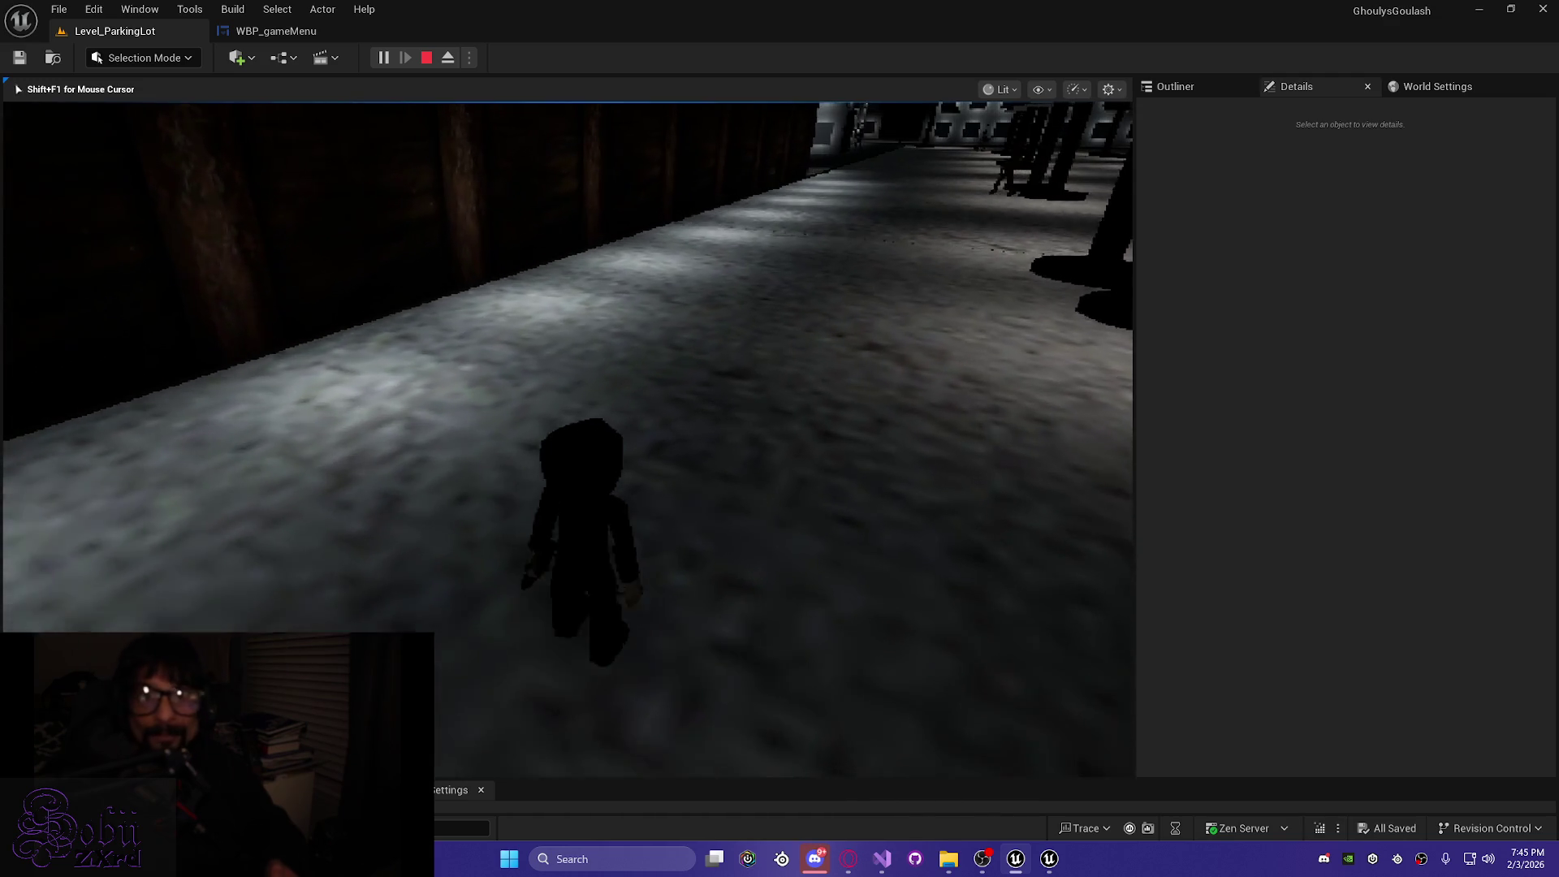
key(w)
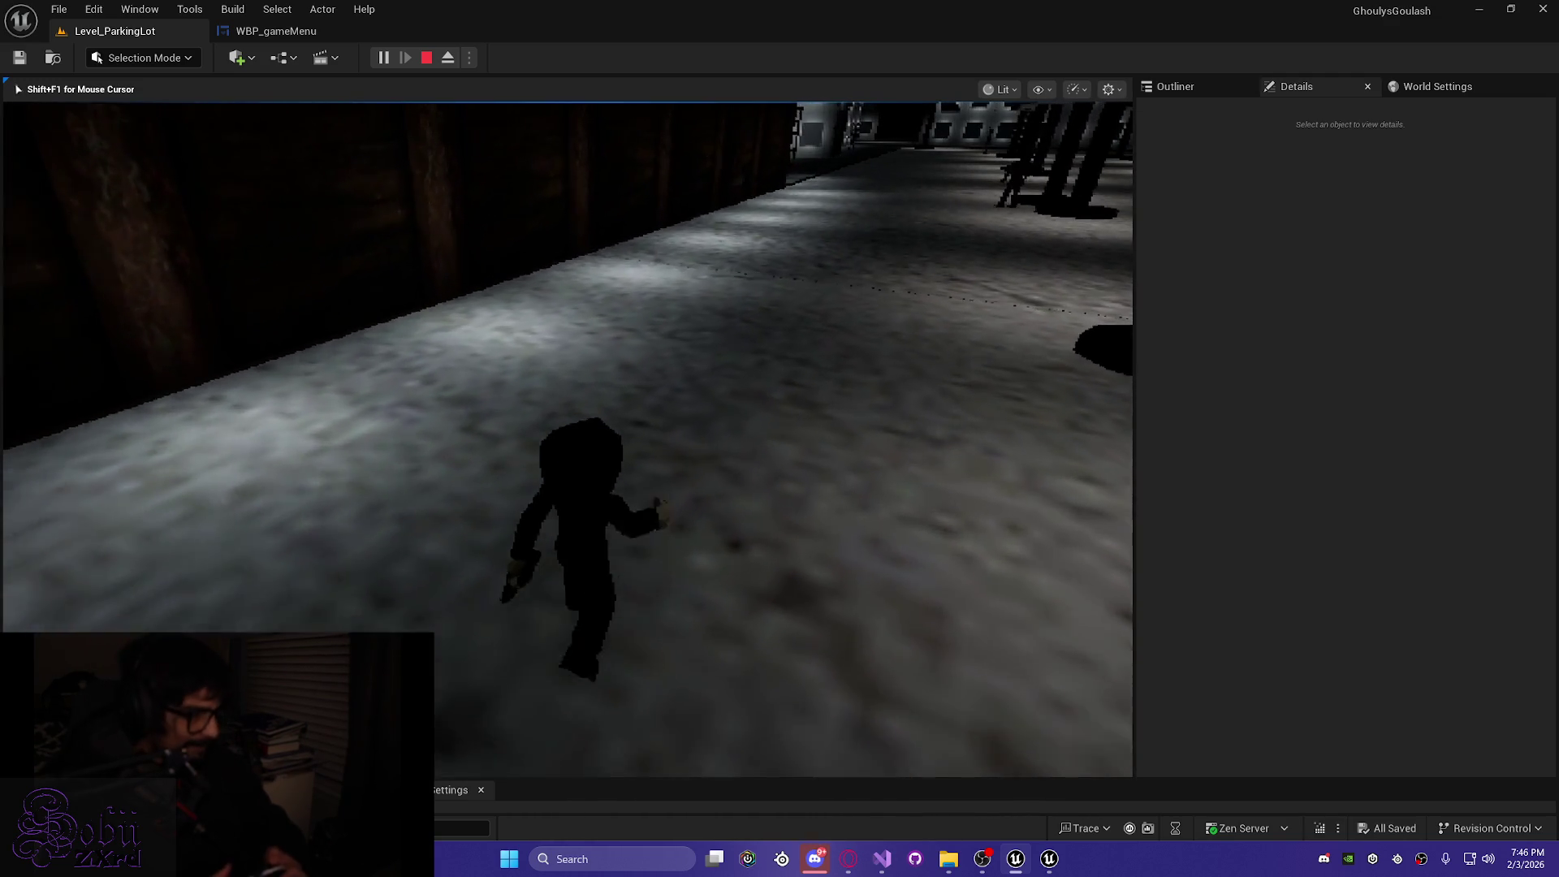
key(w)
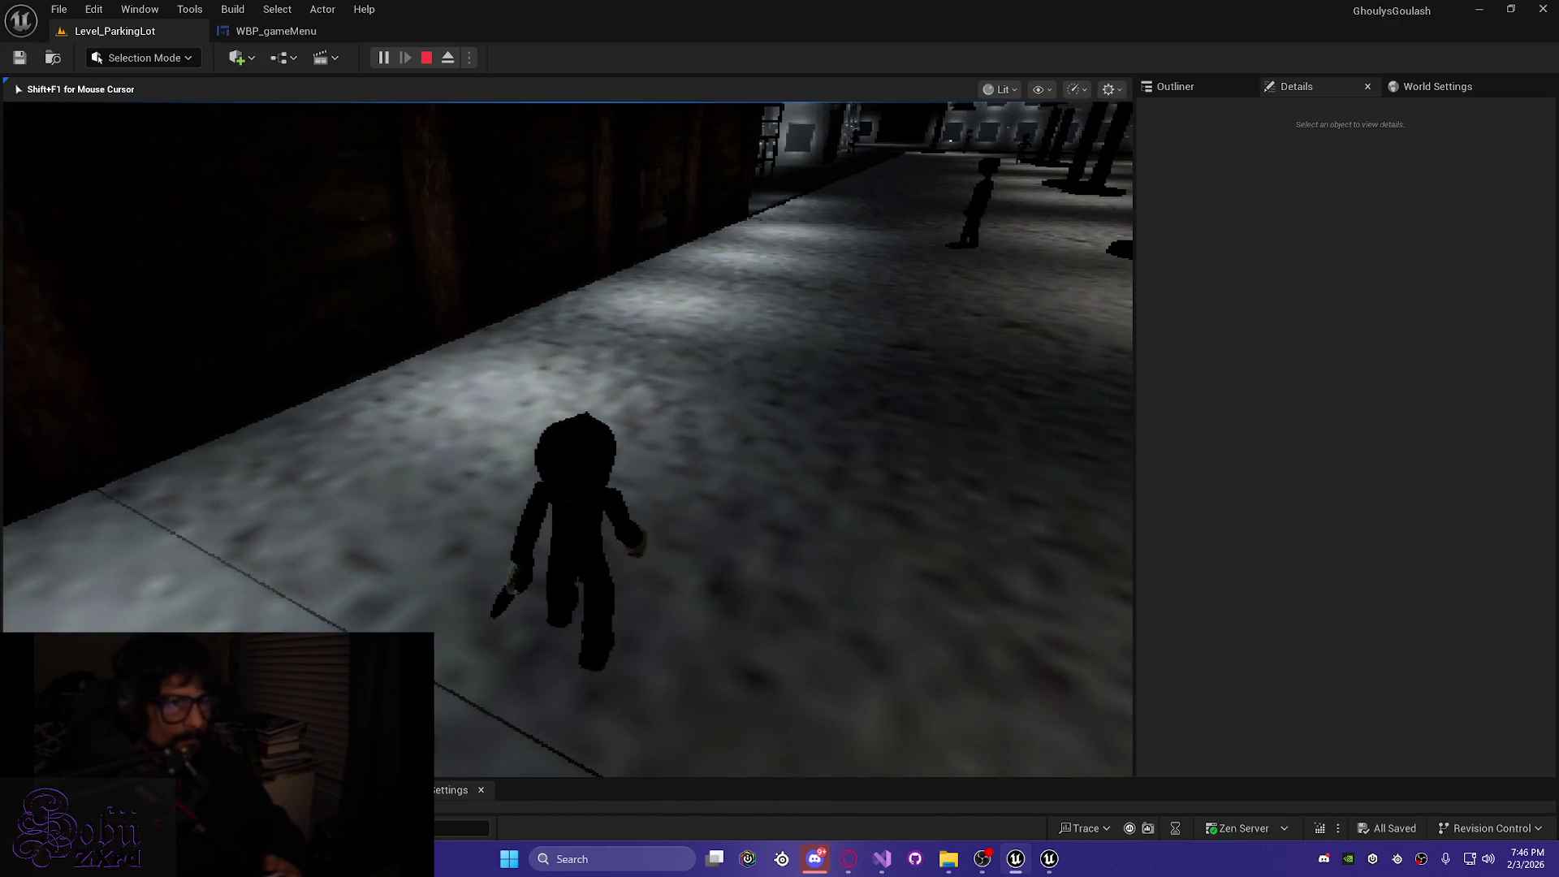
Go through the door, pick up the item, and test an action from its inventory menu
key(Tab)
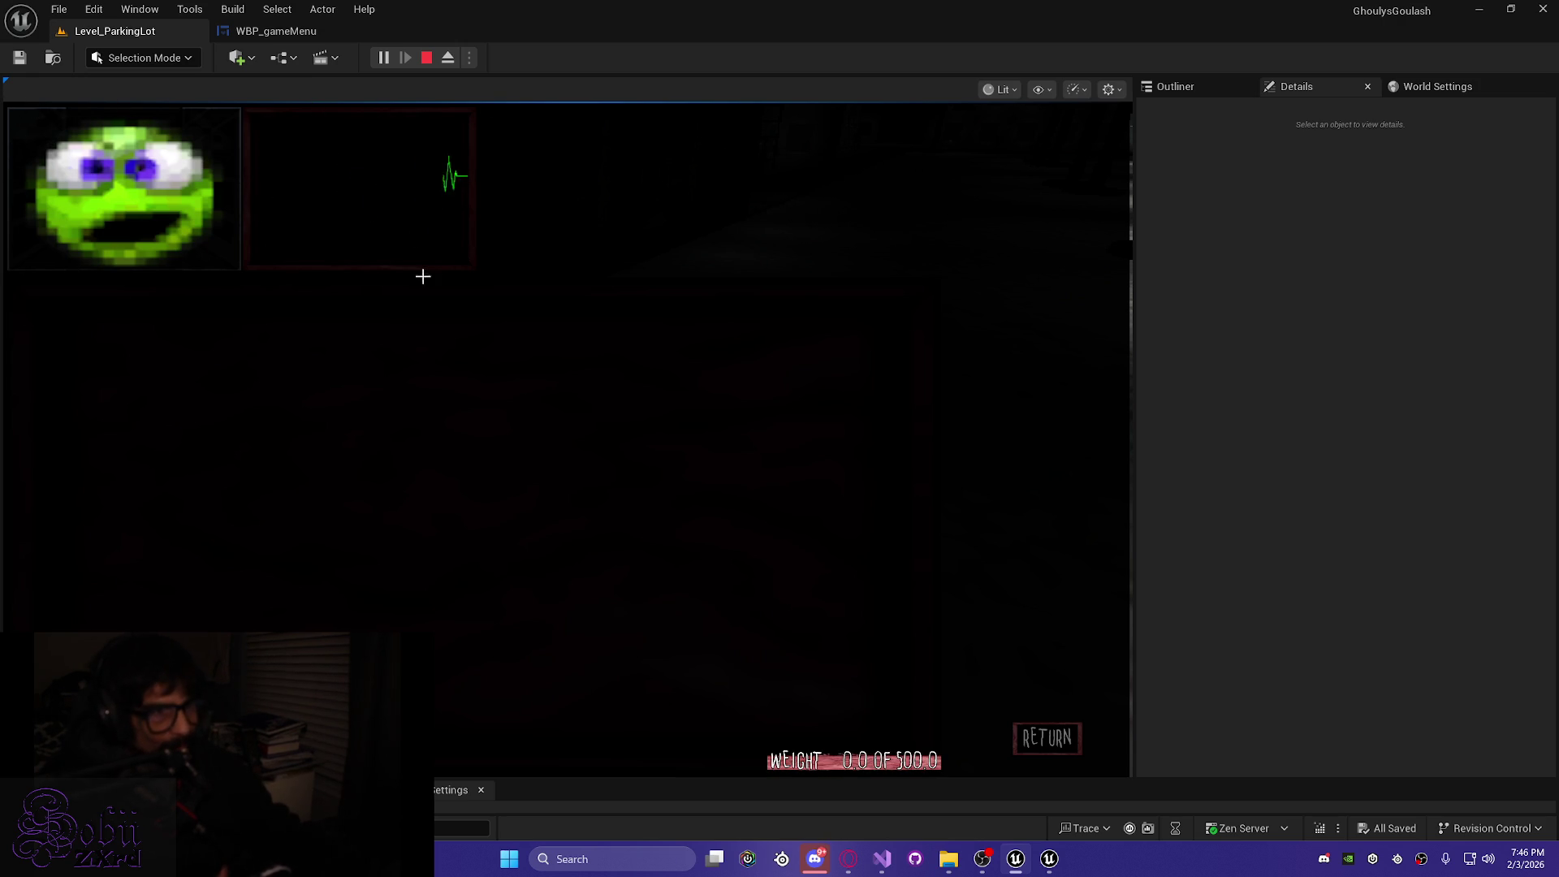
key(Tab)
key(w)
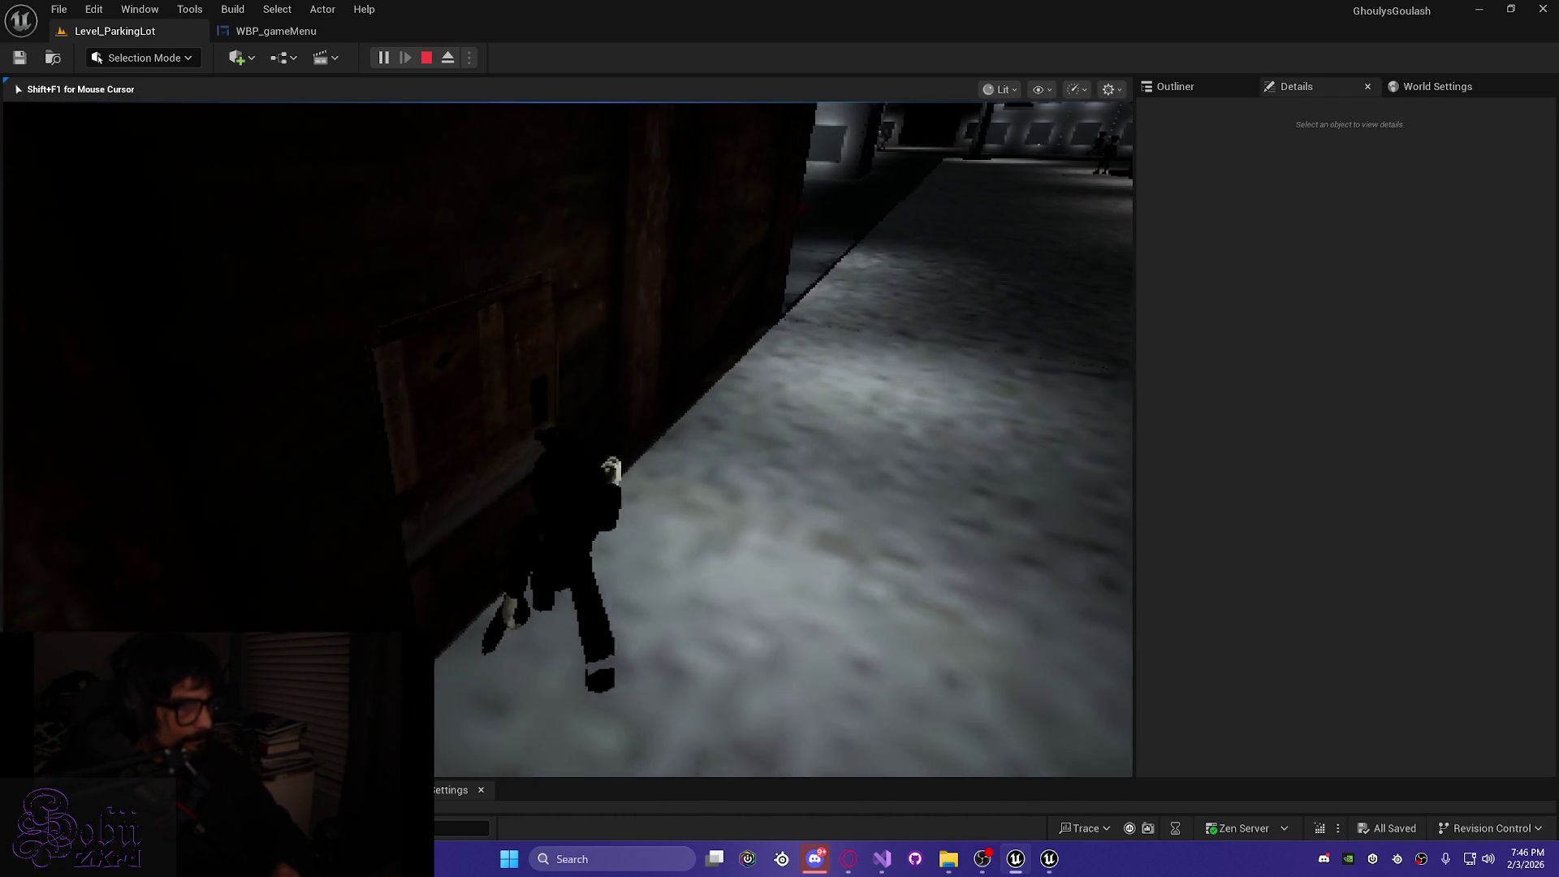
key(e)
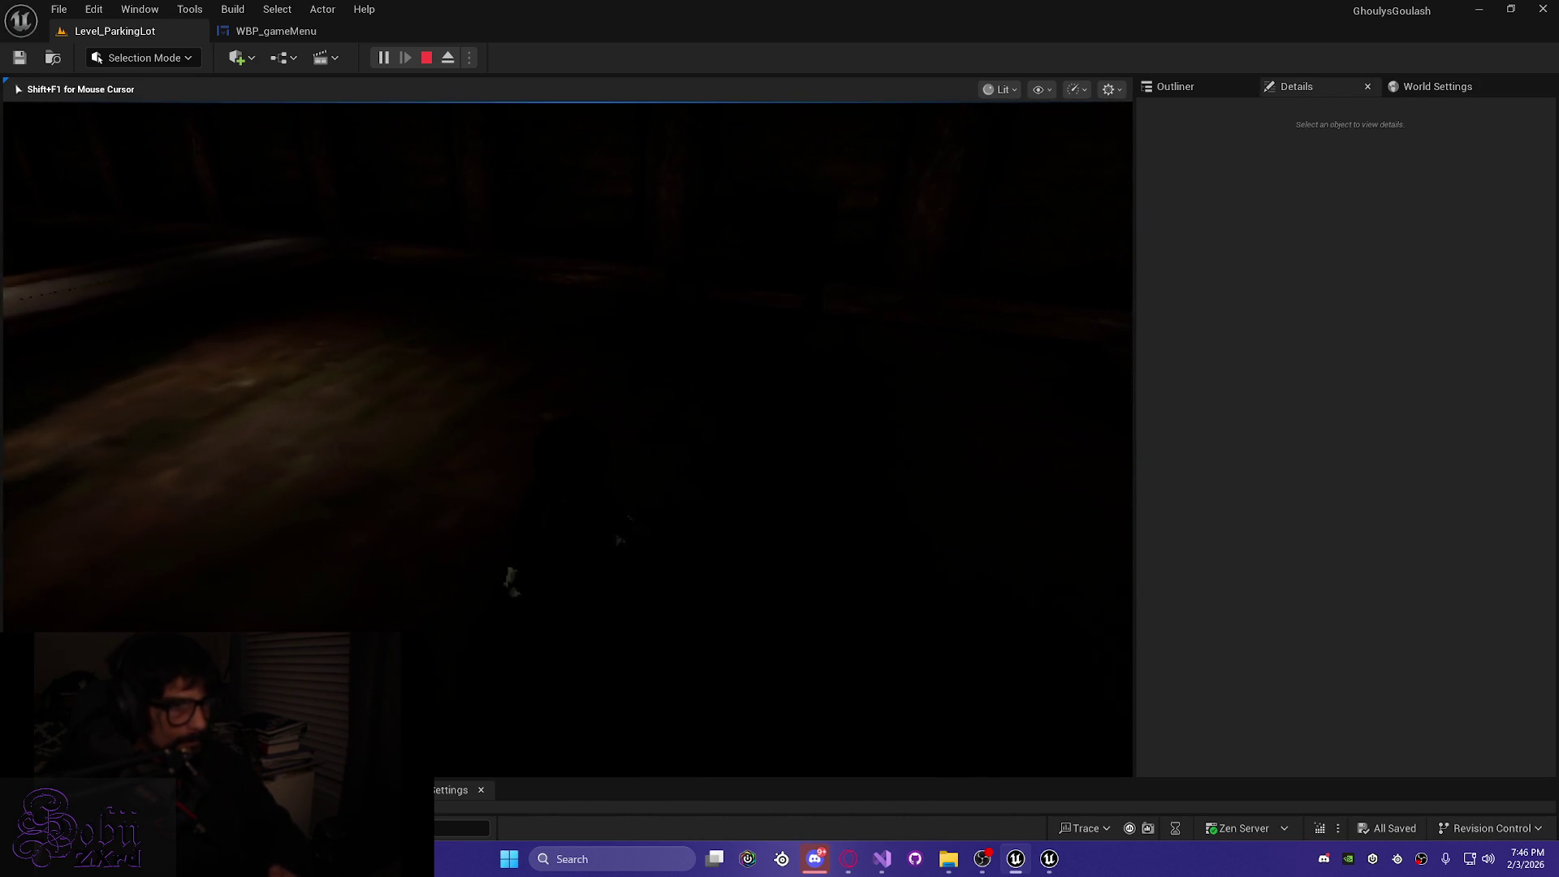
key(e)
key(Escape)
key(Tab)
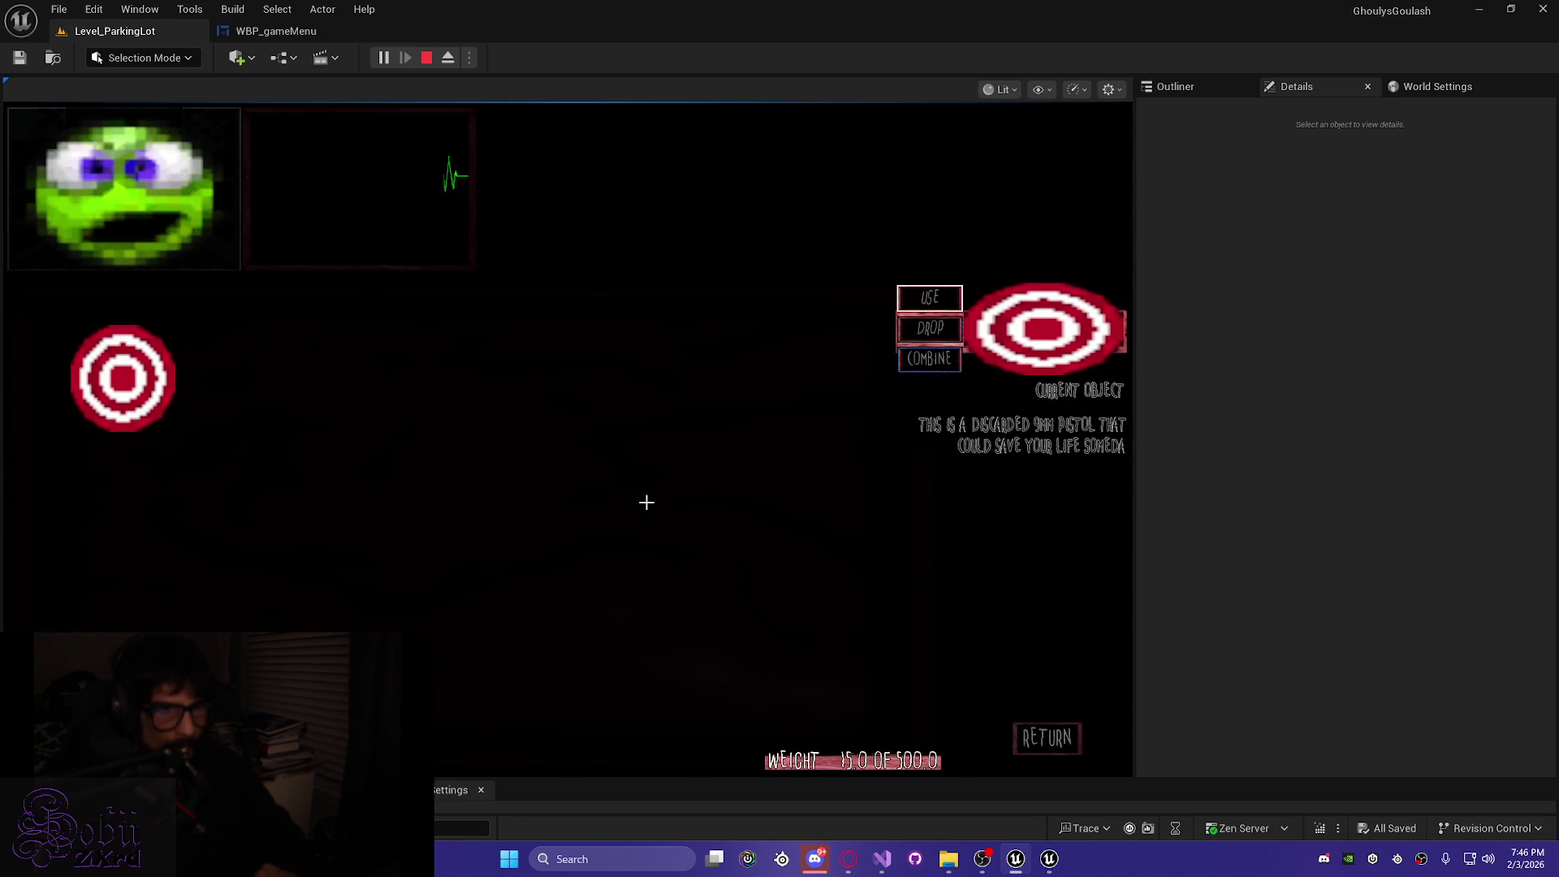
click(646, 503)
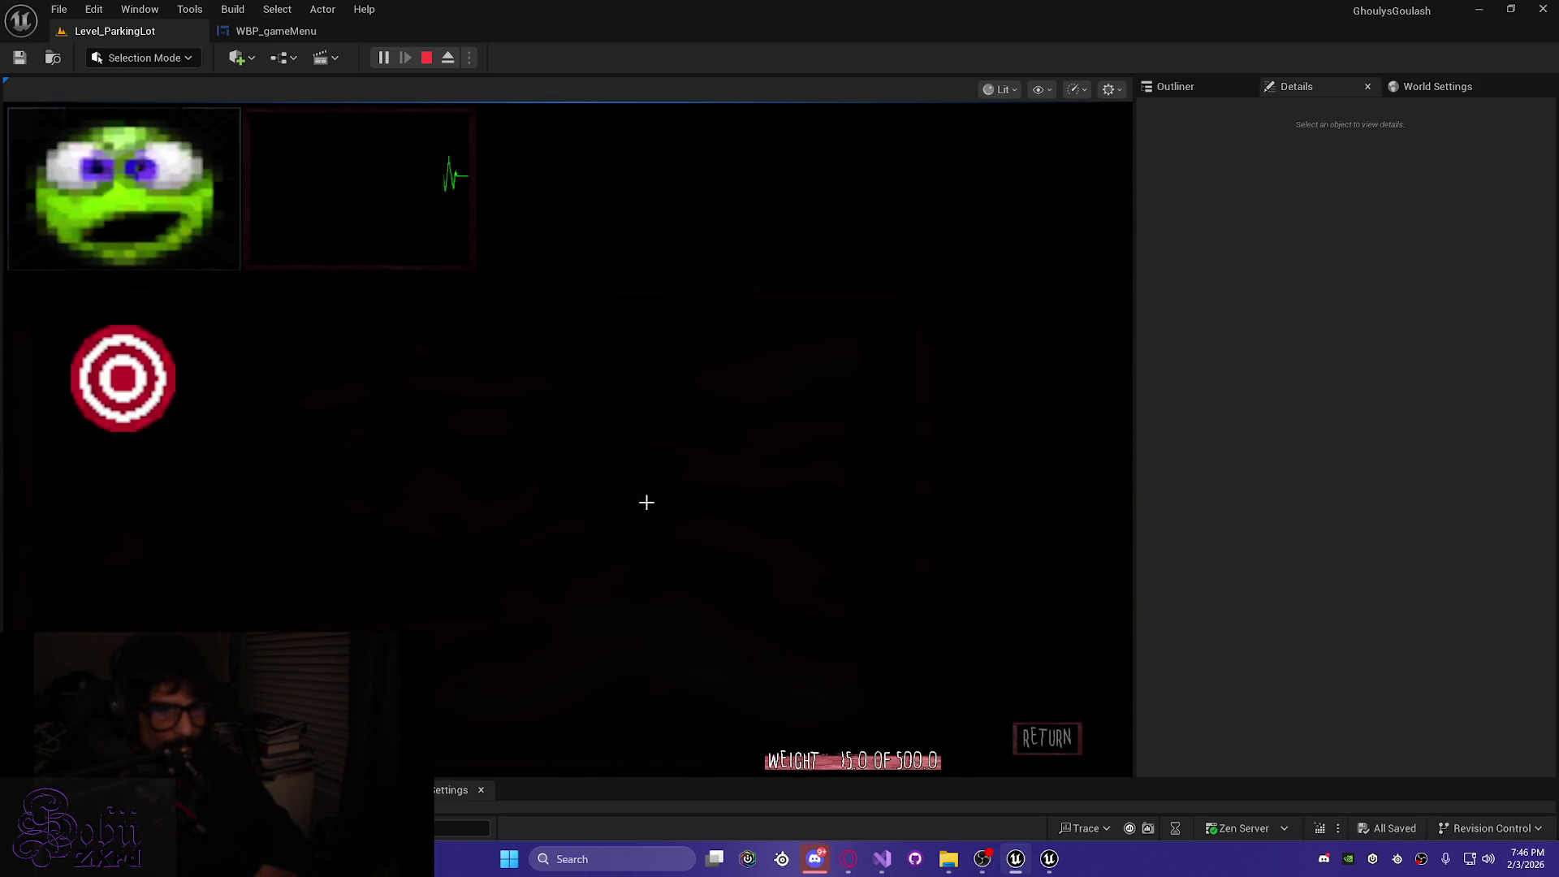
key(Tab)
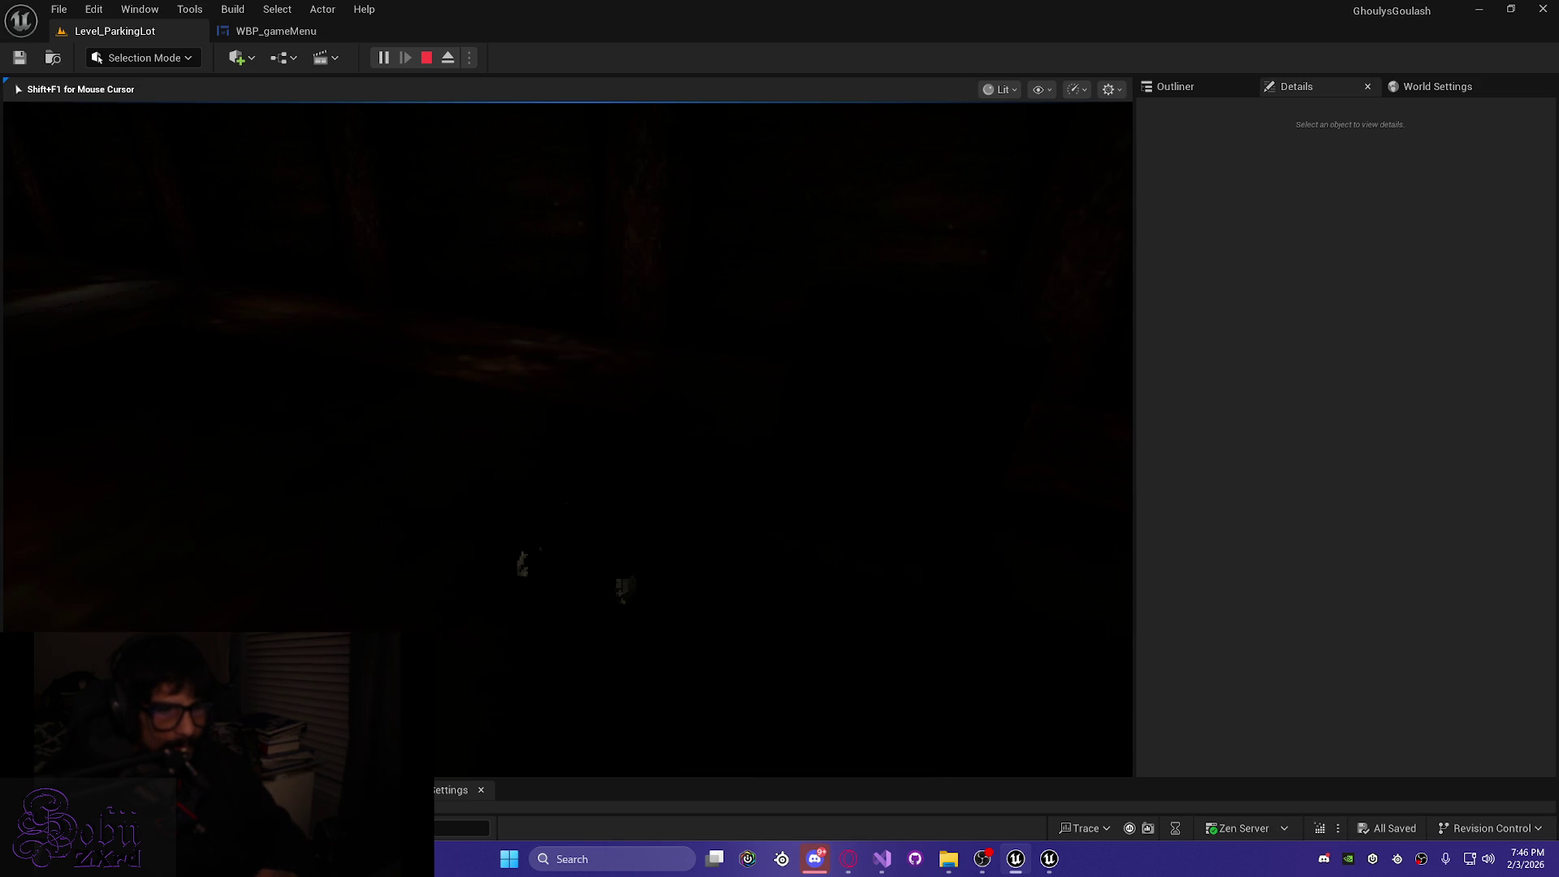
Stop the play session, dismiss the Live Coding log, and return to Visual Studio
key(Escape)
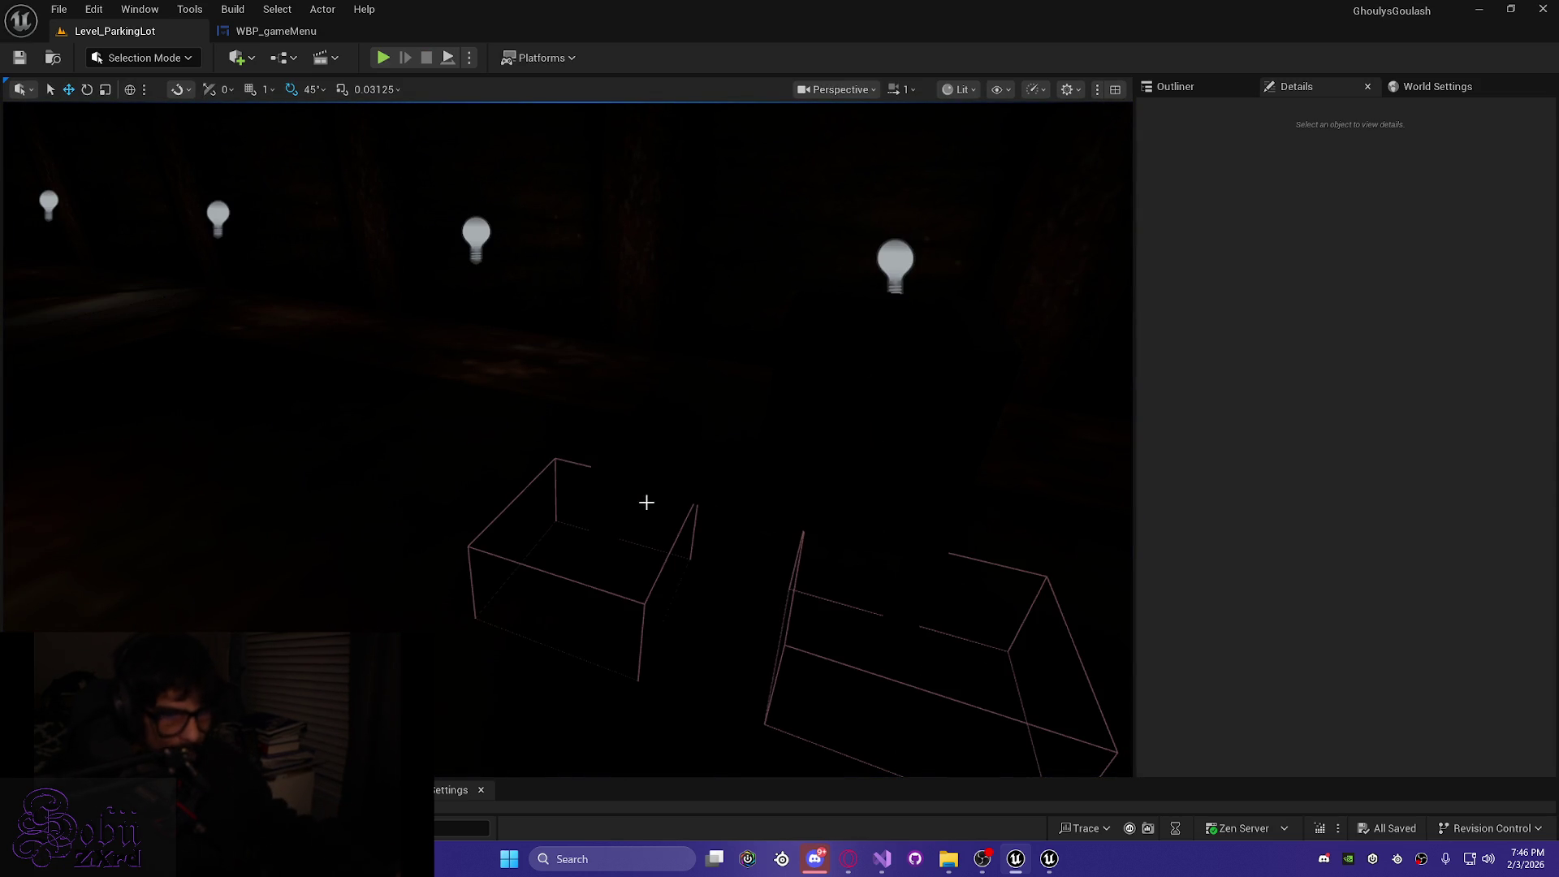
click(1047, 865)
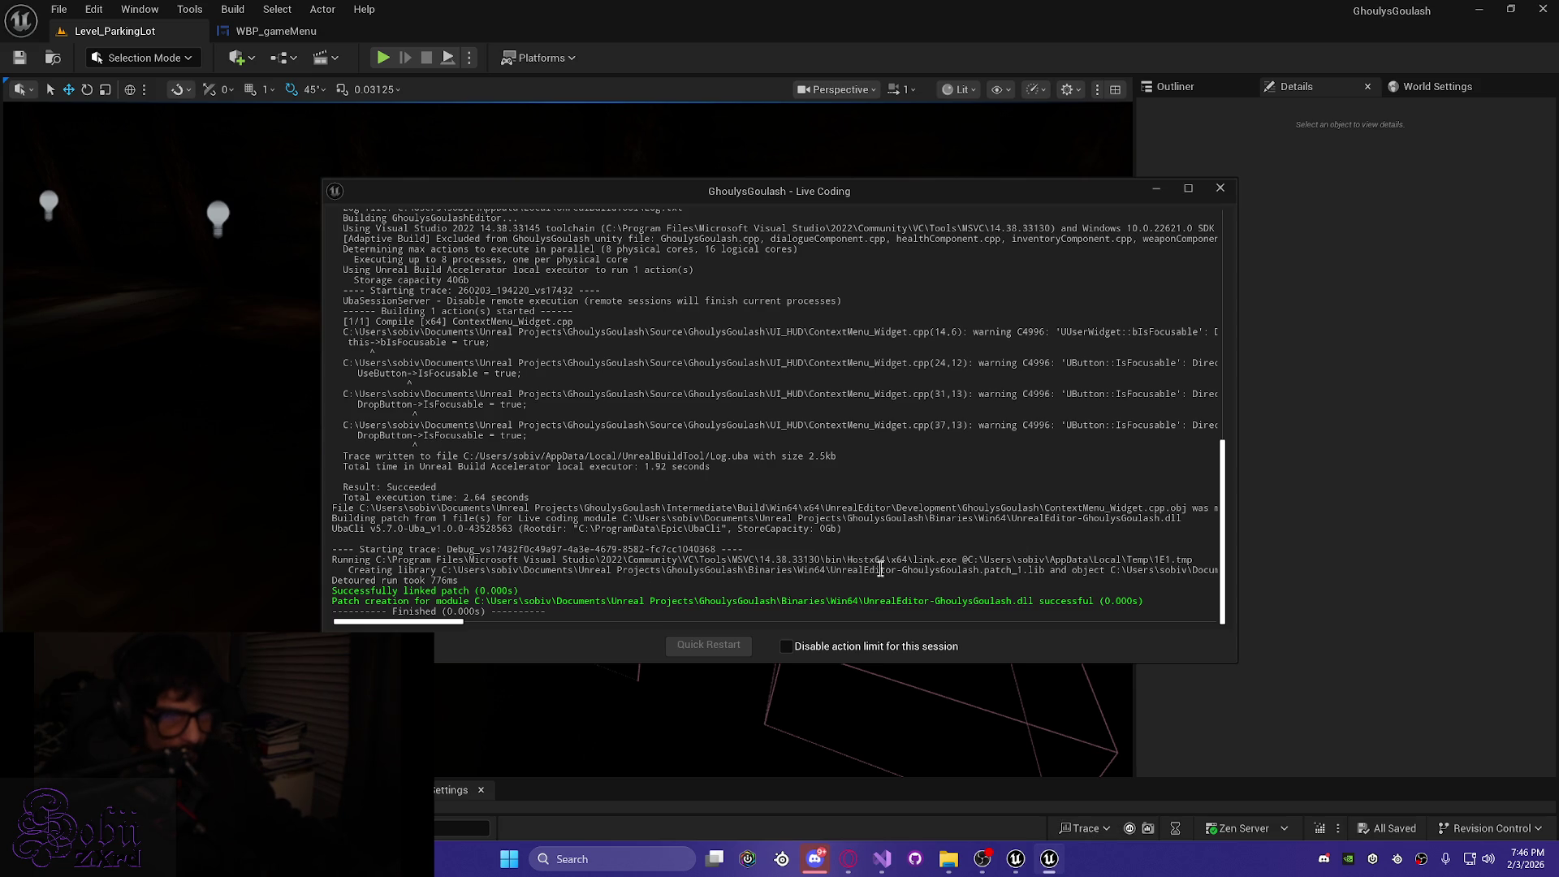
click(1219, 188)
click(899, 859)
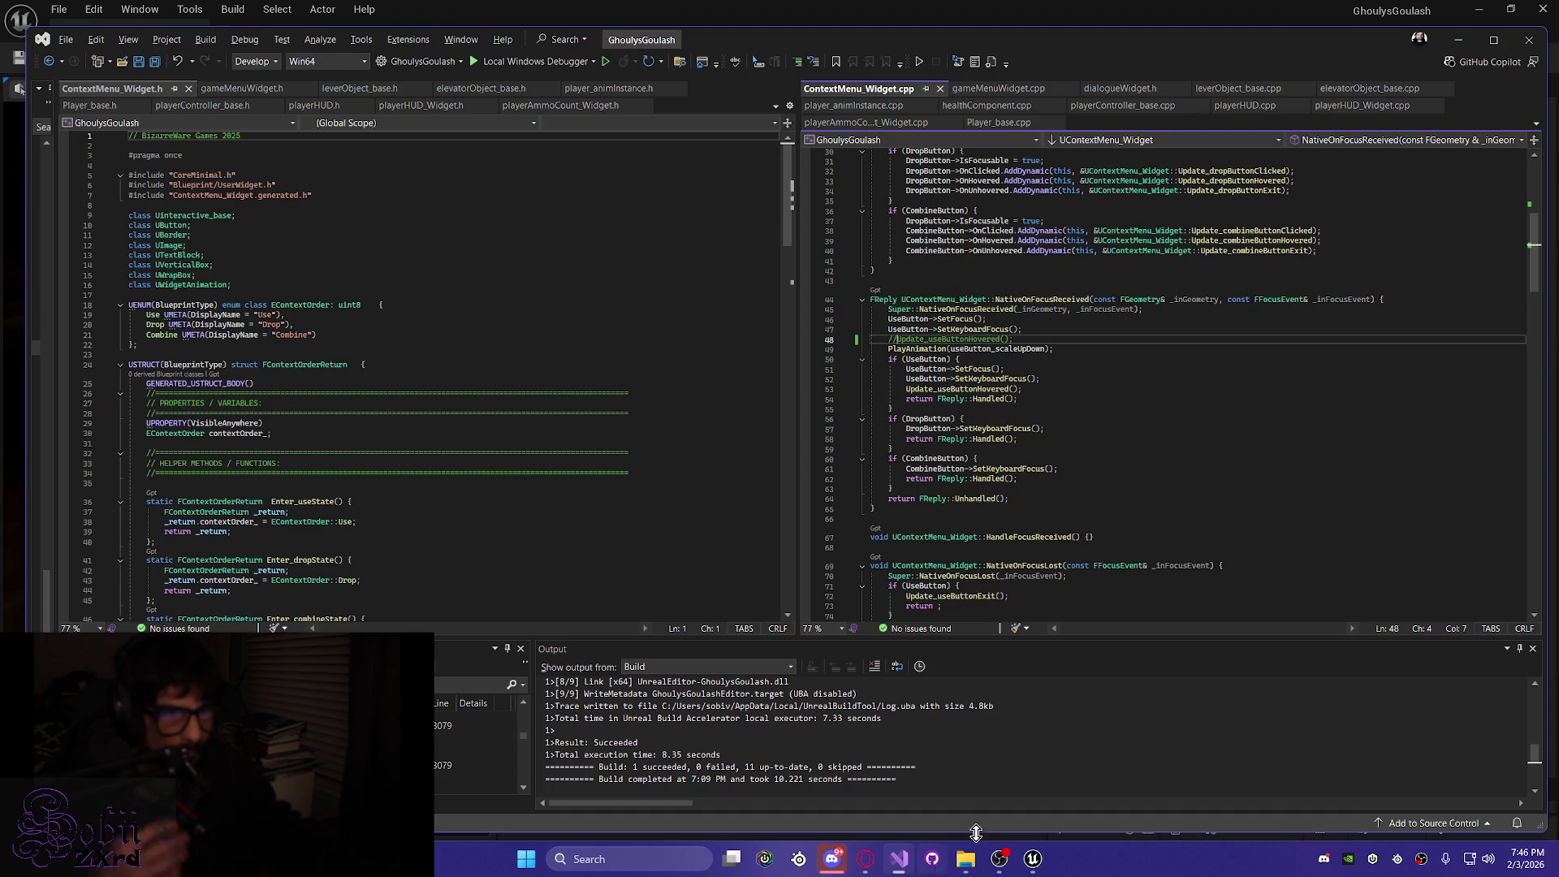
scroll(1123, 484, up, 7)
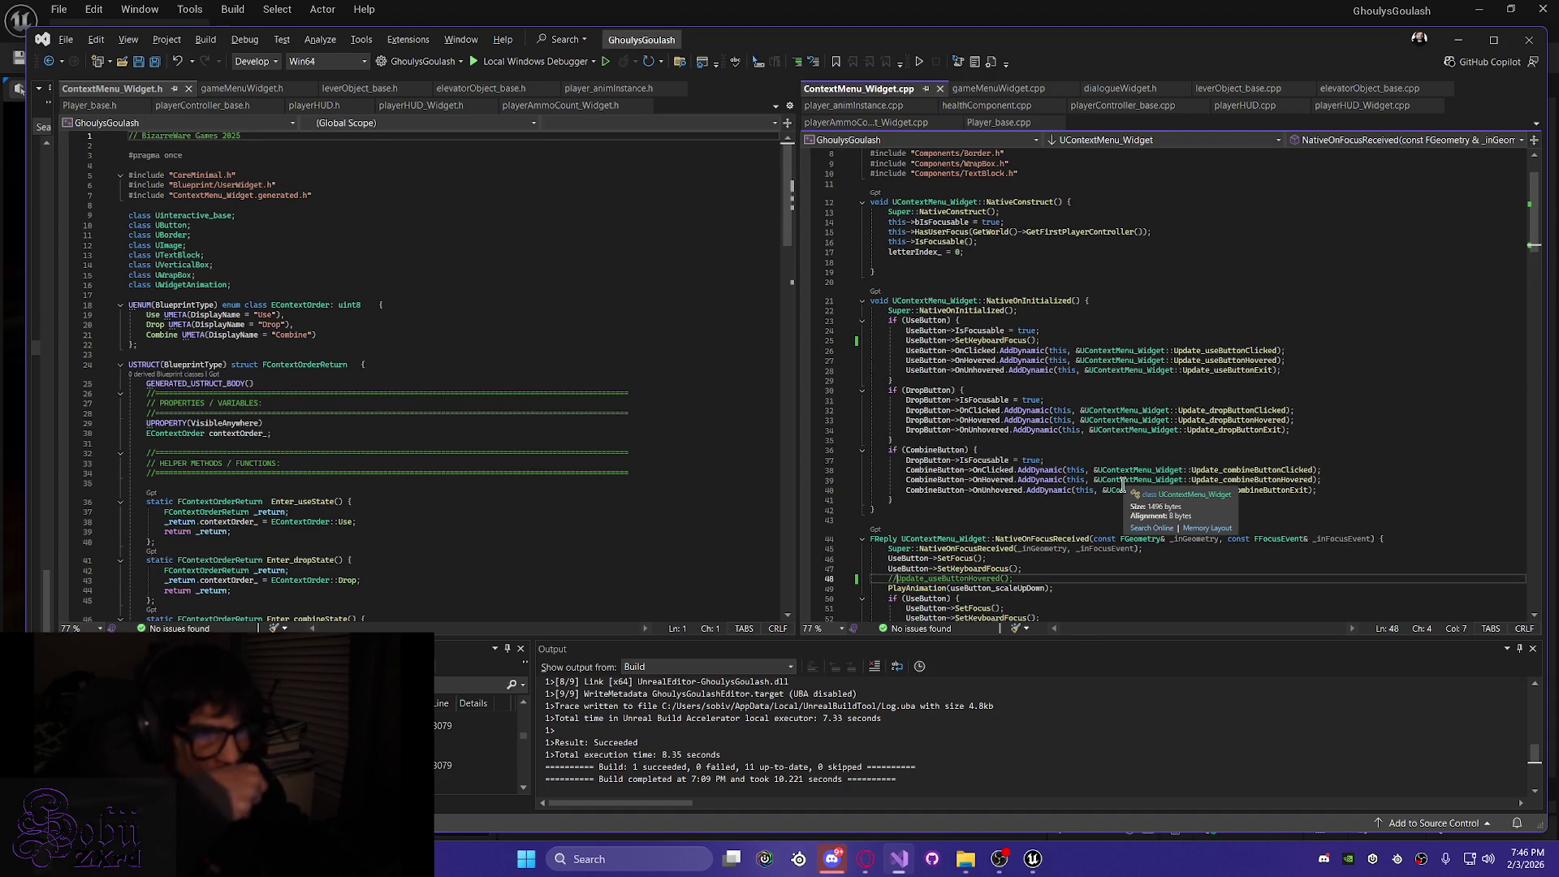
scroll(1102, 393, down, 5)
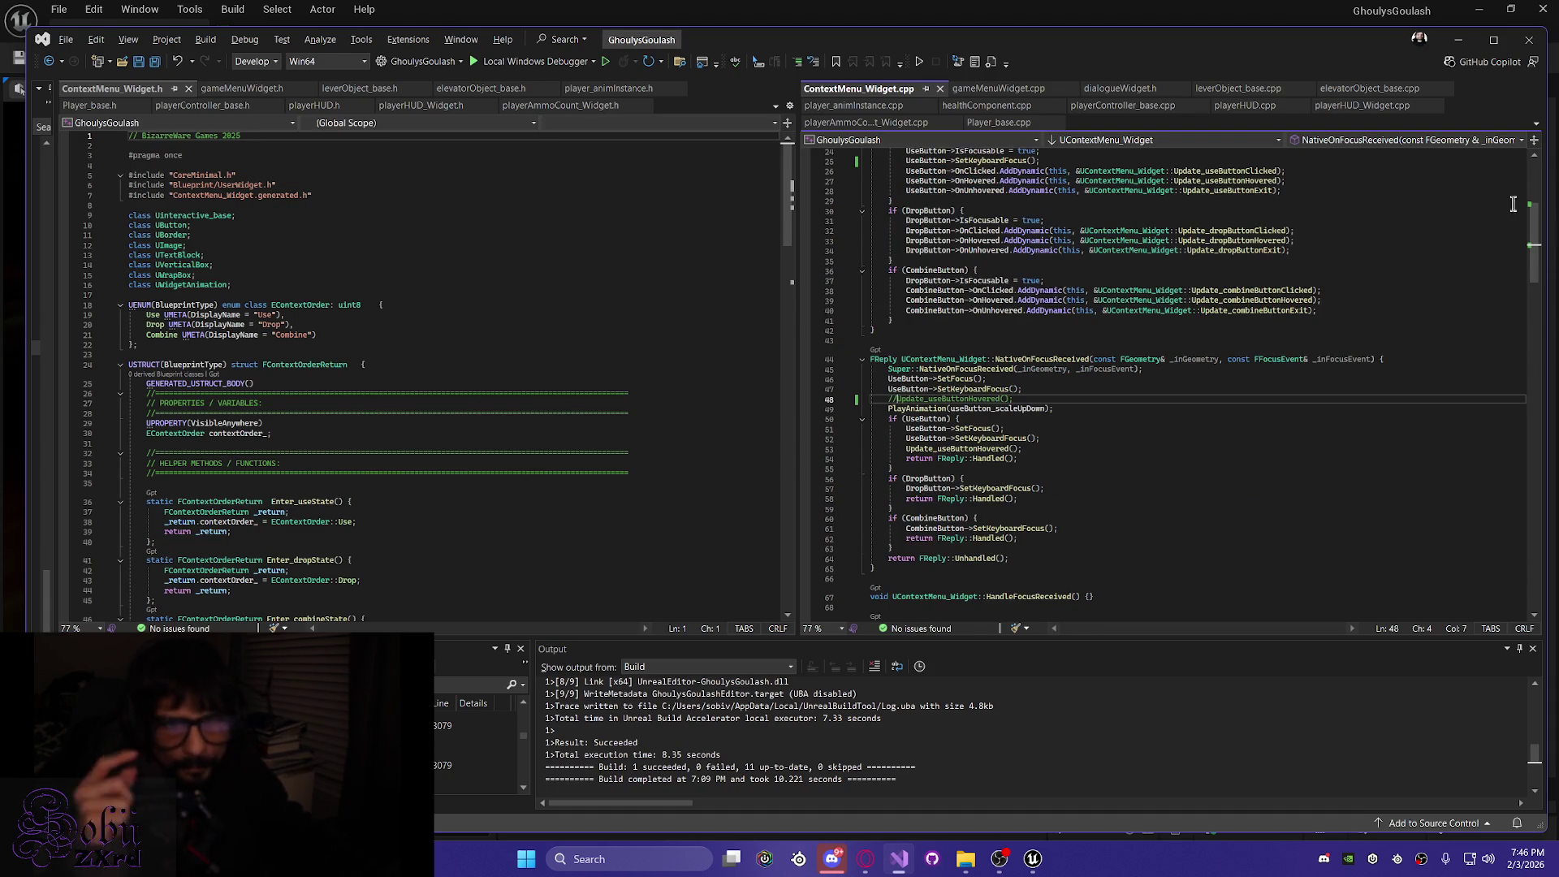
drag(1542, 254, 1535, 484)
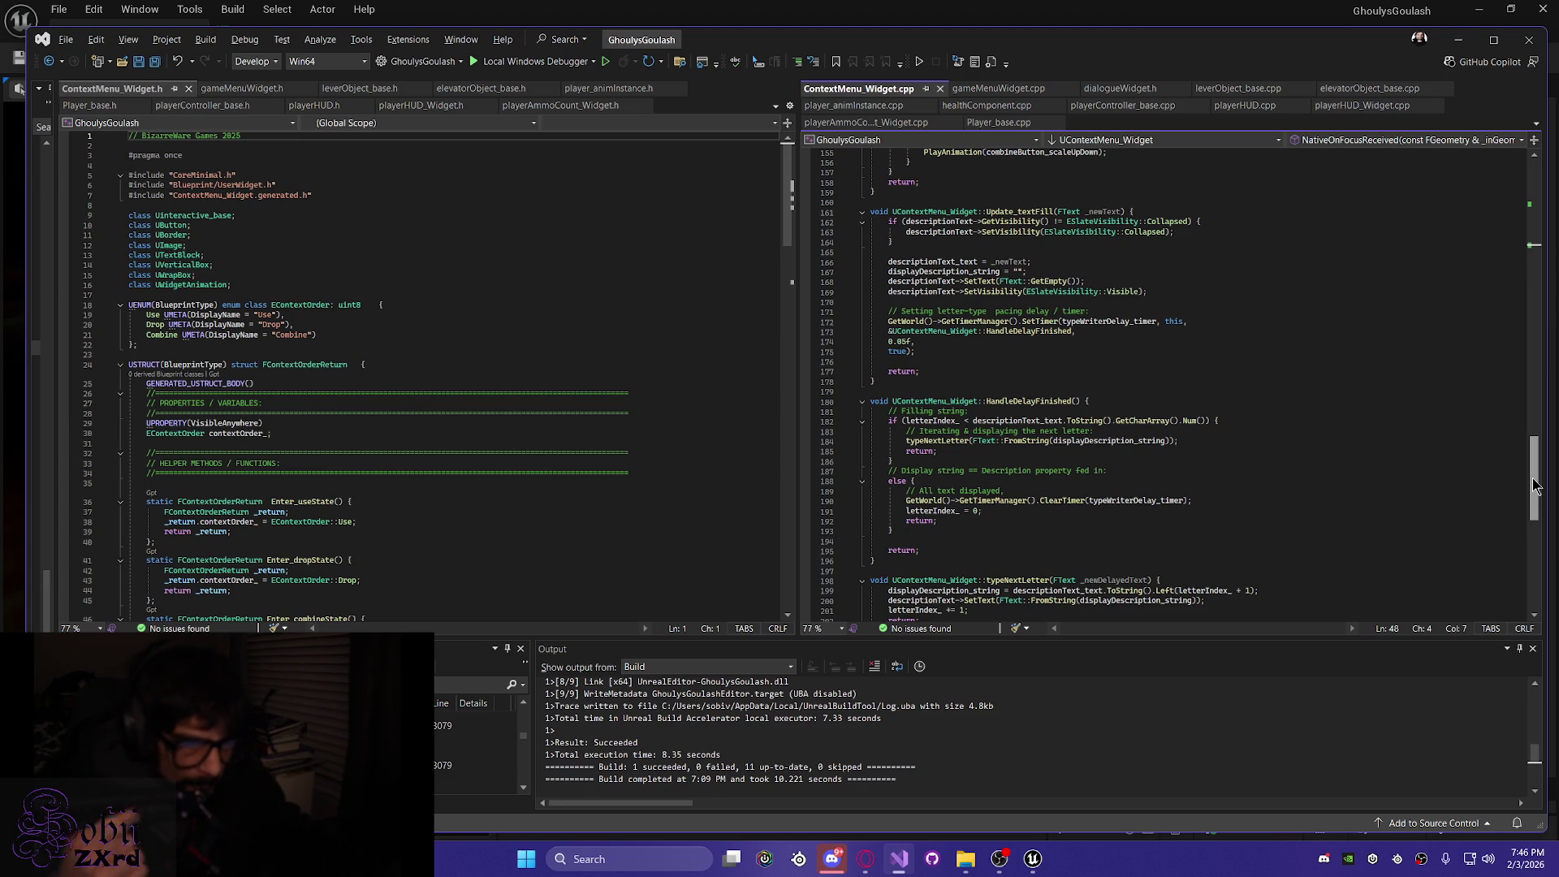
mouse_move(1535, 485)
mouse_down()
mouse_move(1541, 519)
mouse_move(1522, 390)
mouse_up()
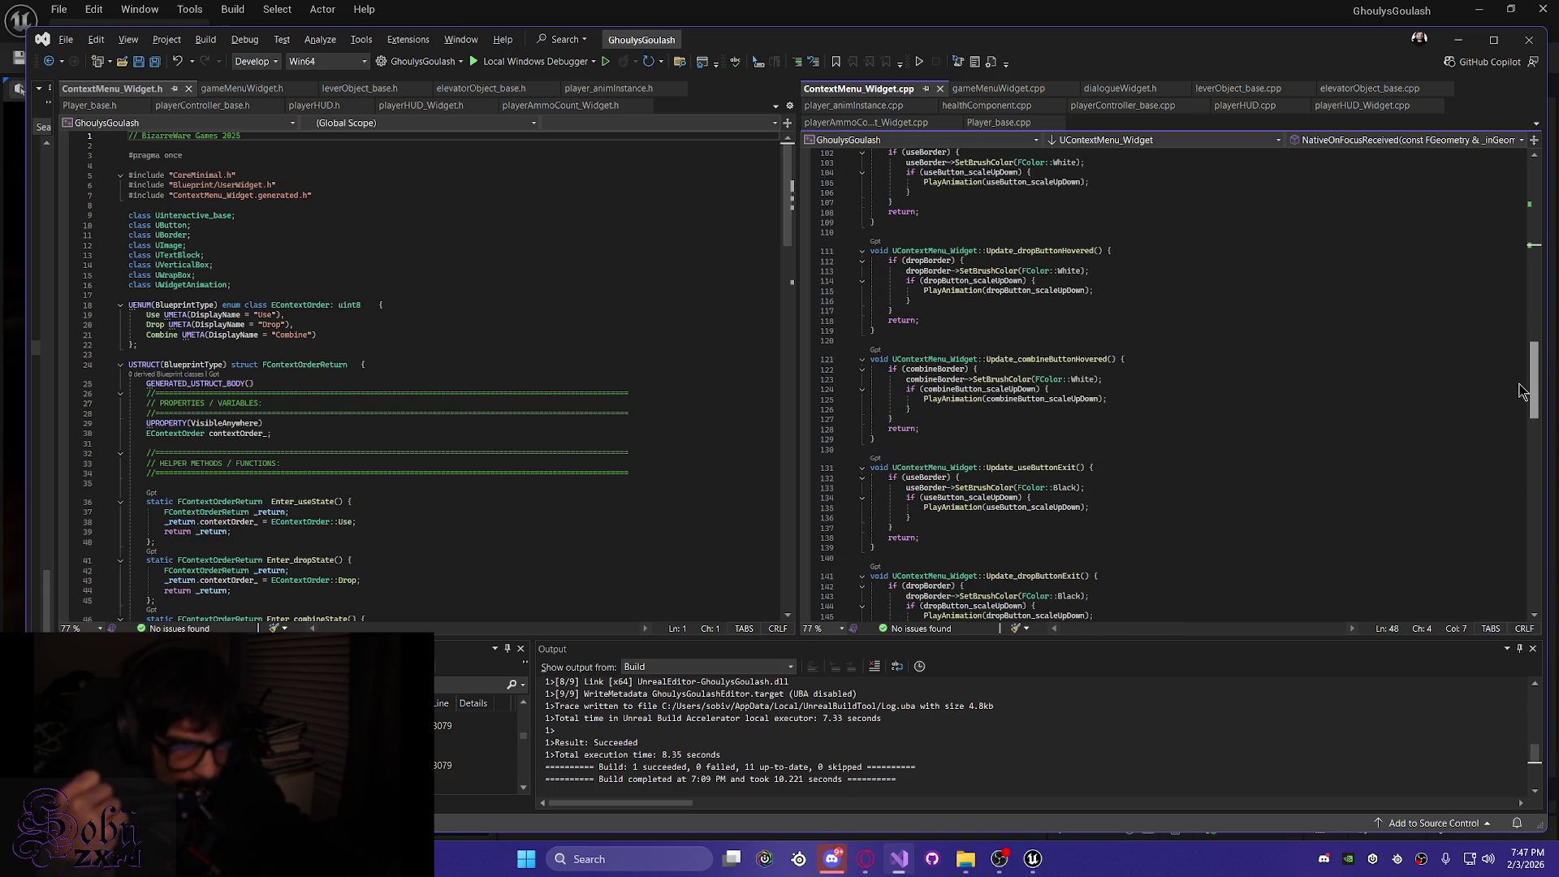
drag(1523, 390, 1522, 393)
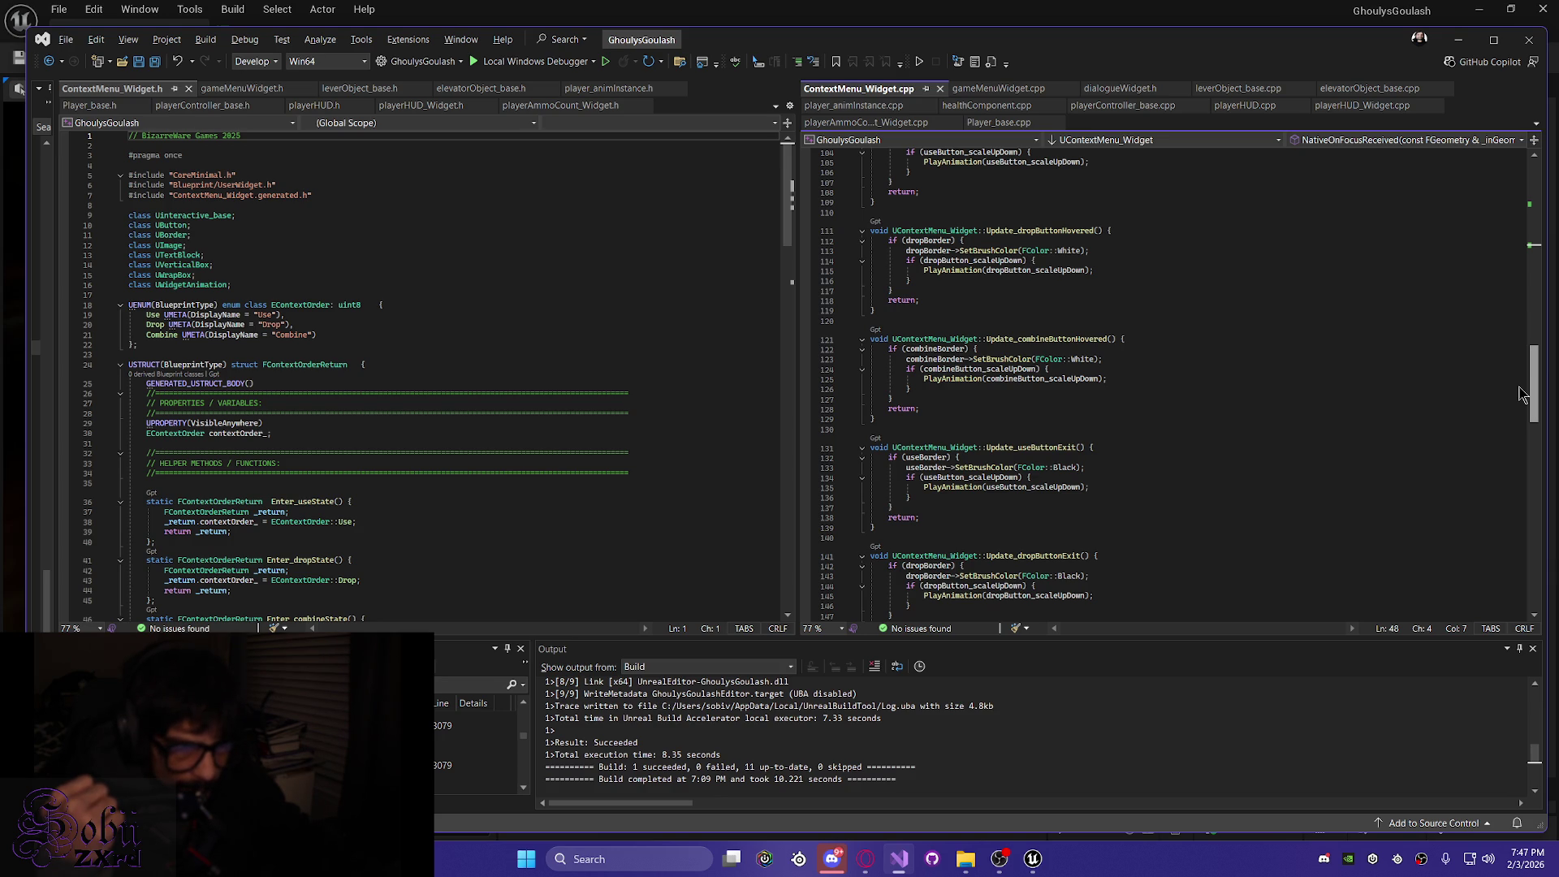
drag(1521, 390, 1515, 362)
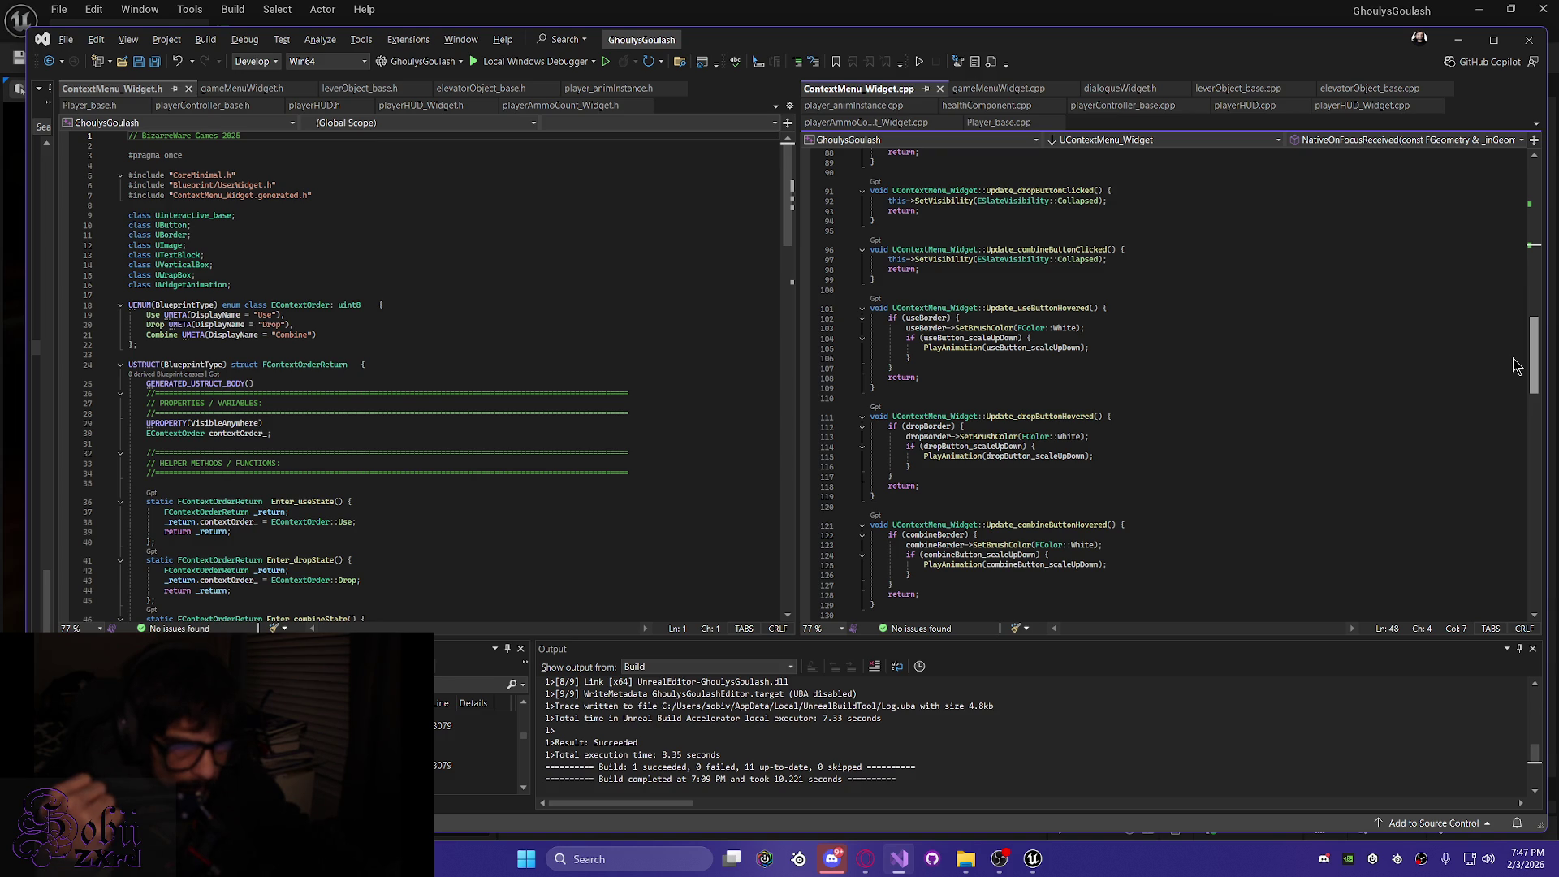
drag(1515, 366, 1506, 349)
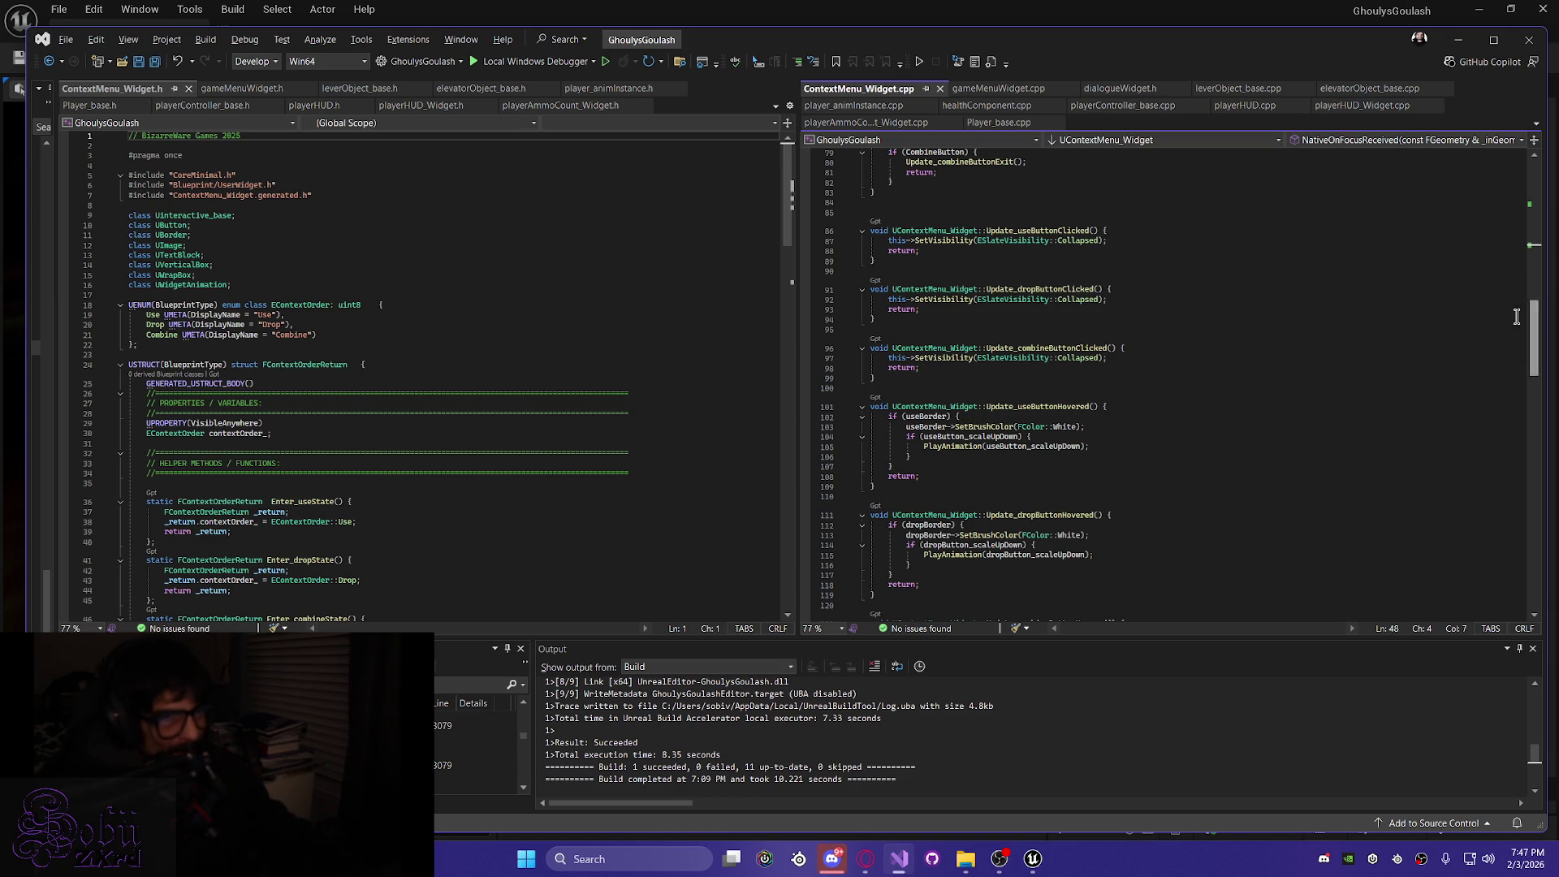
scroll(1192, 350, up, 4)
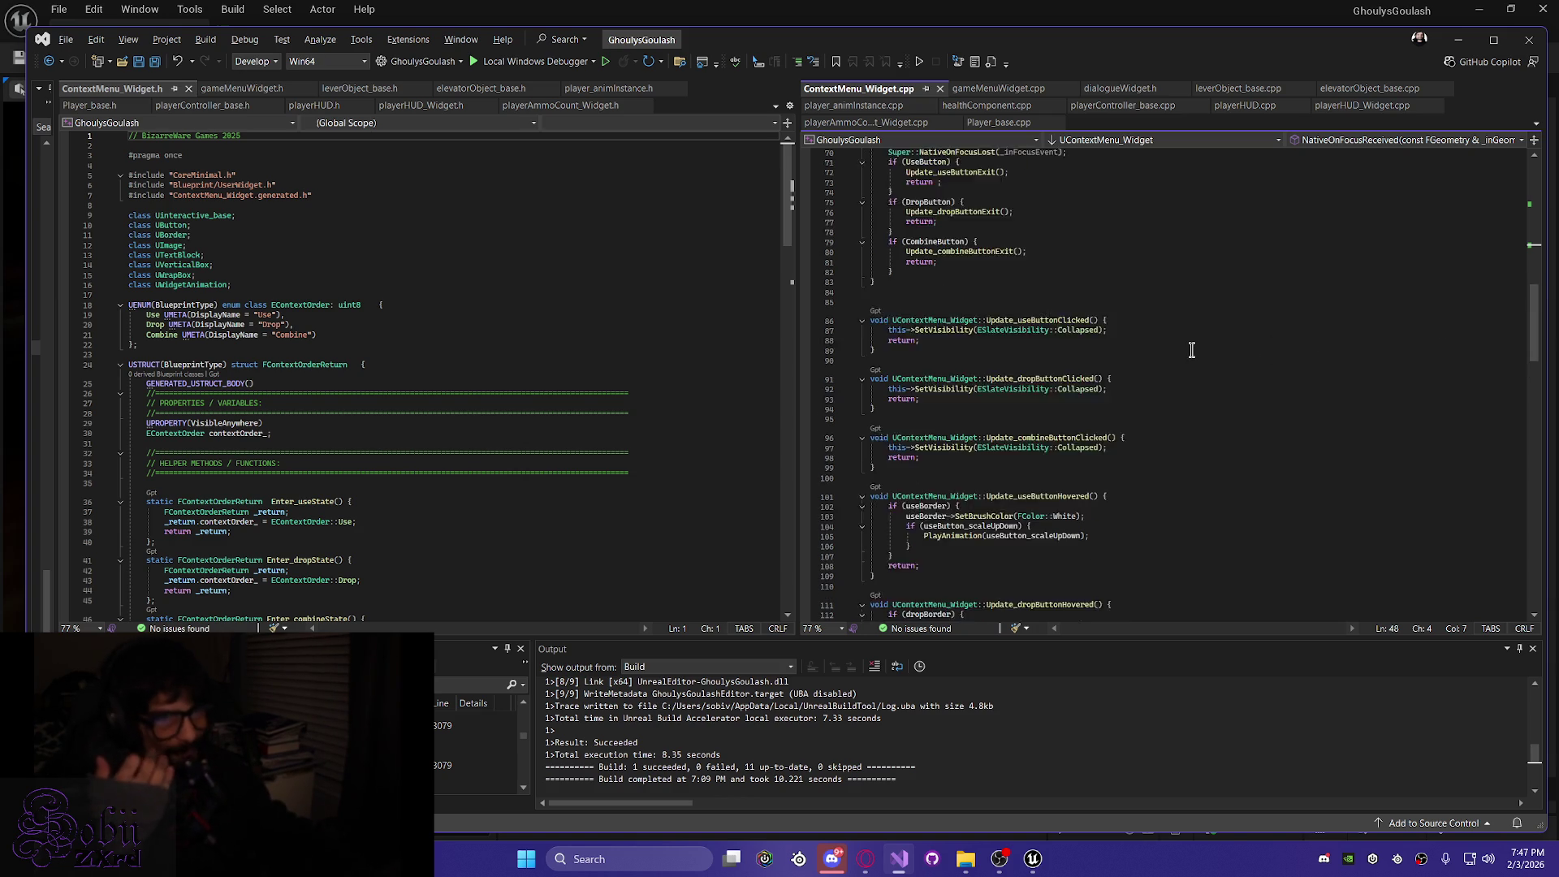
scroll(1181, 353, up, 3)
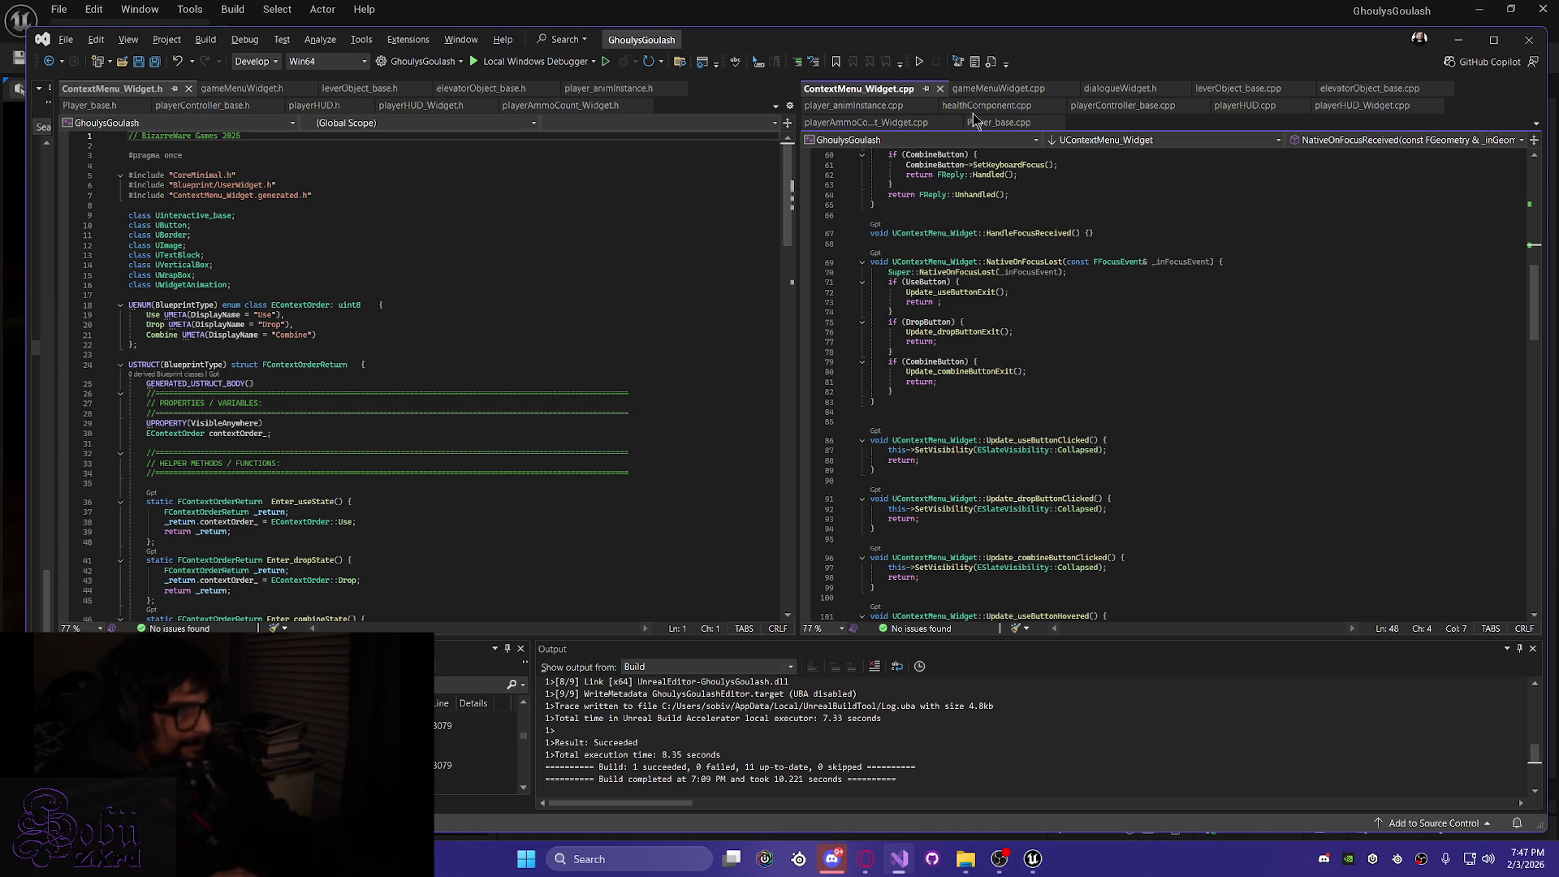
Select the UseButton focus lines 51–53, ending with the Update_useButtonHovered call
click(1460, 41)
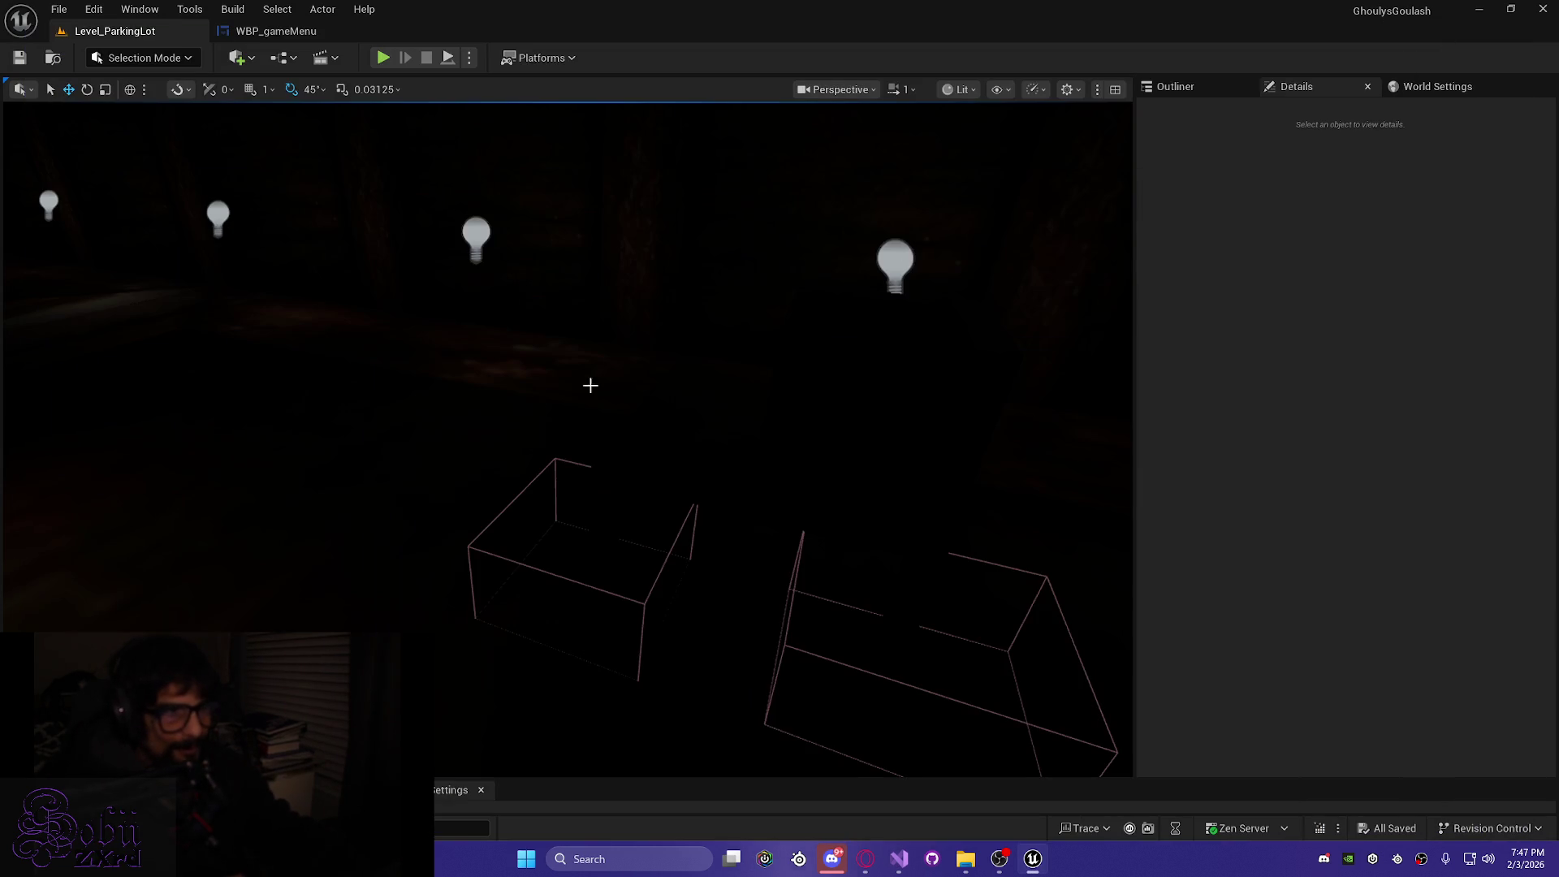
click(899, 859)
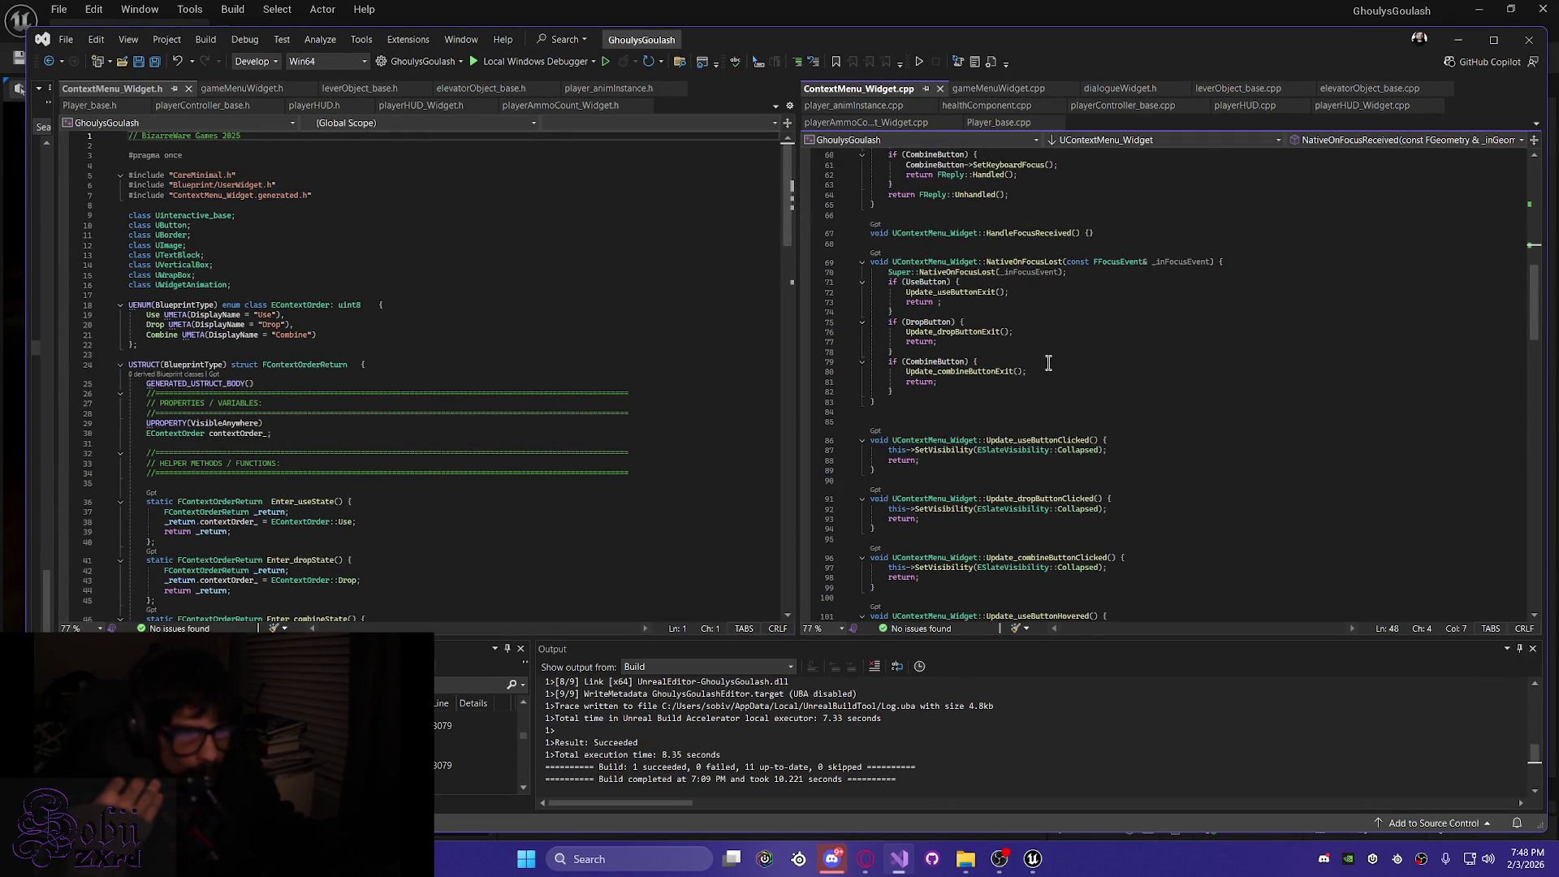
scroll(1048, 363, up, 4)
scroll(1156, 405, up, 4)
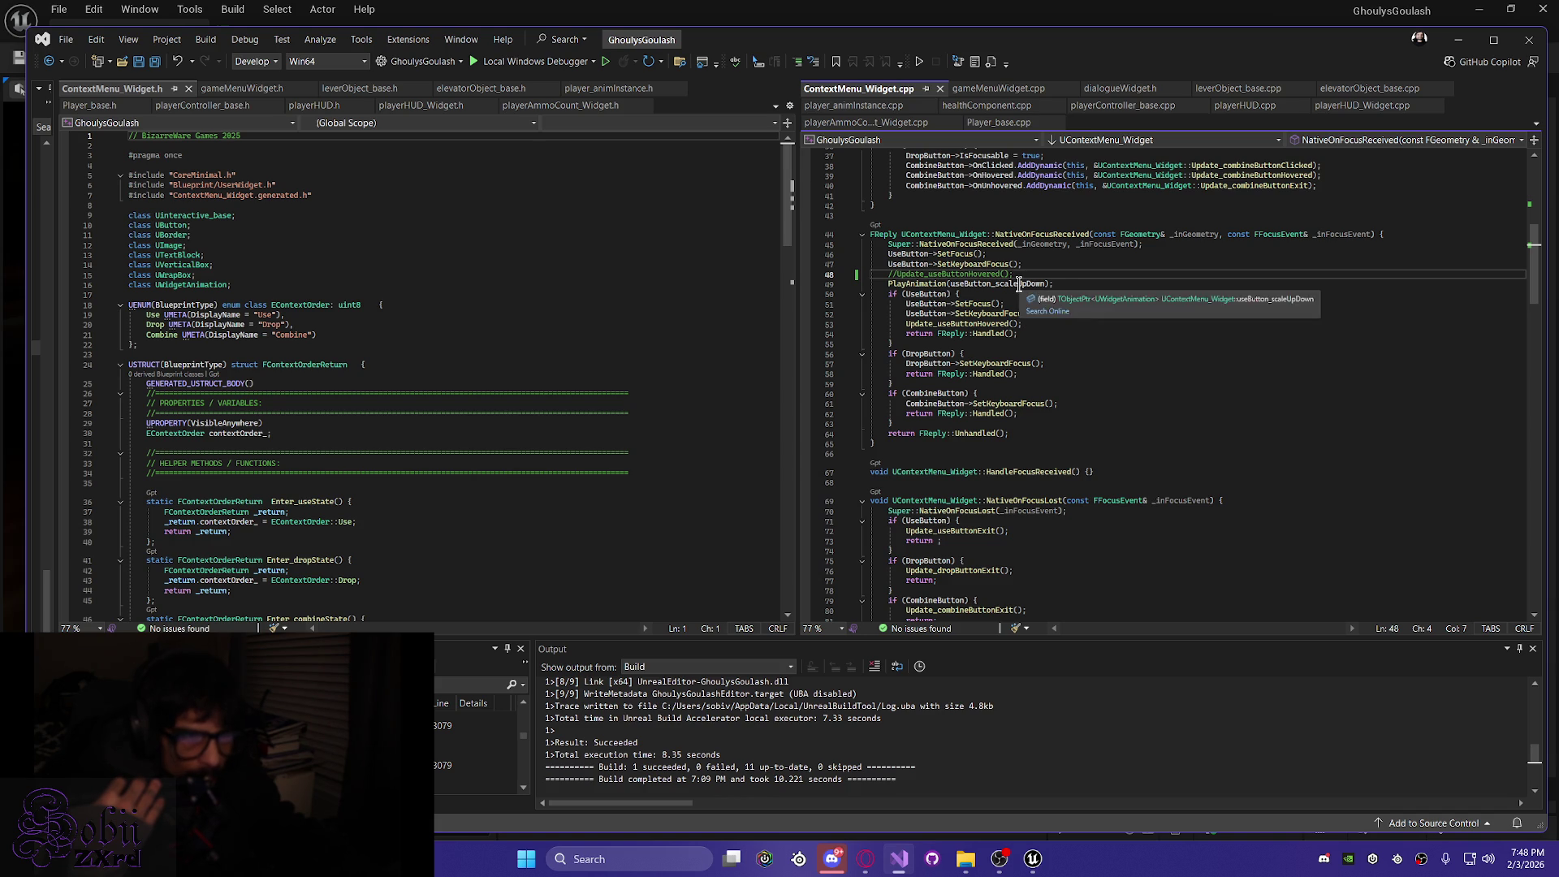
click(907, 324)
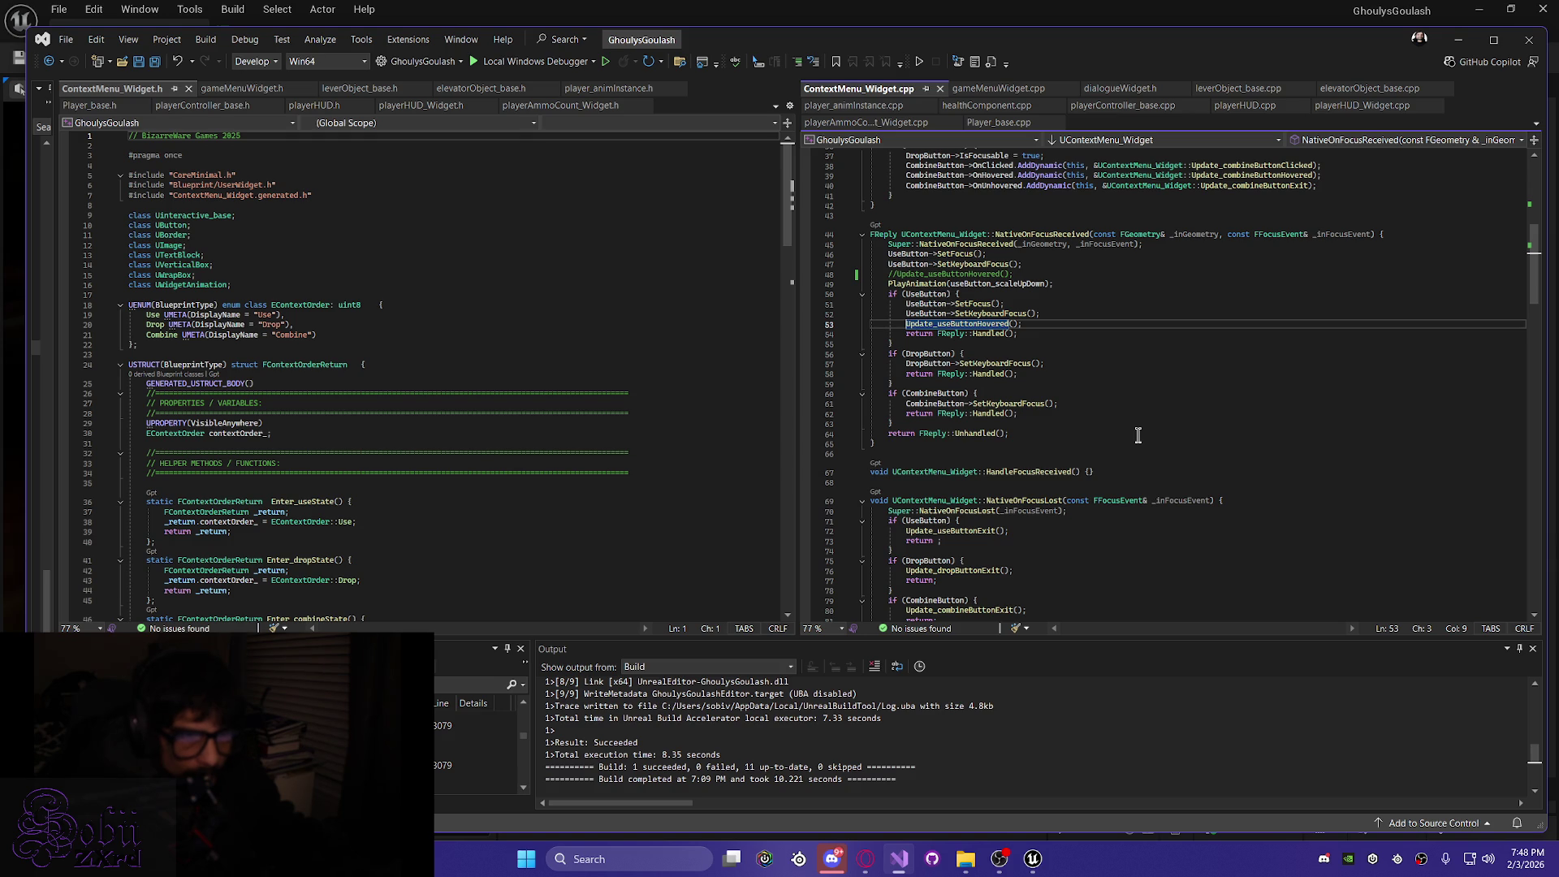
click(1028, 324)
drag(1028, 324, 837, 307)
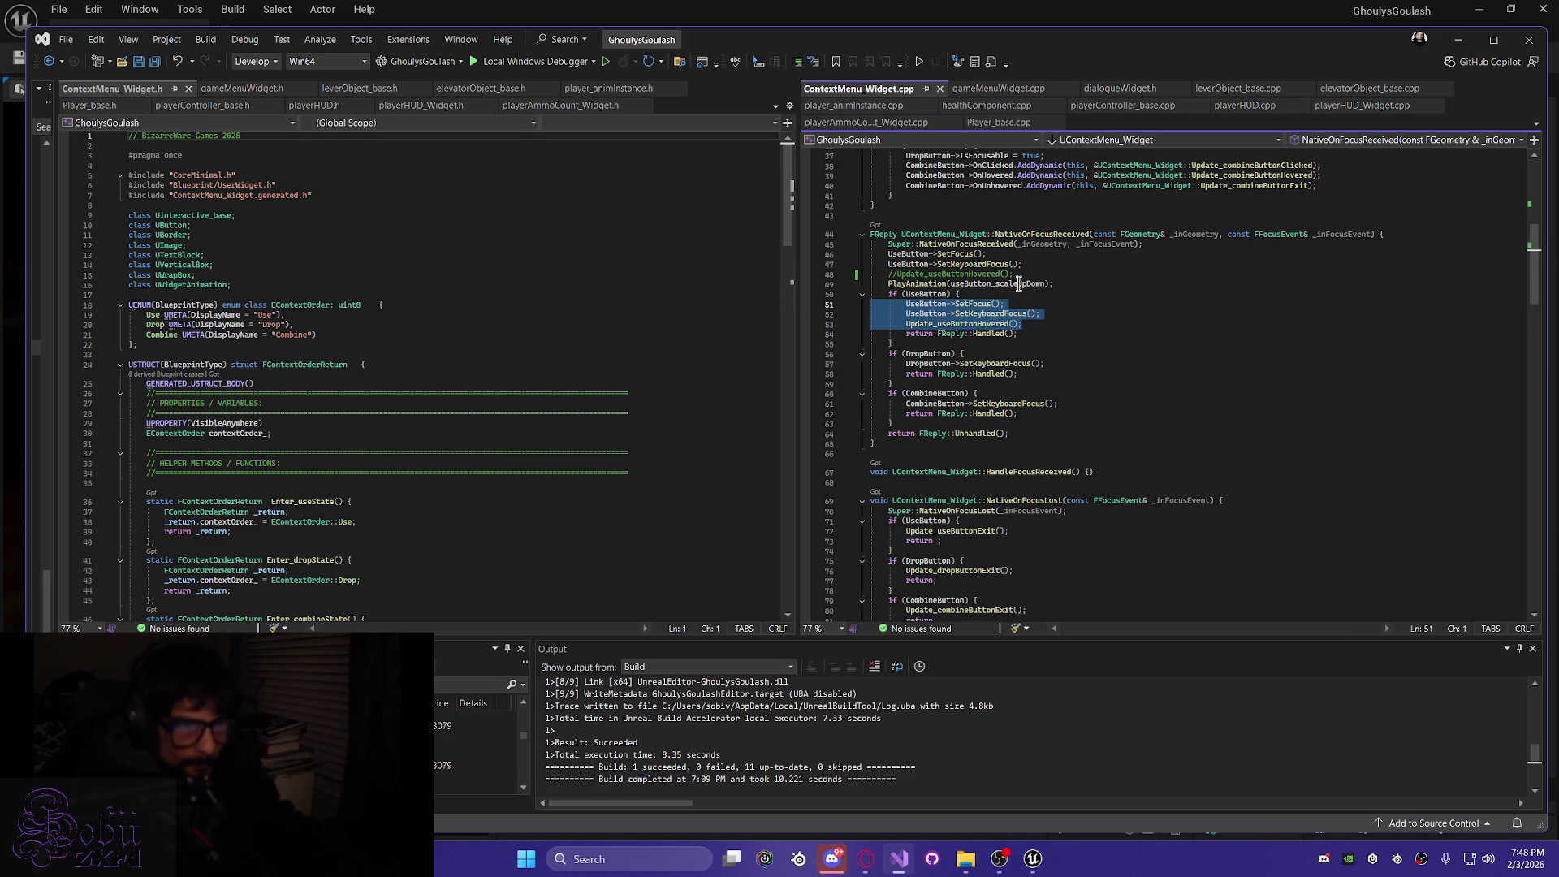
Paste the focus lines into the DropButton block, renamed to DropButton and Update_dropButtonHovered
key(ctrl+c)
click(1072, 363)
key(Return)
key(ctrl+v)
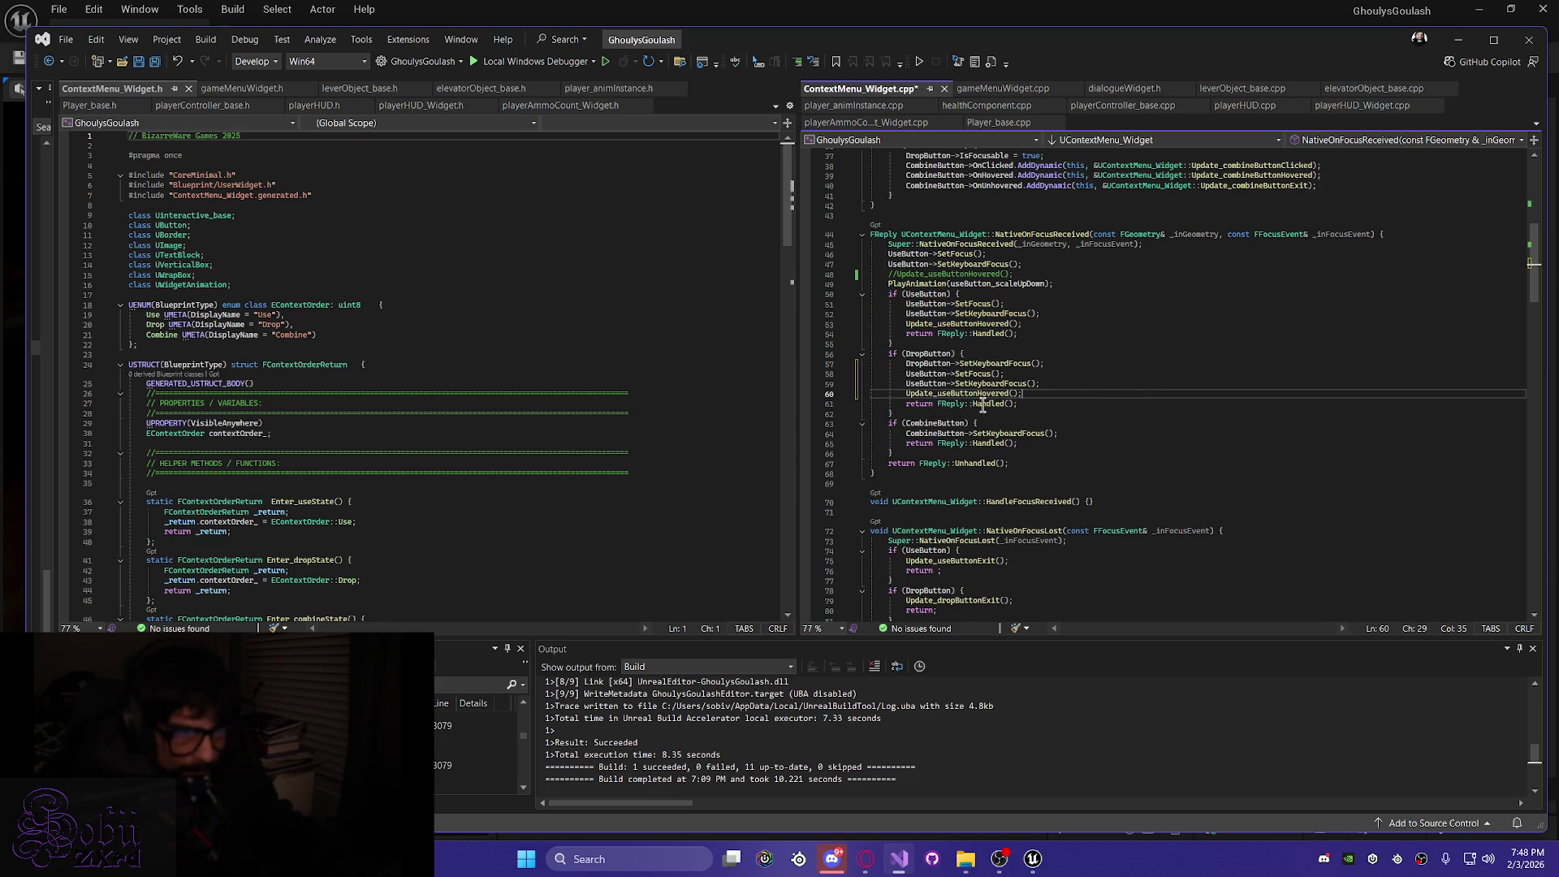
click(919, 373)
key(BackSpace)
key(BackSpace)
key(BackSpace)
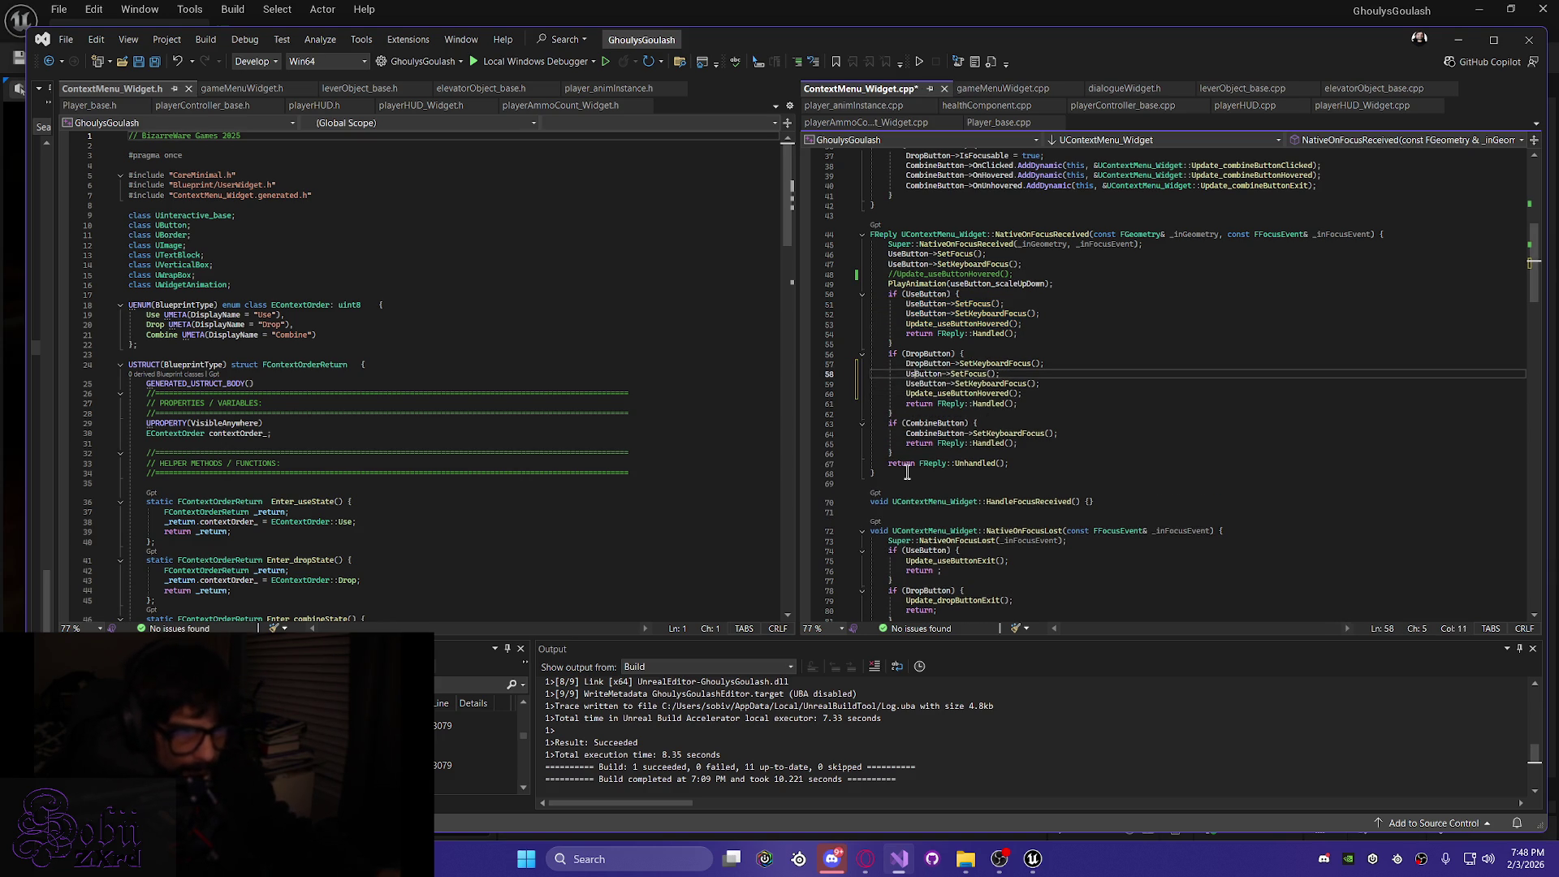
text(Drop)
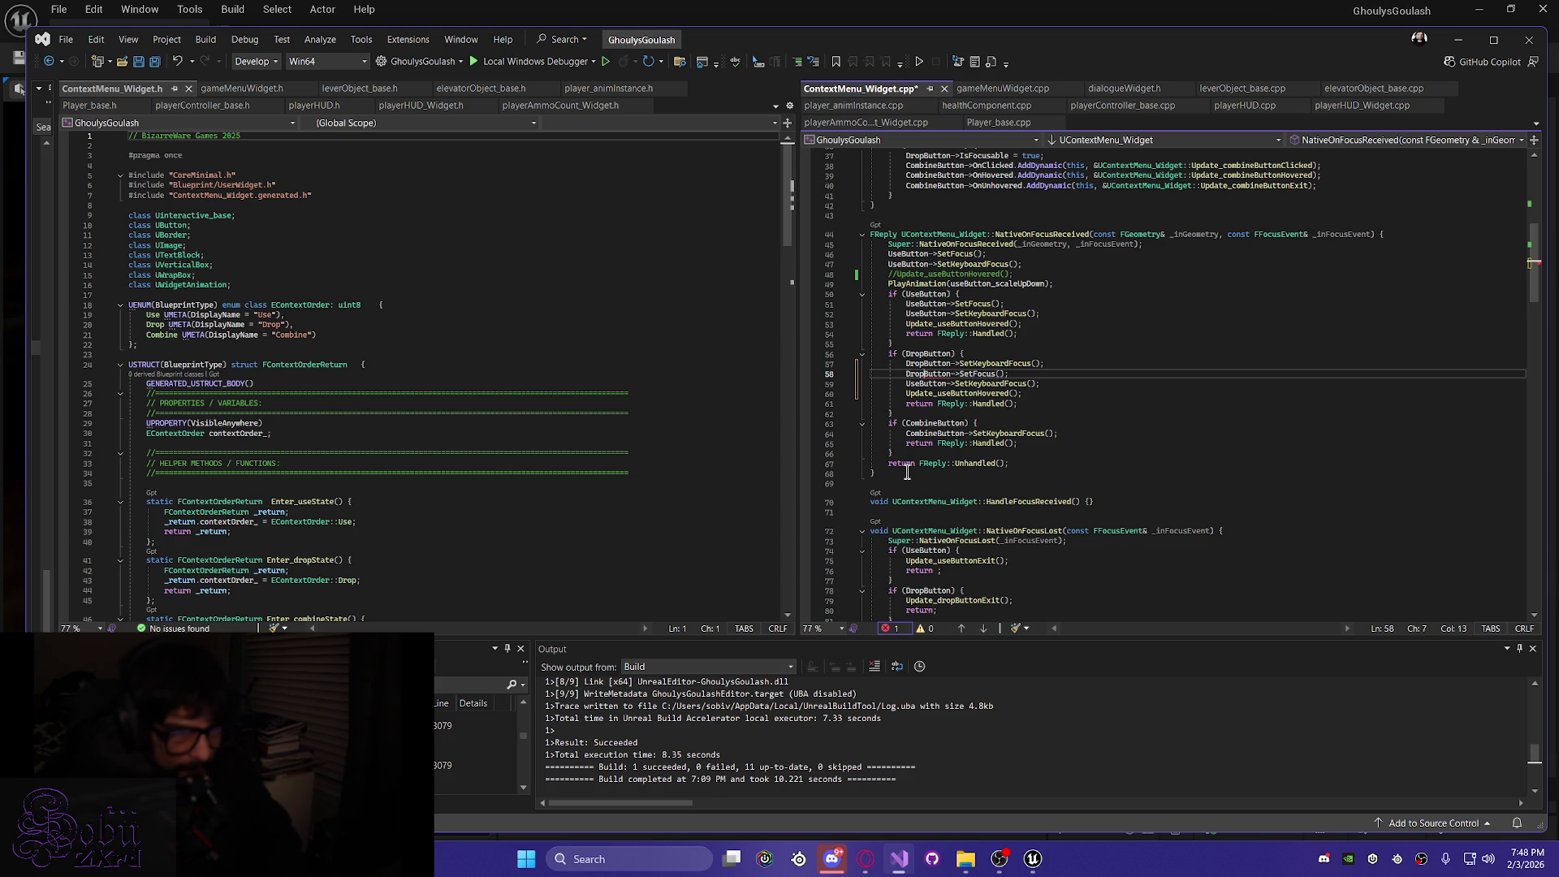
key(Down)
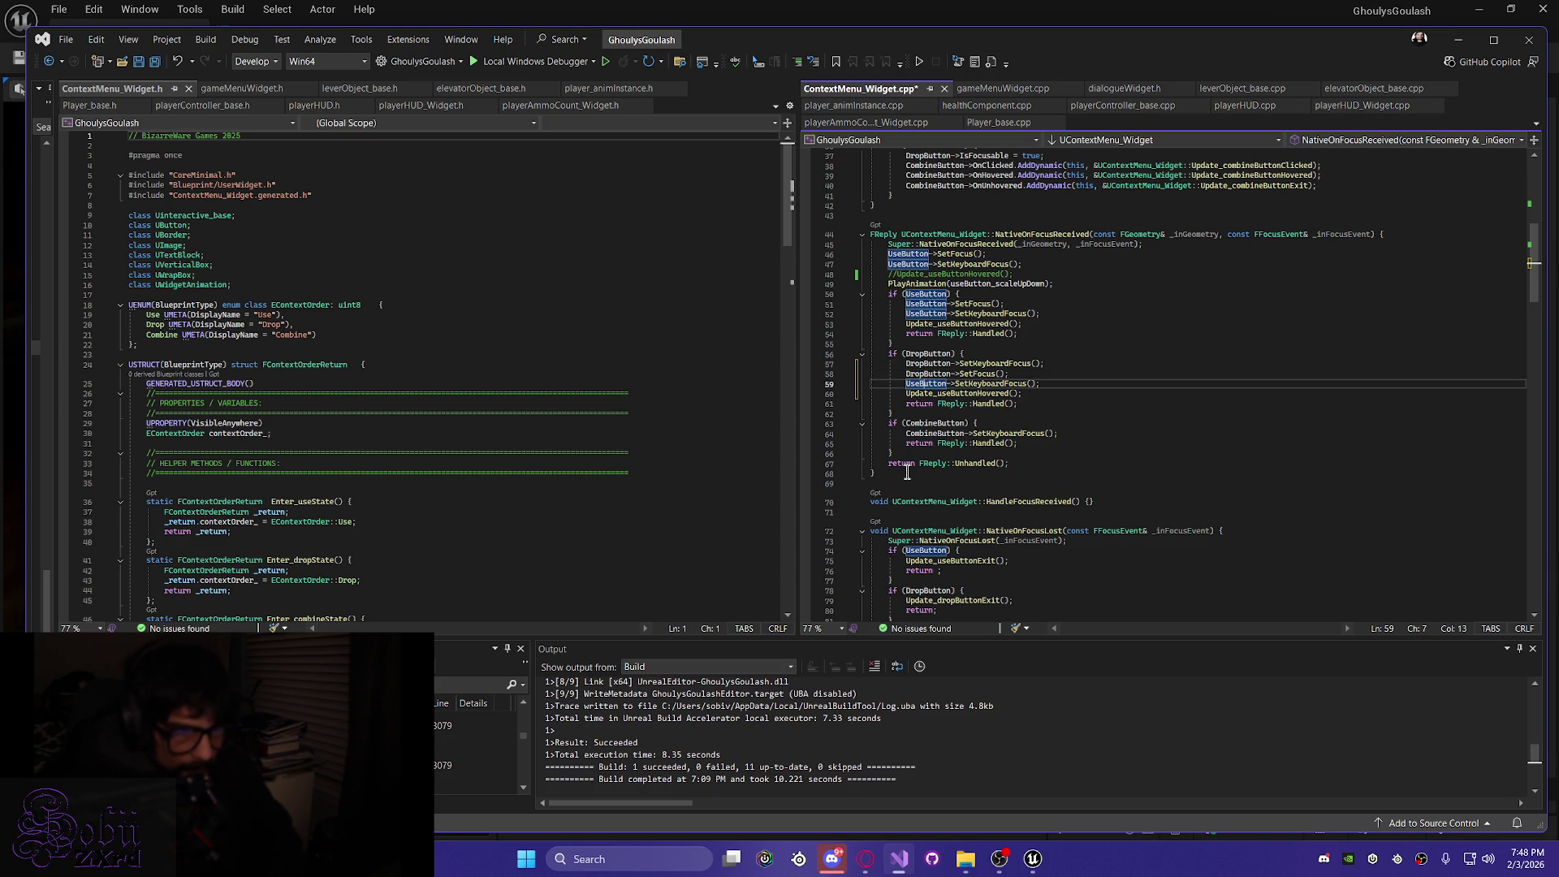
key(shift+Left)
key(shift+Left)
key(shift+Left)
text(D)
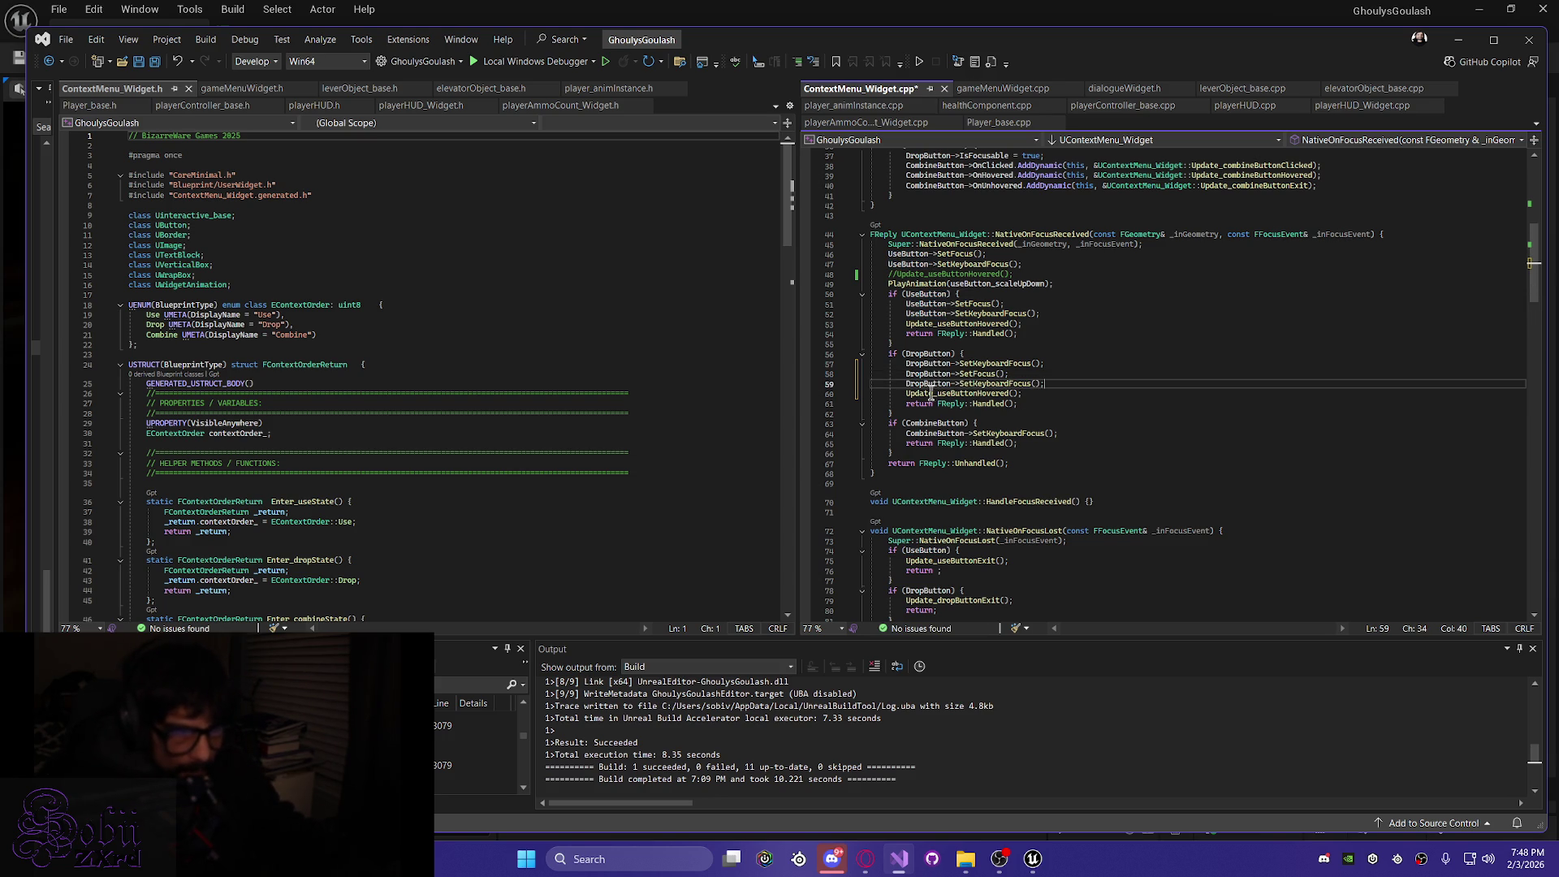
click(952, 396)
key(BackSpace)
key(BackSpace)
text(rop)
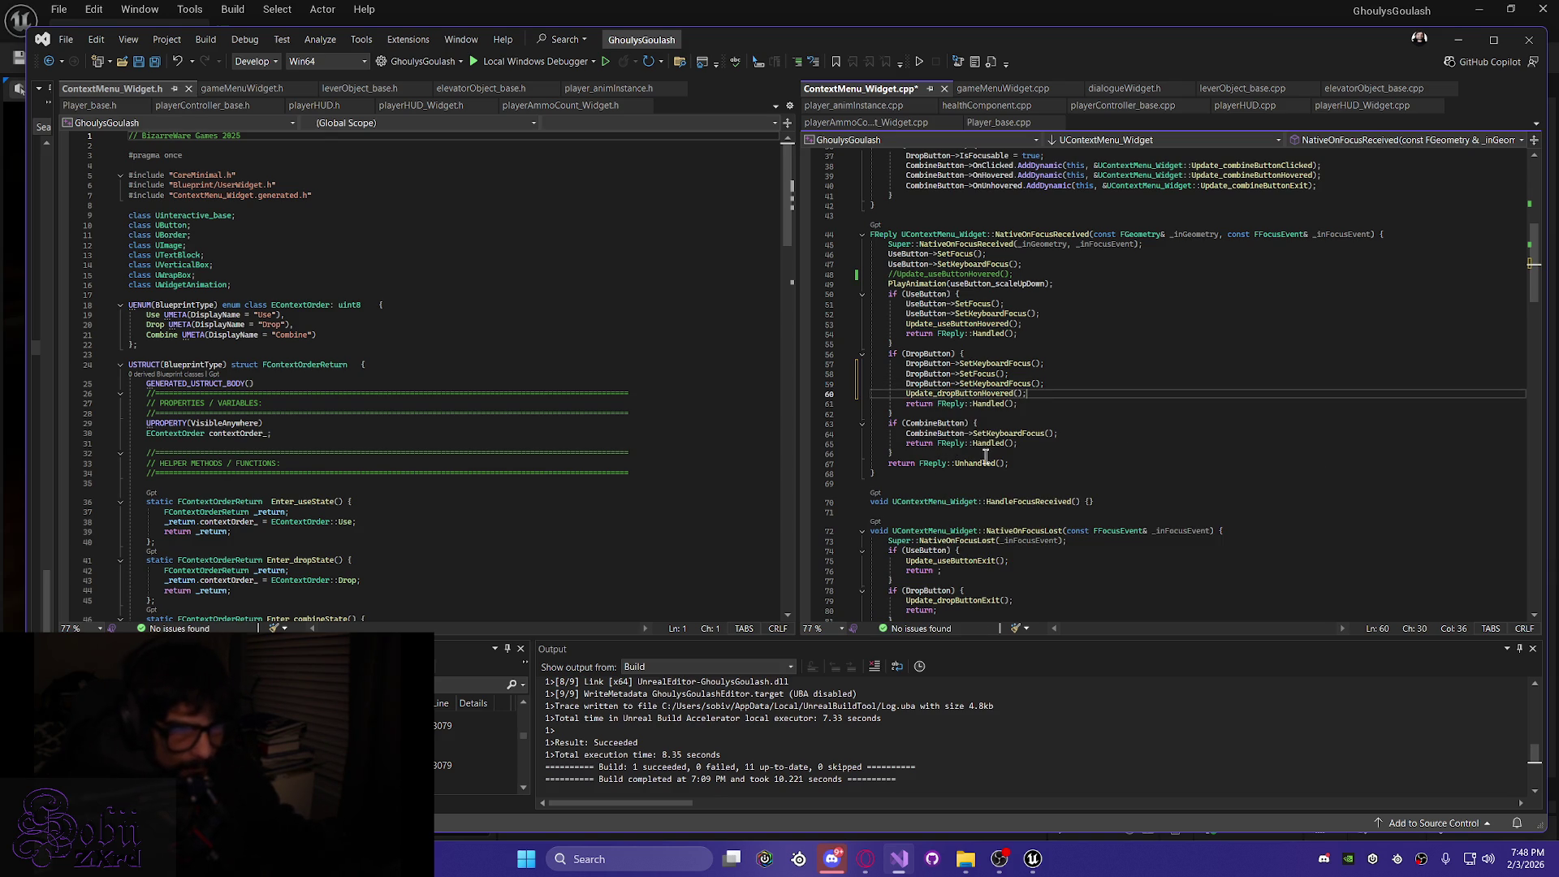
Paste the focus lines into the CombineButton block, renamed to CombineButton and Update_combineButtonHovered
click(1071, 433)
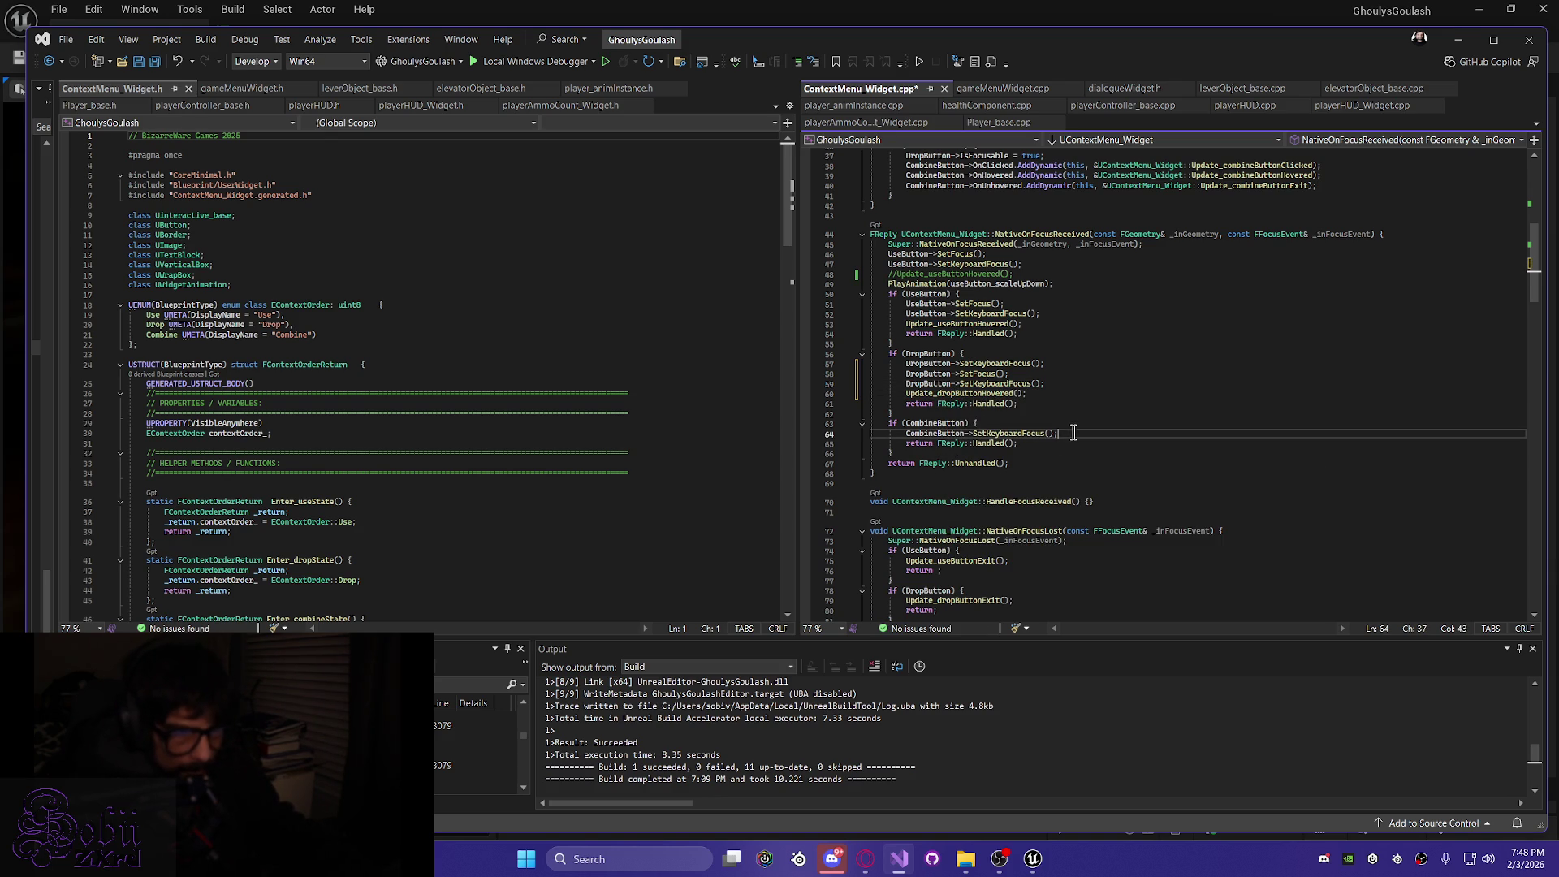
key(Return)
key(ctrl+v)
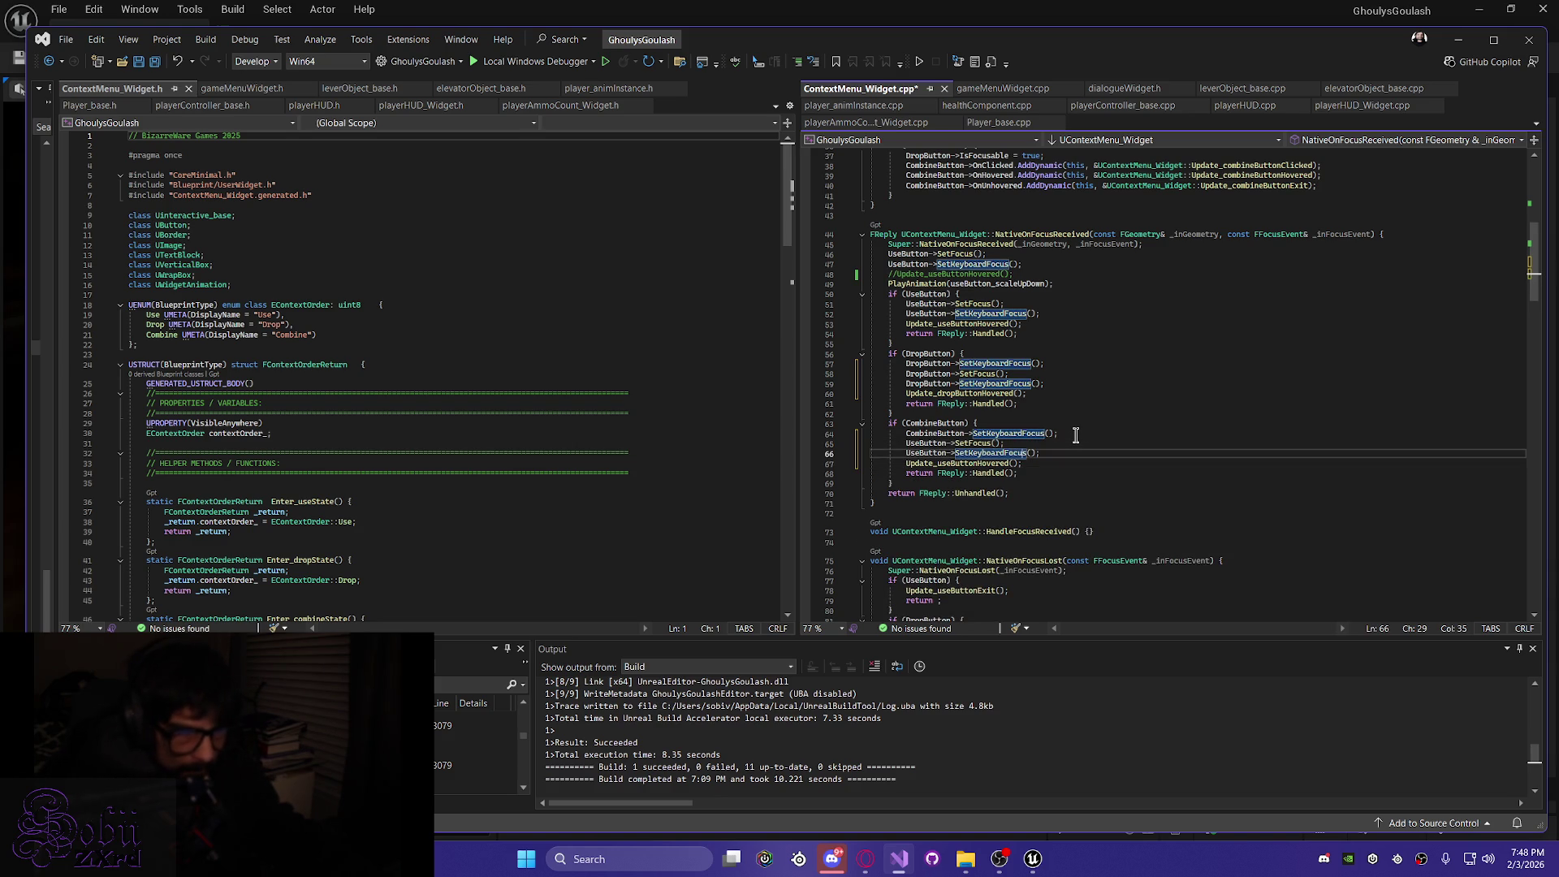
key(Left)
key(Left)
key(Left)
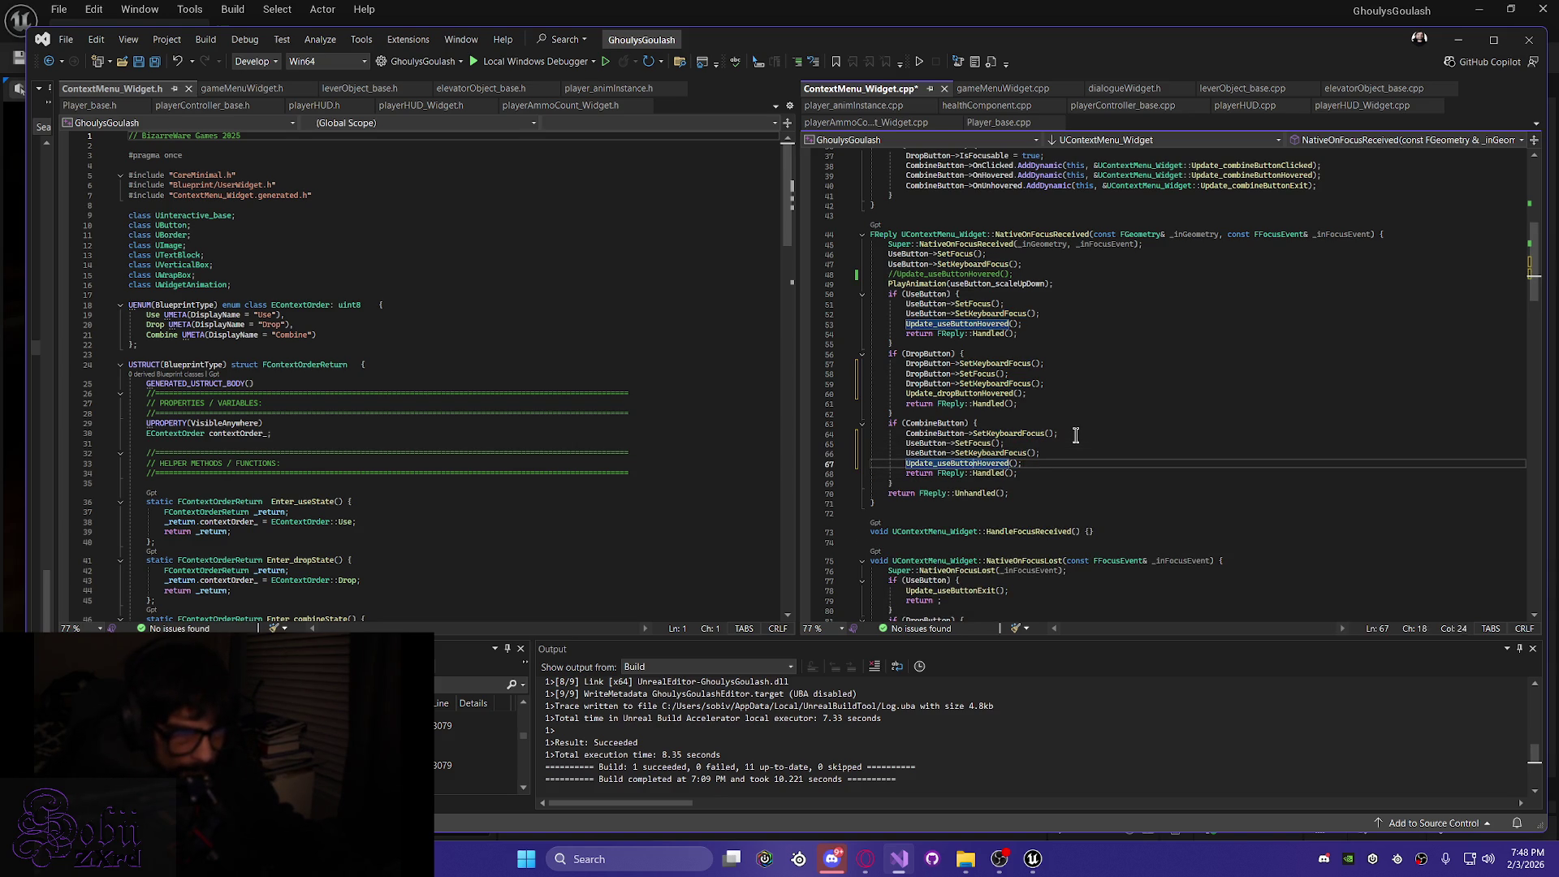
key(Left)
key(Left)
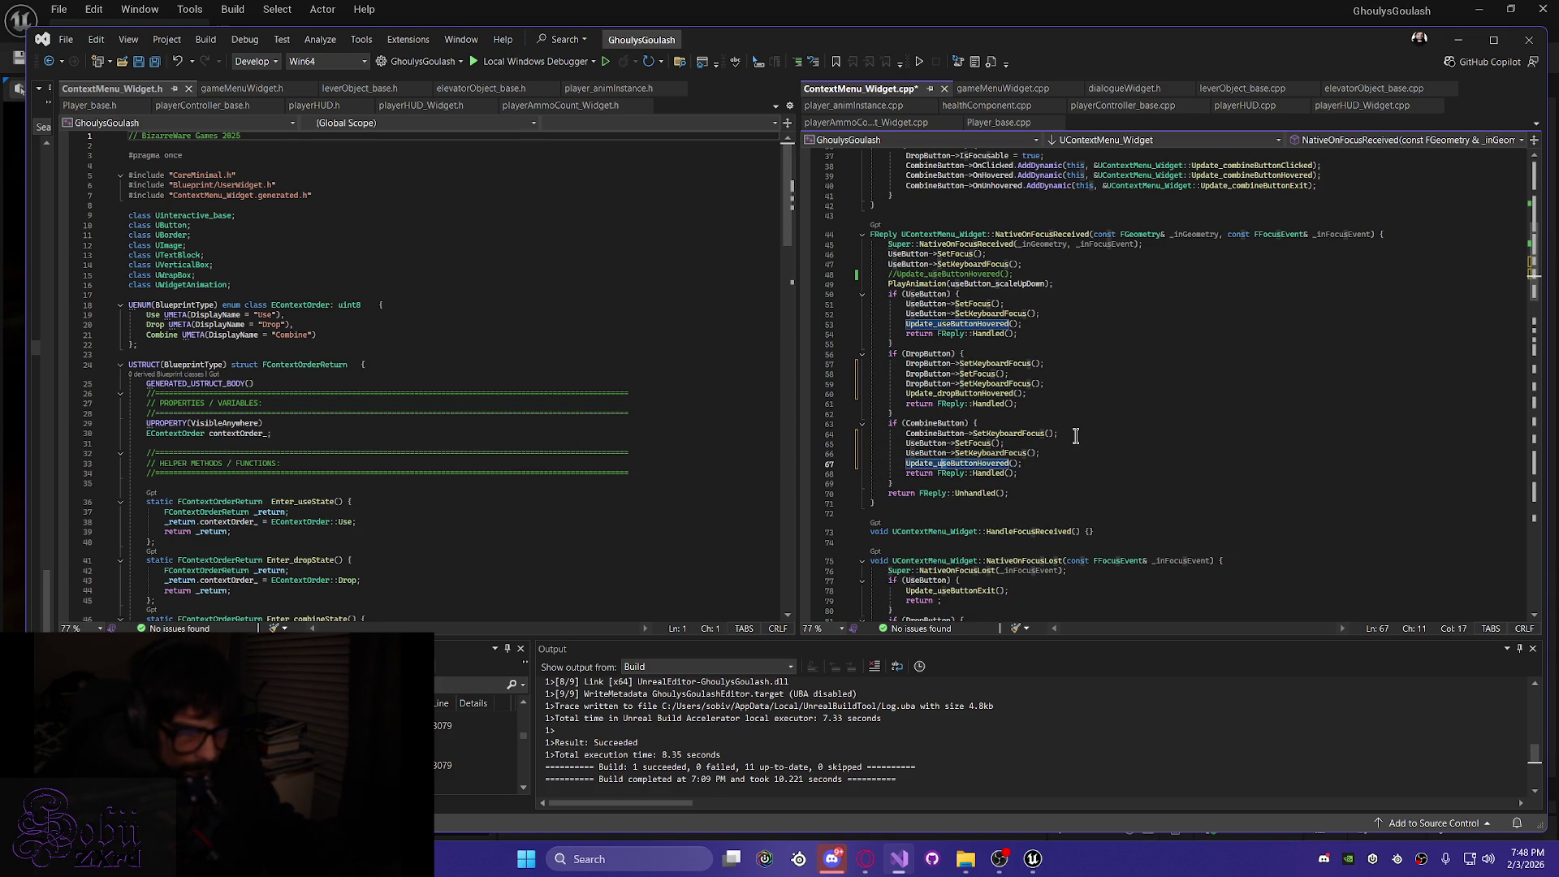
key(Right)
key(Right)
key(Right)
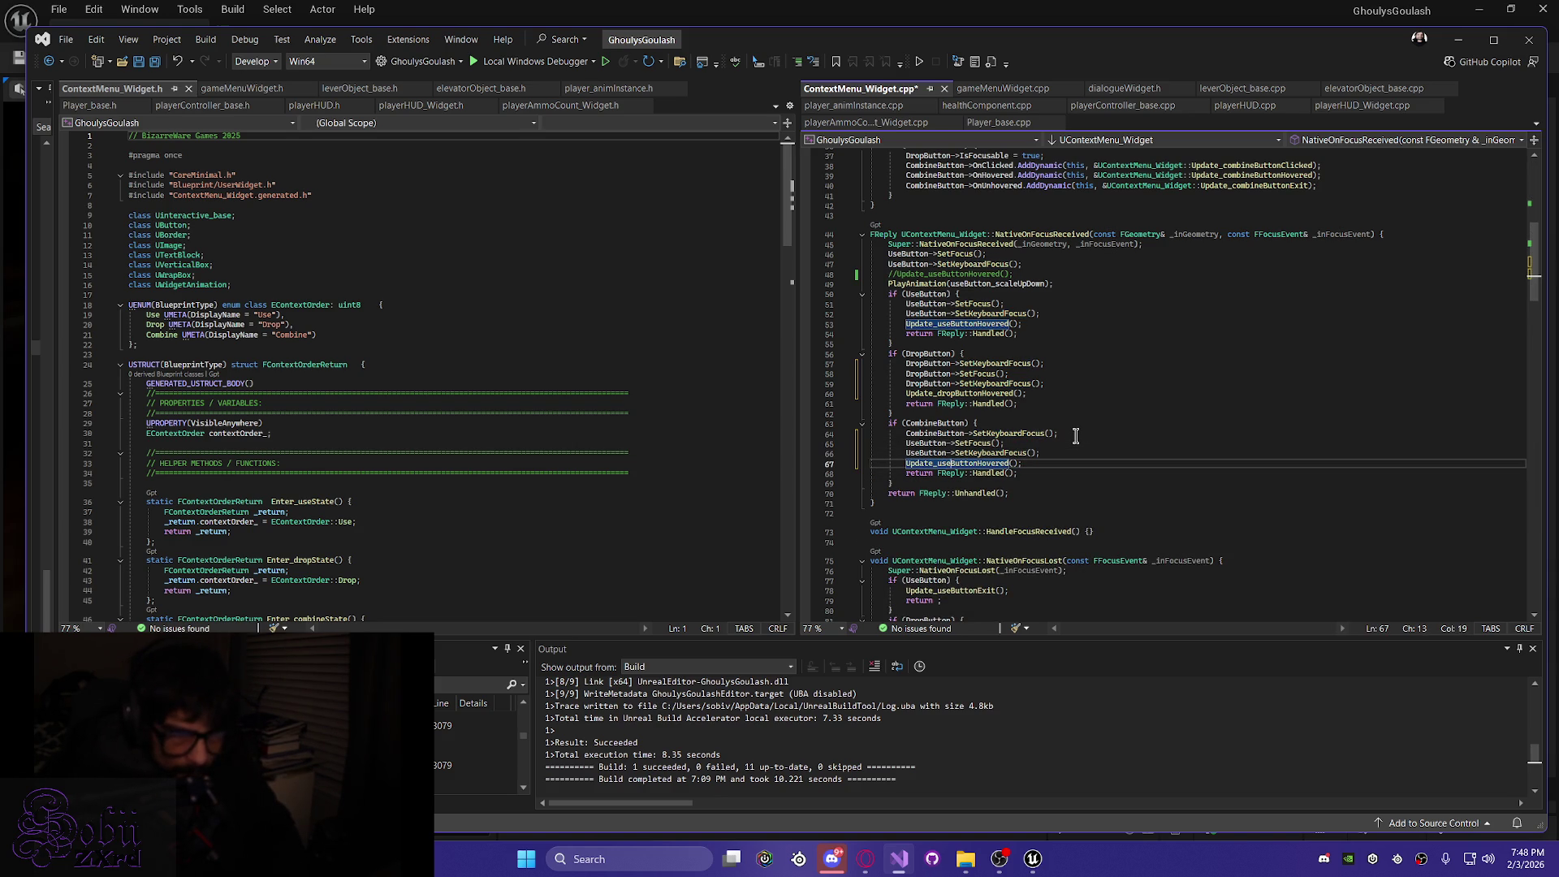
key(shift+Home)
key(Right)
key(shift+Left)
key(shift+Left)
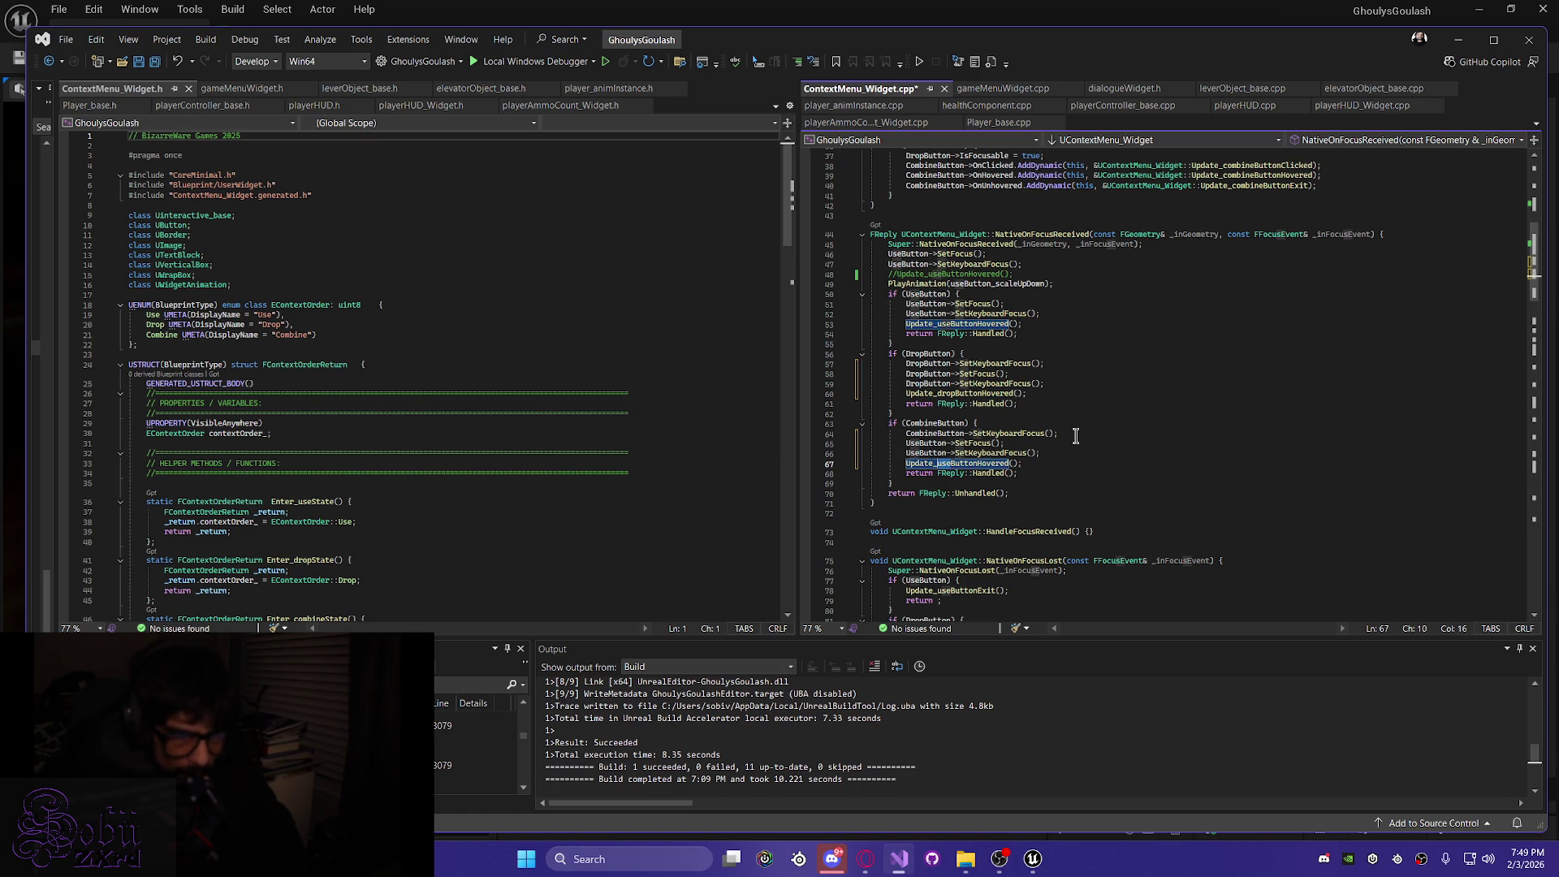
text(com)
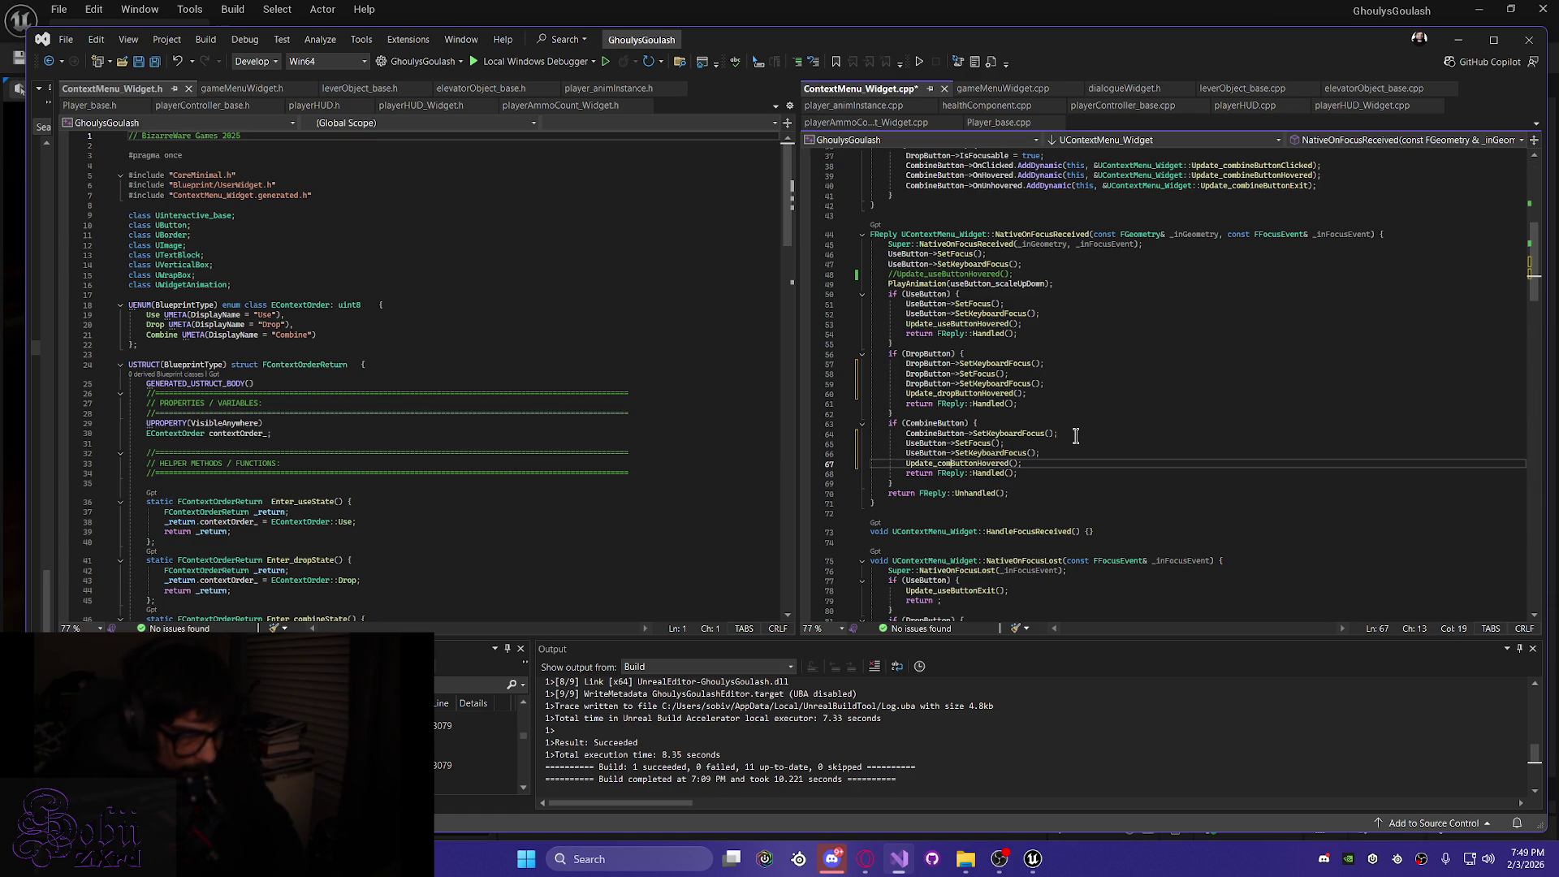
text(e)
key(Up)
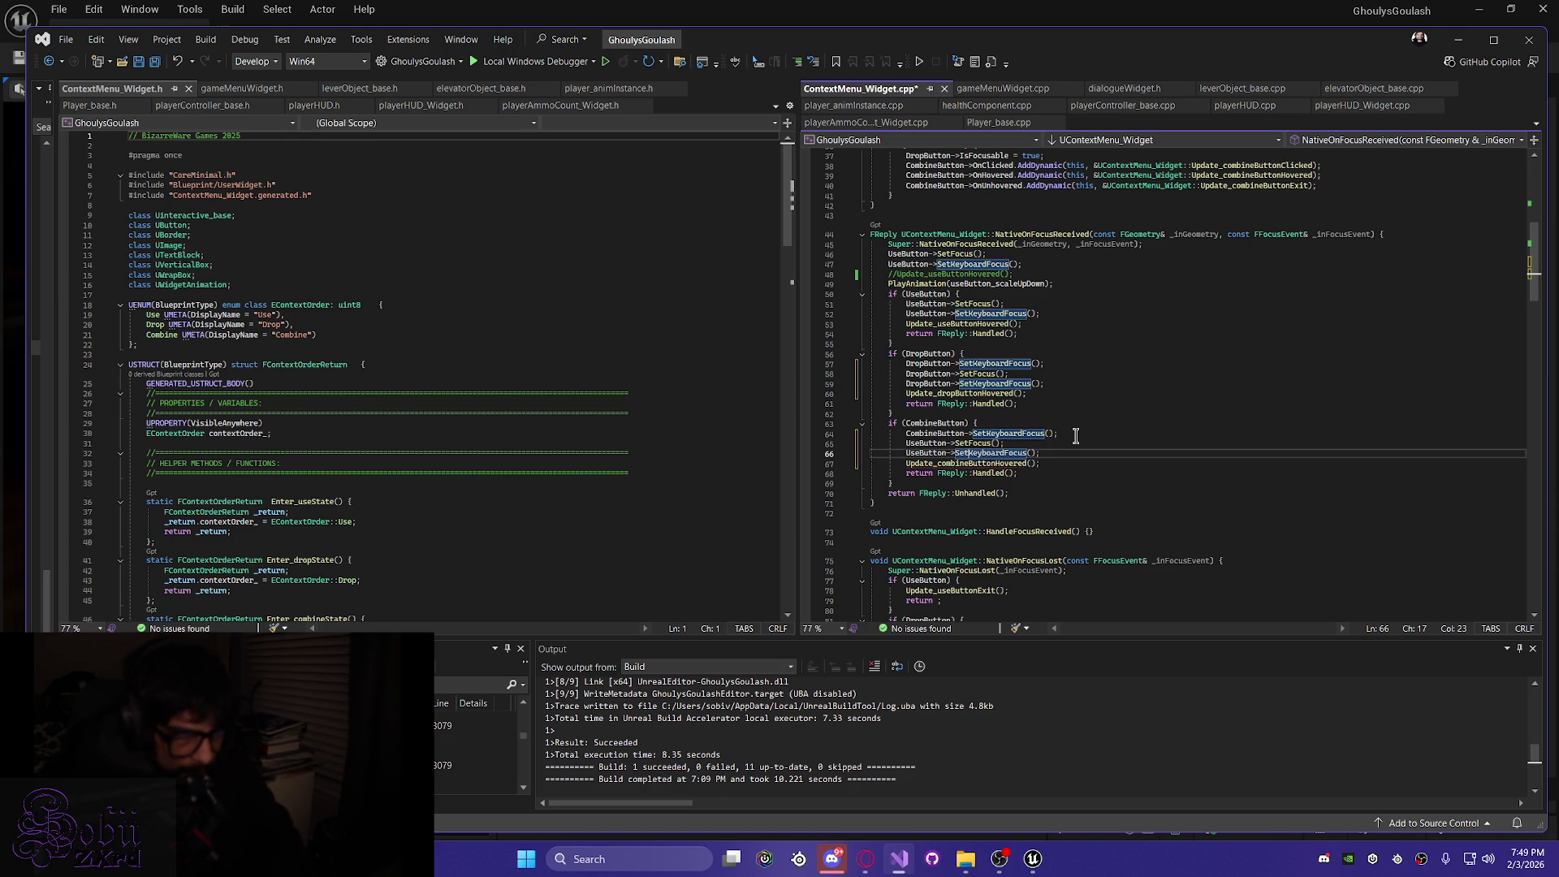
key(Left)
key(Left)
key(Left)
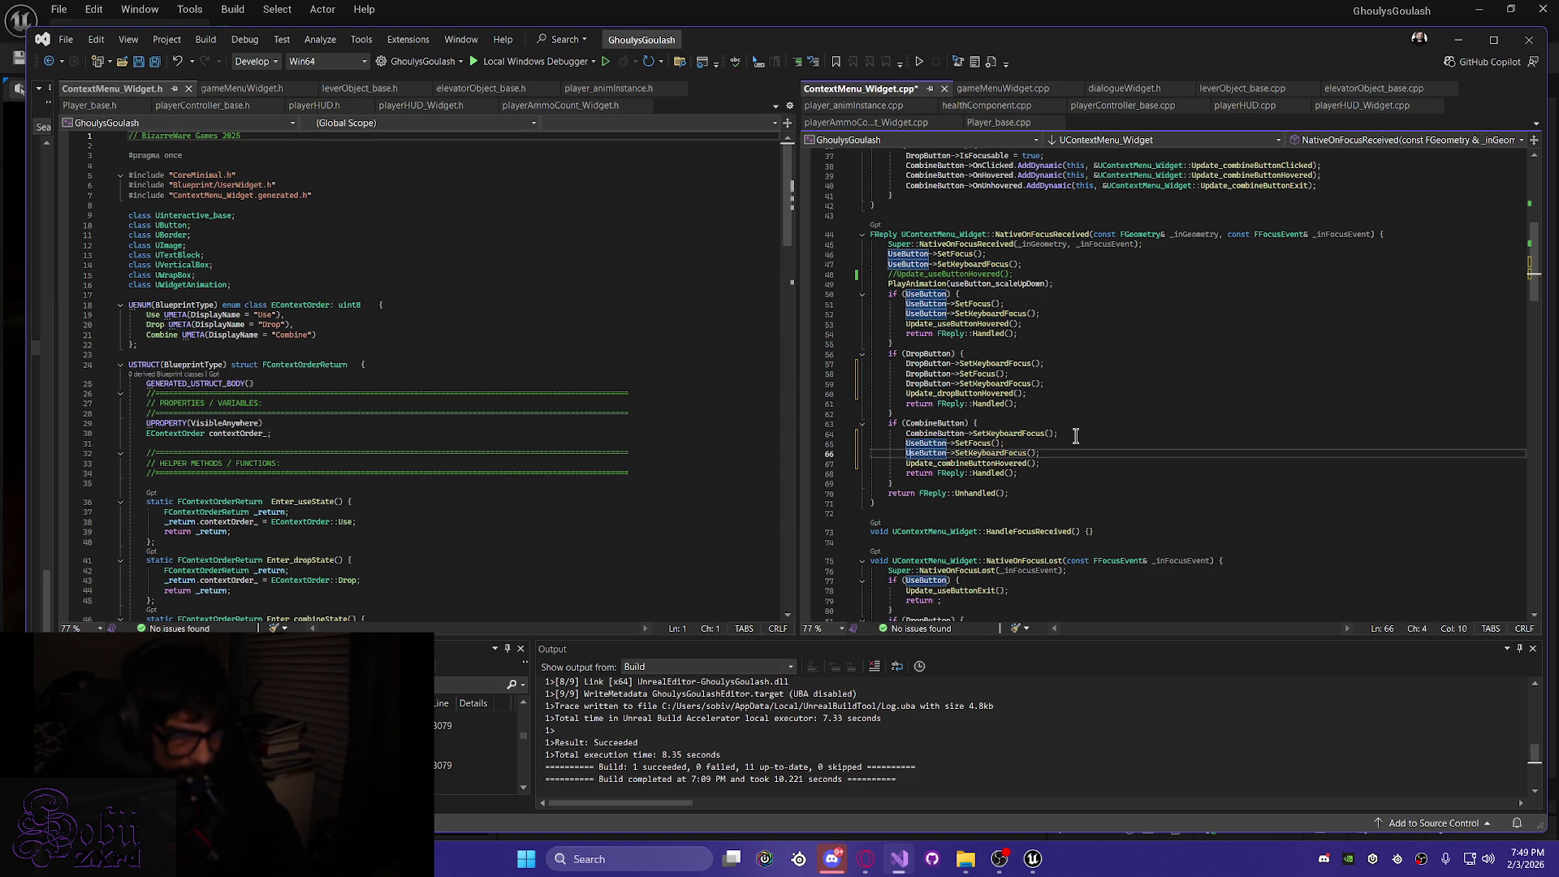
key(shift+Left)
key(shift+Left)
key(shift+Left)
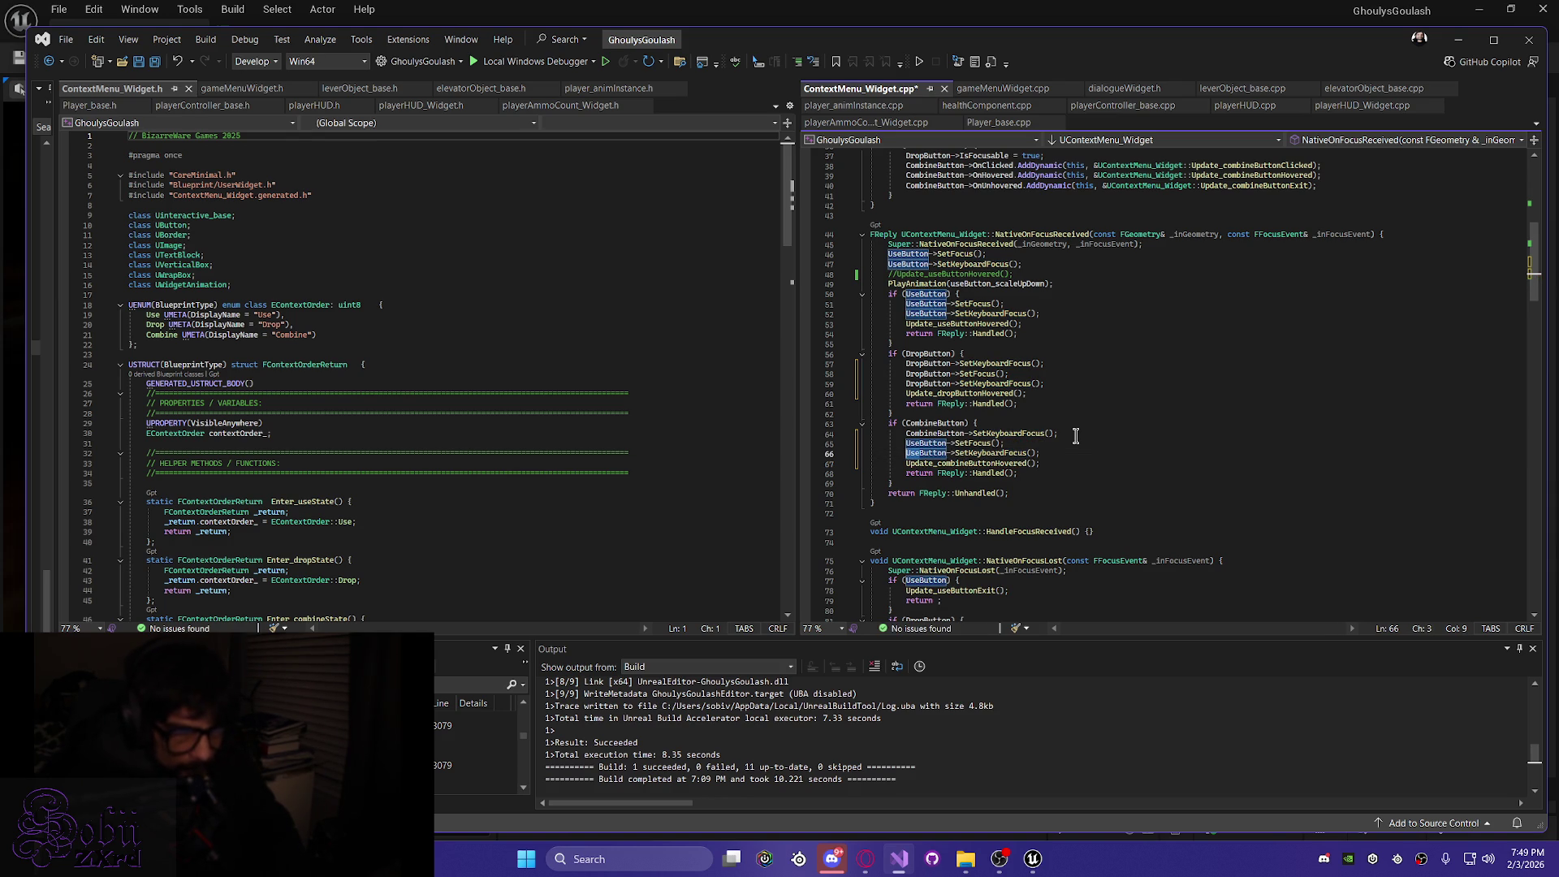
text(Combin)
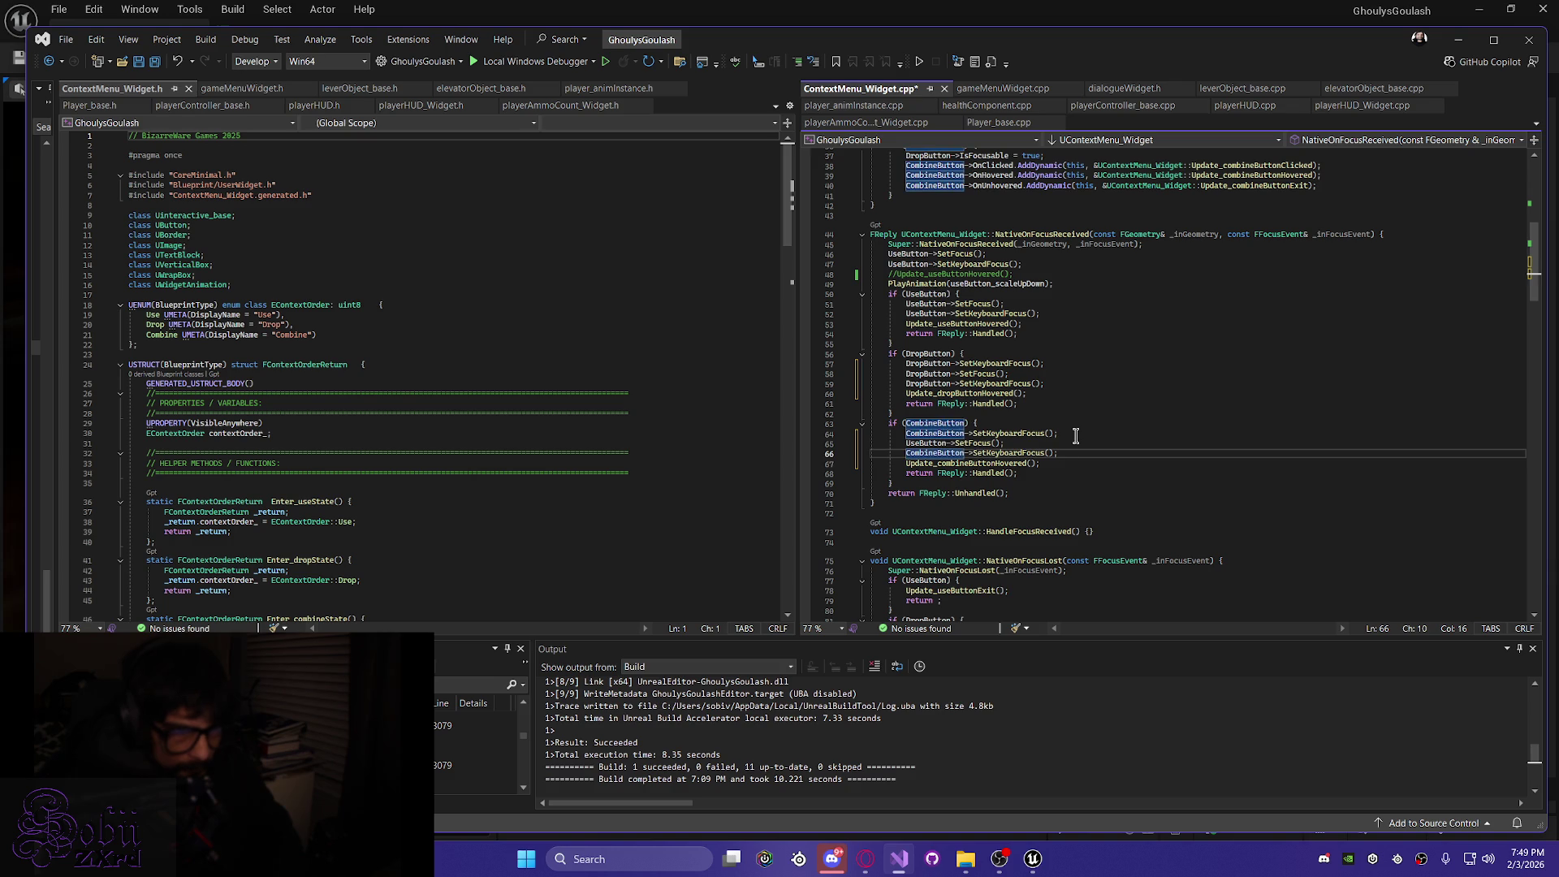
key(Up)
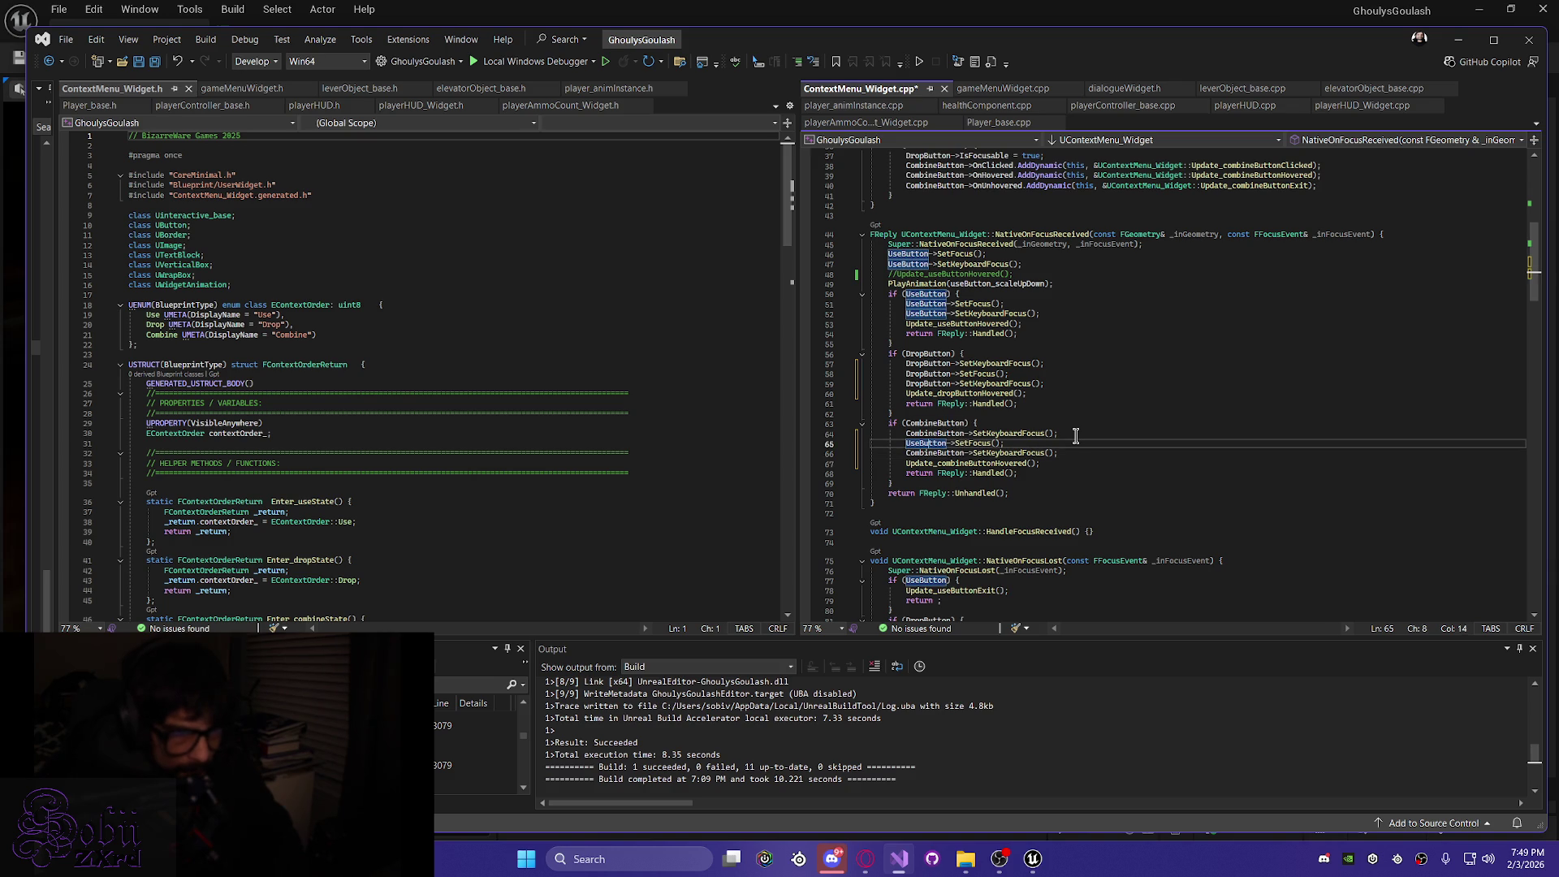
key(shift+Left)
key(shift+Left)
key(shift+Left)
text(Com)
Save ContextMenu_Widget.cpp and start a Live Coding compile with Ctrl+Alt+F11
key(End)
key(ctrl+s)
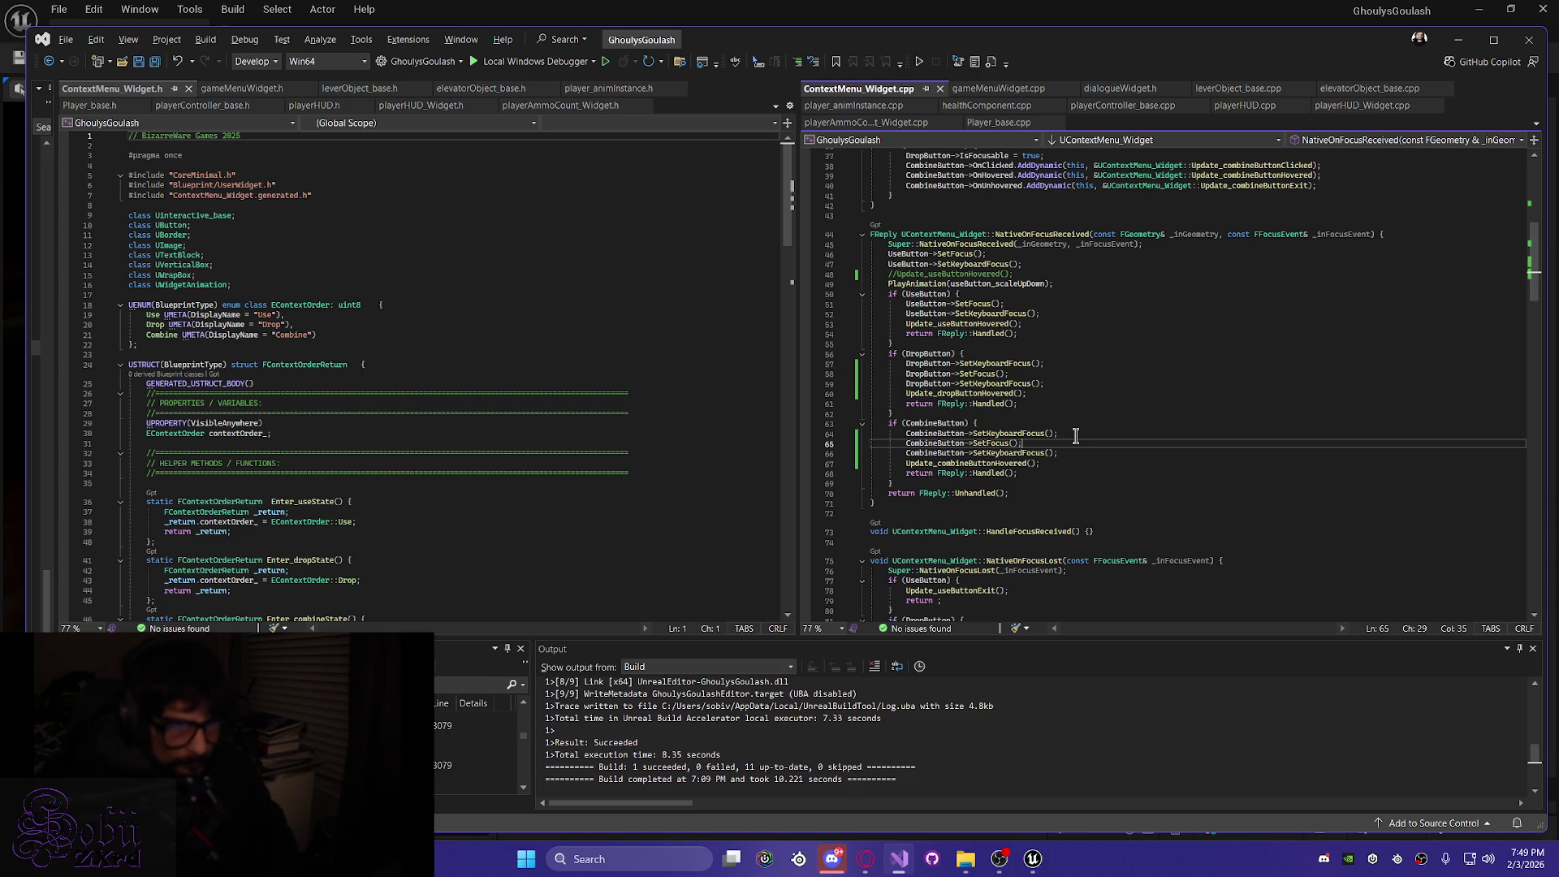
key(ctrl+alt+F11)
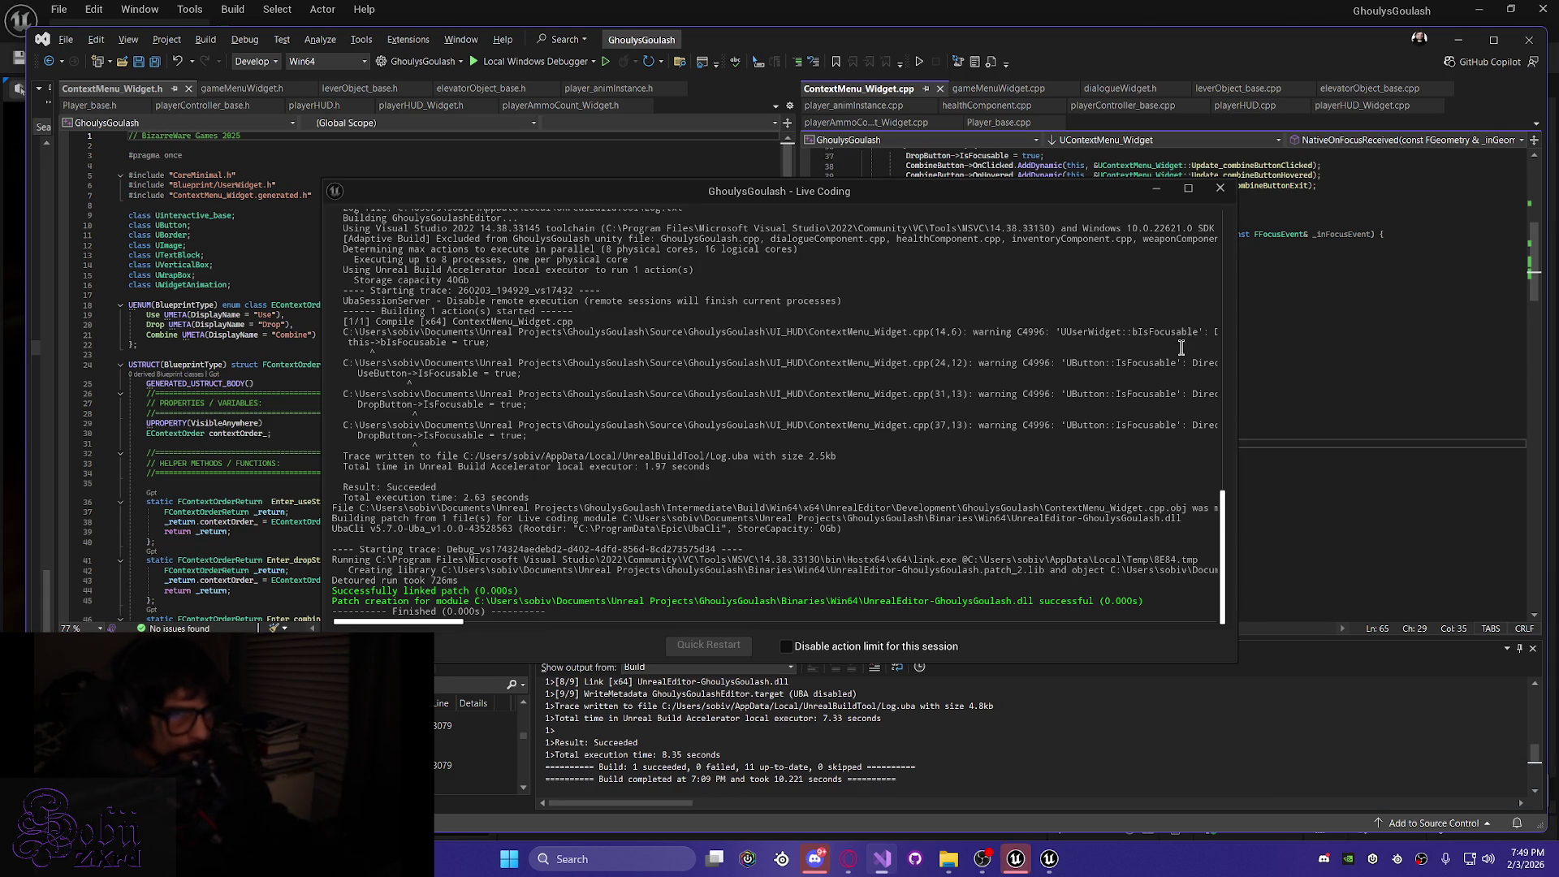
Uncomment the Update_useButtonHovered call and save the file
click(1158, 190)
click(894, 275)
key(BackSpace)
key(BackSpace)
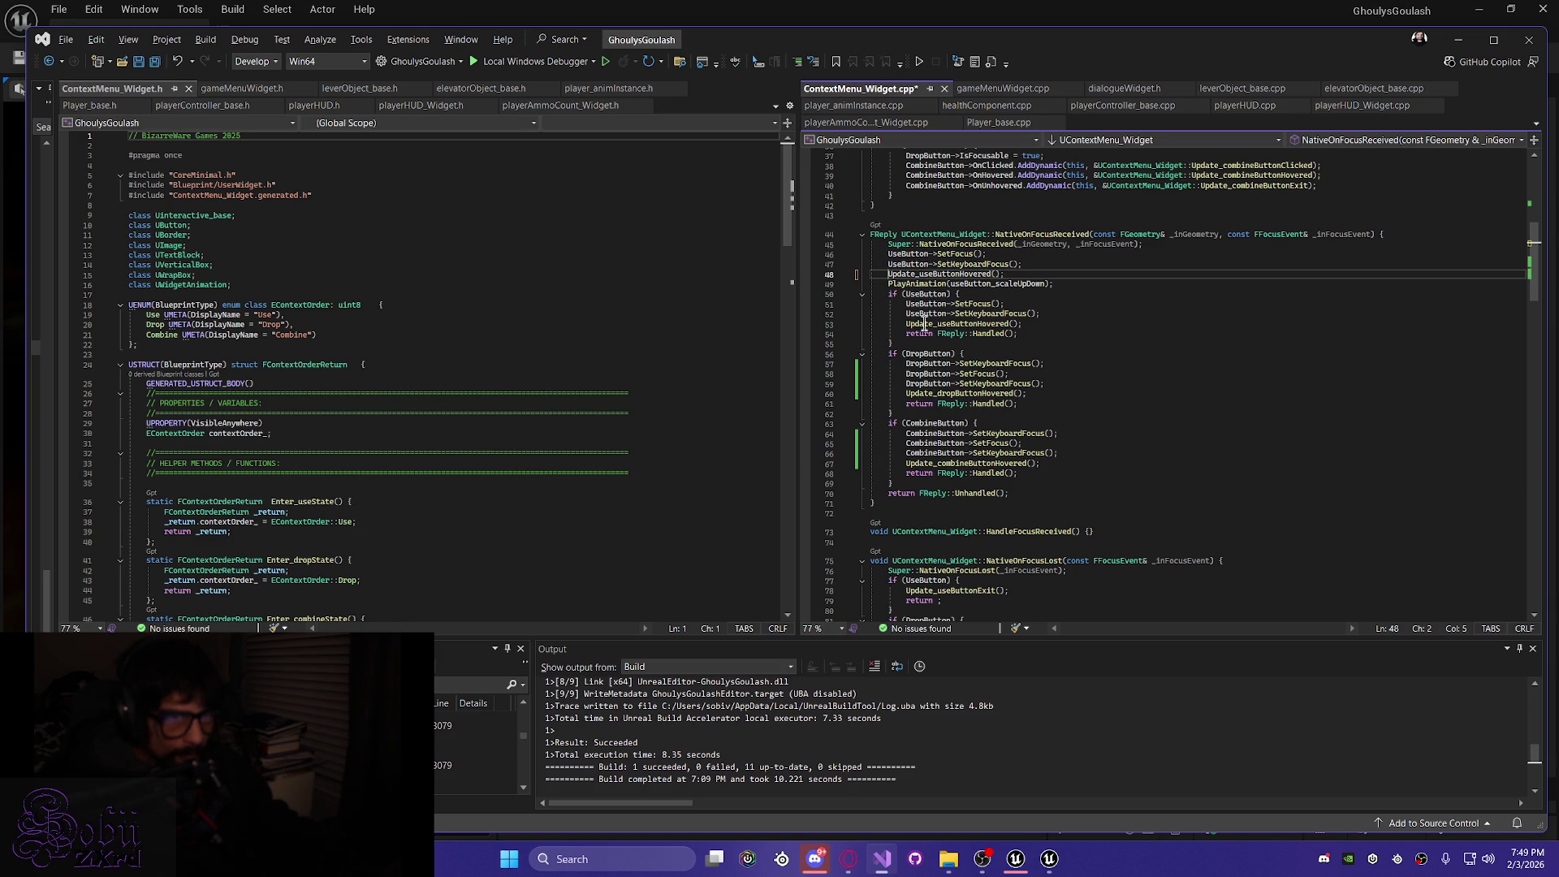
key(ctrl+s)
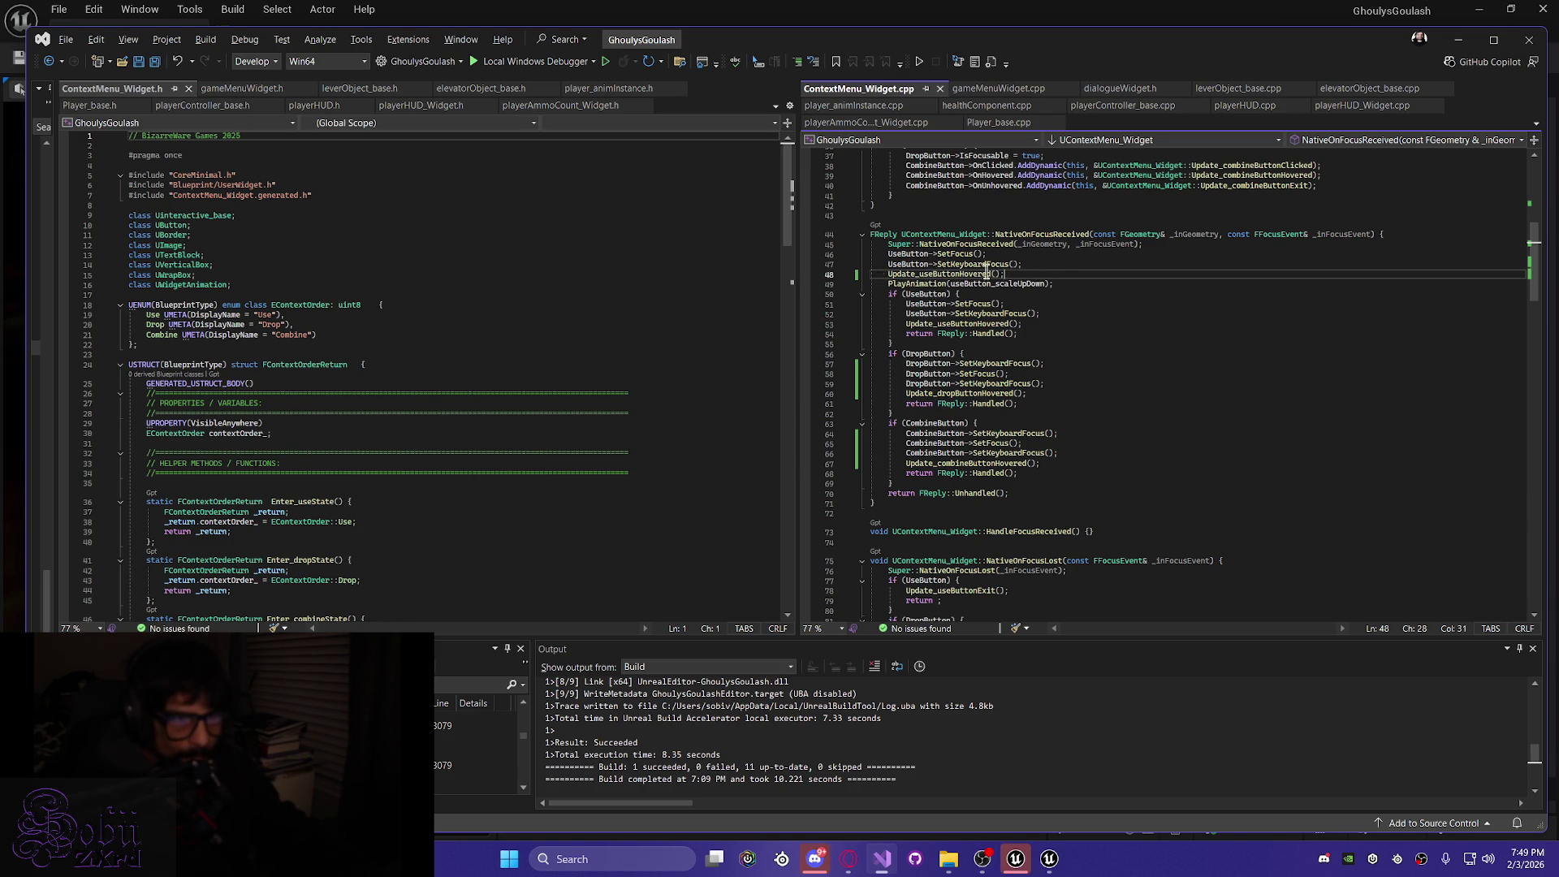
Delete the Update_useButtonHovered line, save, Live Code recompile, and start play in editor
click(1040, 264)
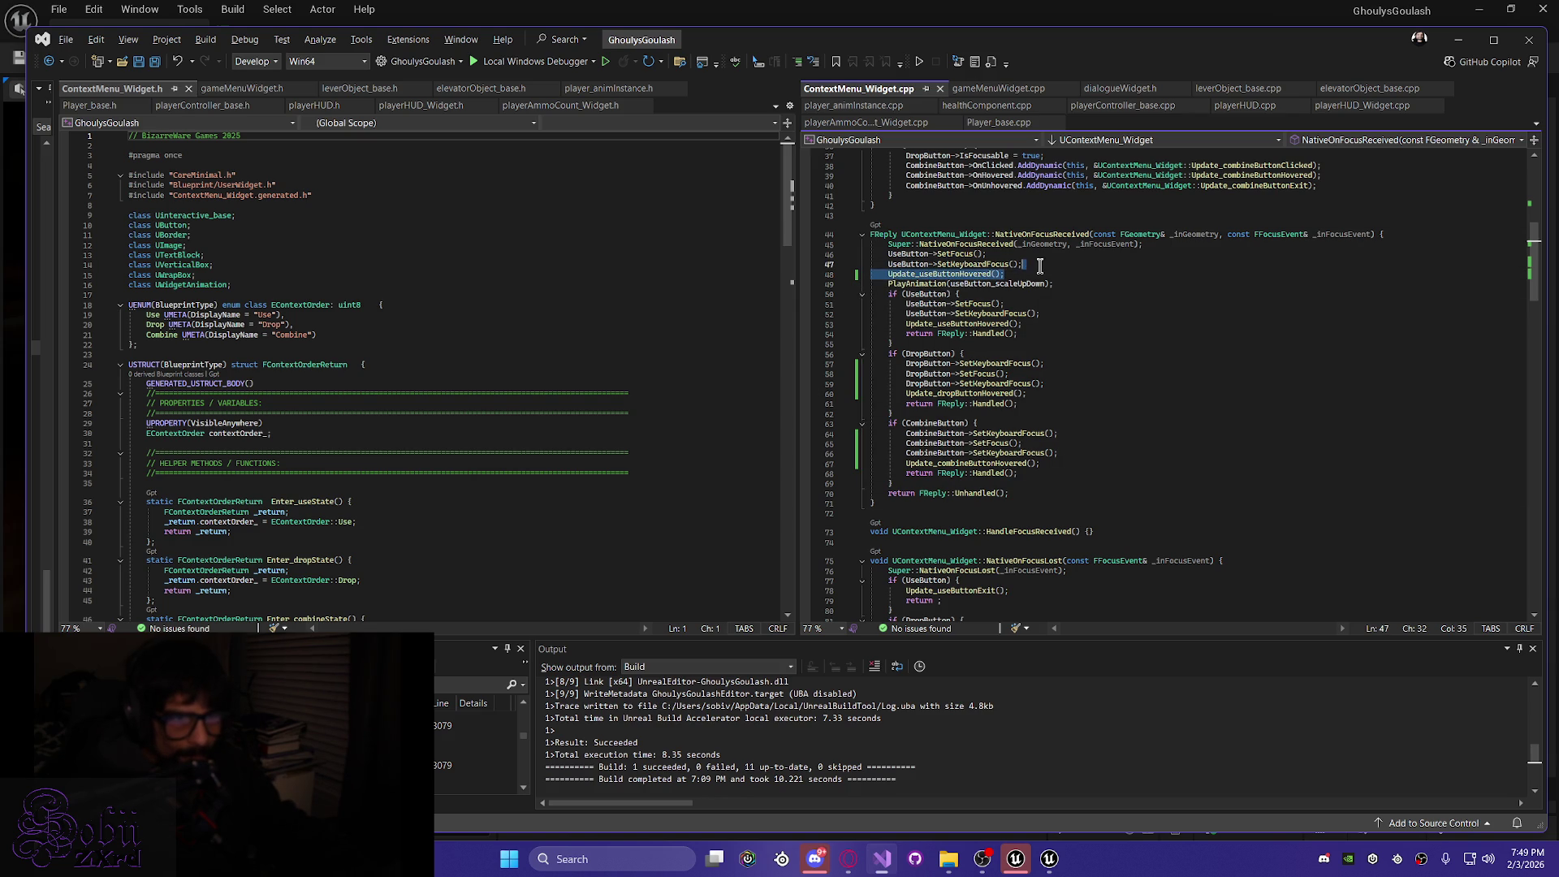
key(shift+Down)
key(Delete)
key(ctrl+s)
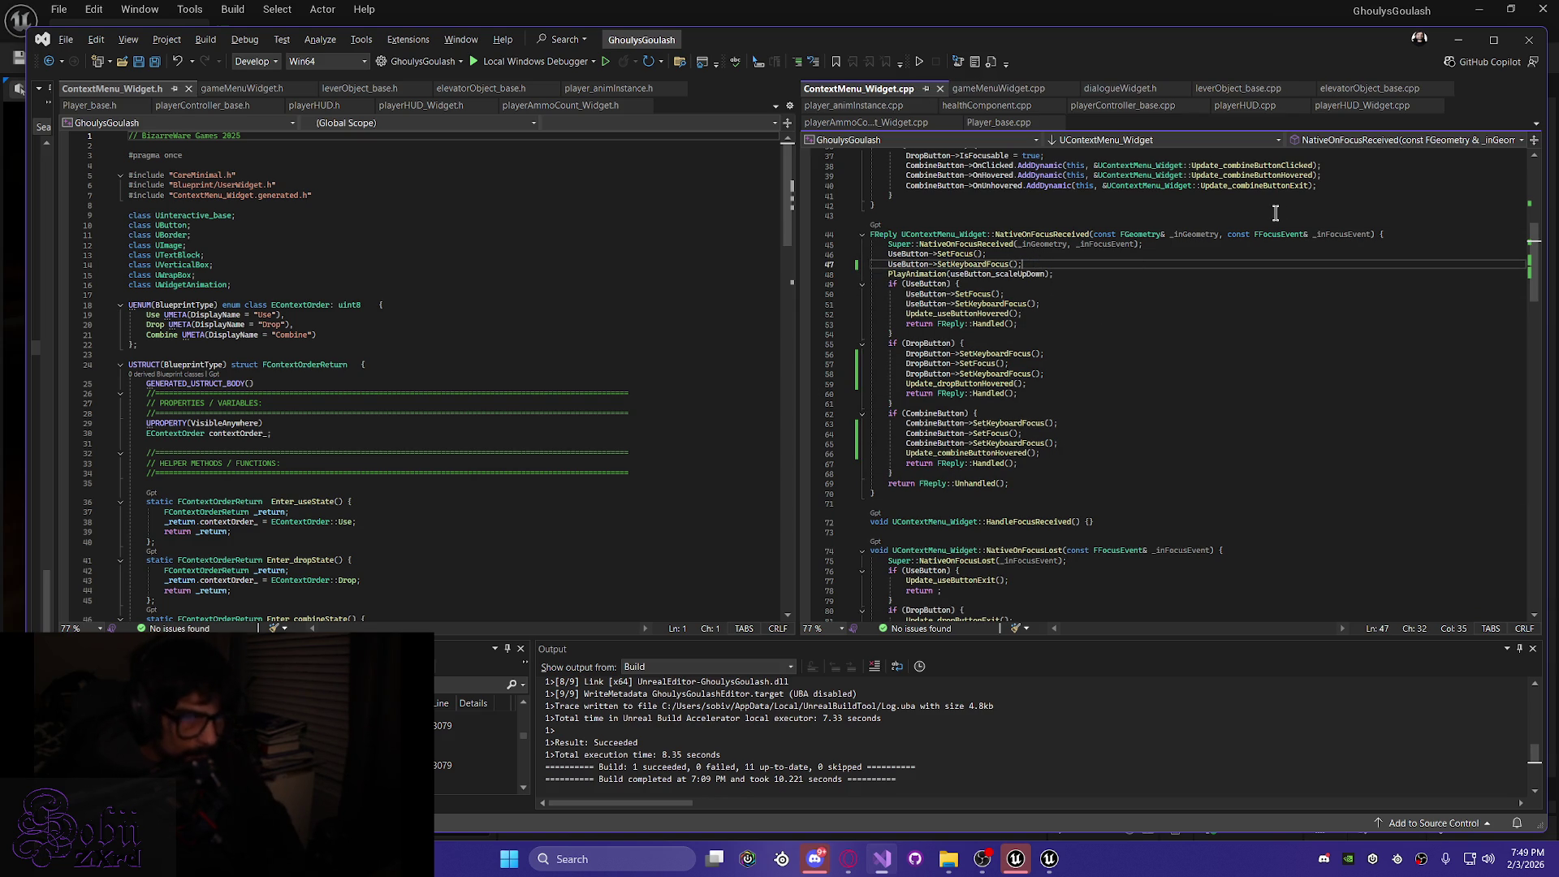
key(ctrl+alt+F11)
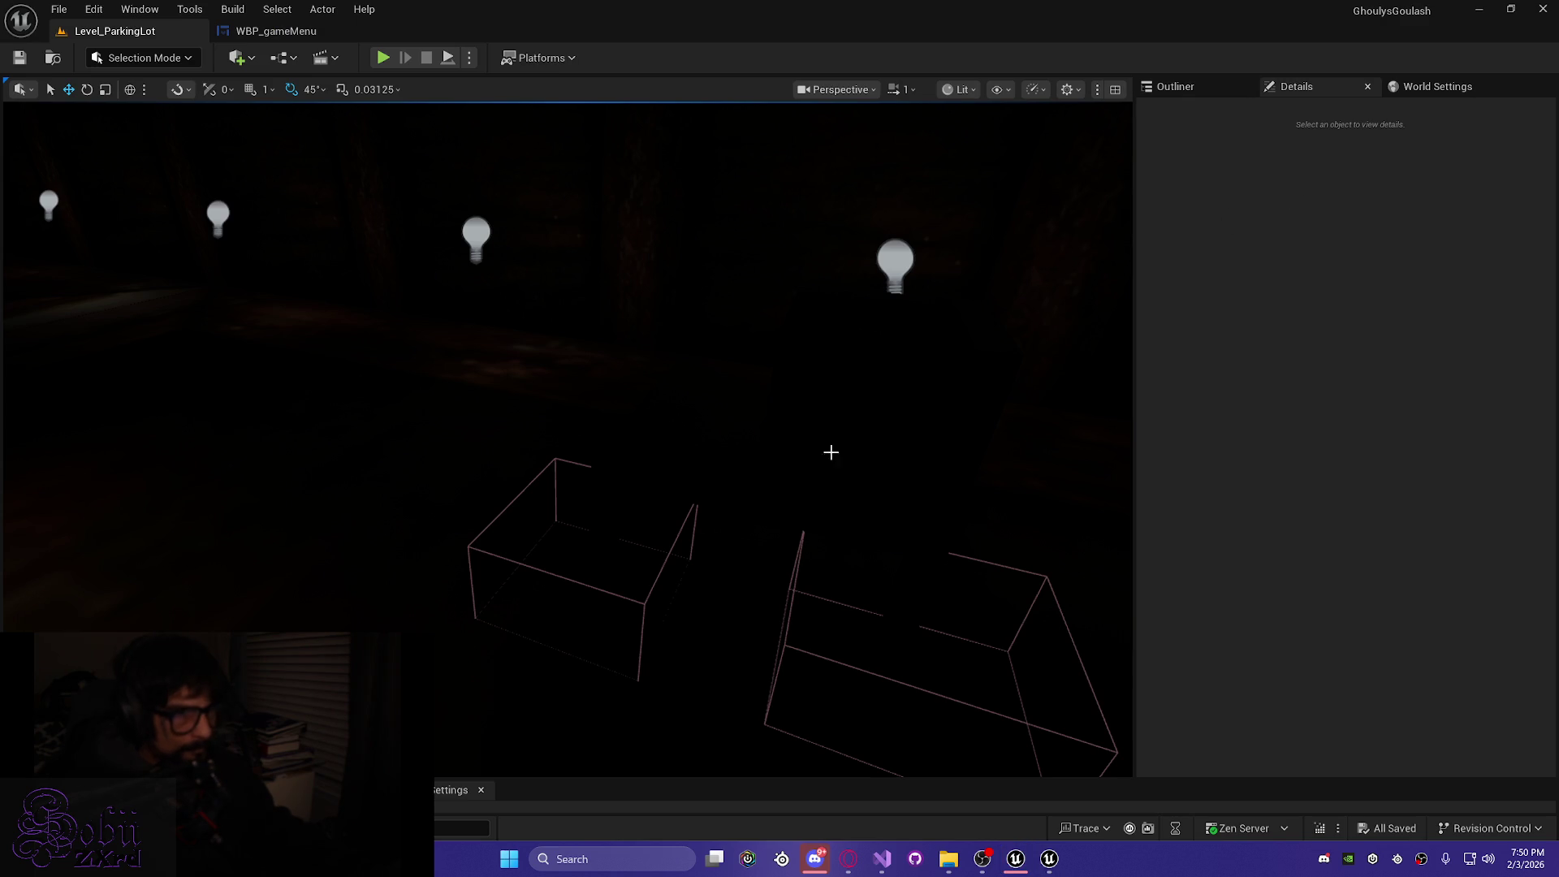
drag(830, 452, 606, 491)
key(alt+p)
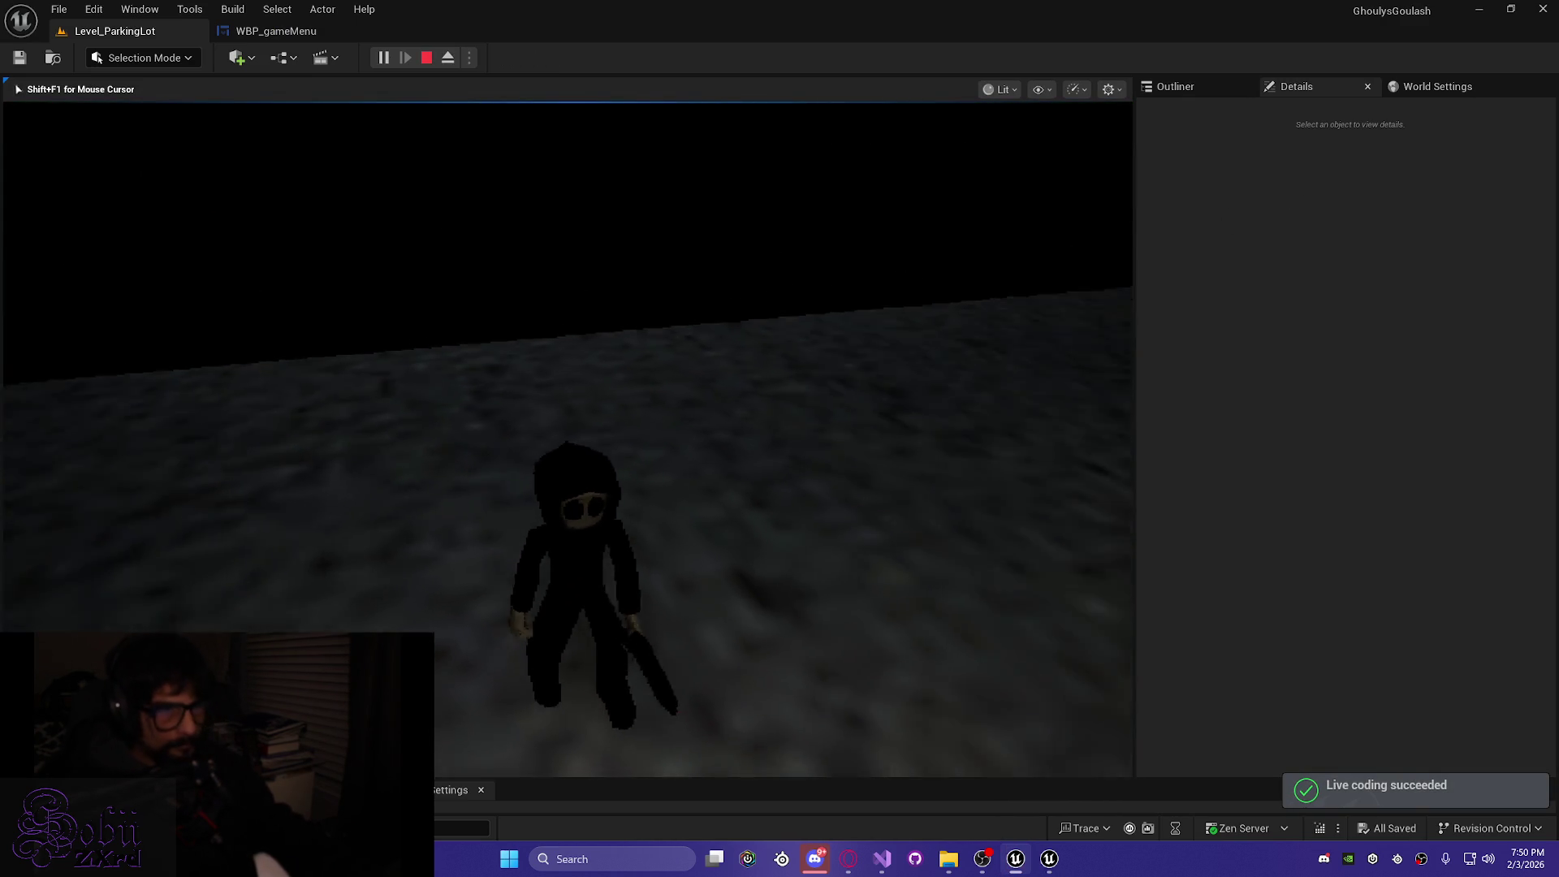
Toggle the inventory screen open and closed several times in the play session
key(shift+F1)
key(Tab)
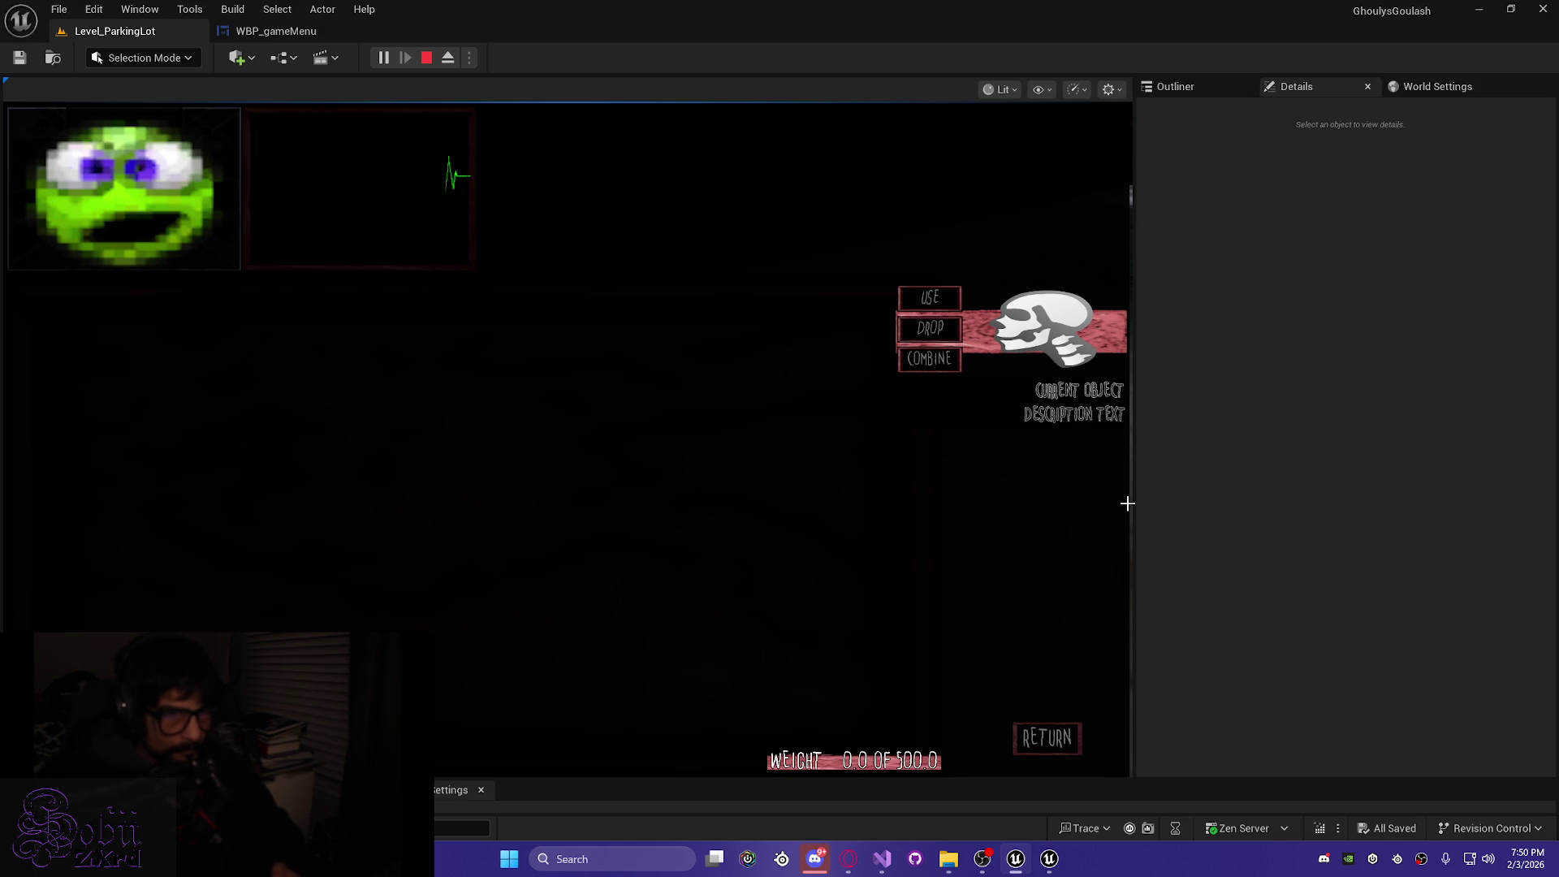
key(Tab)
key(w)
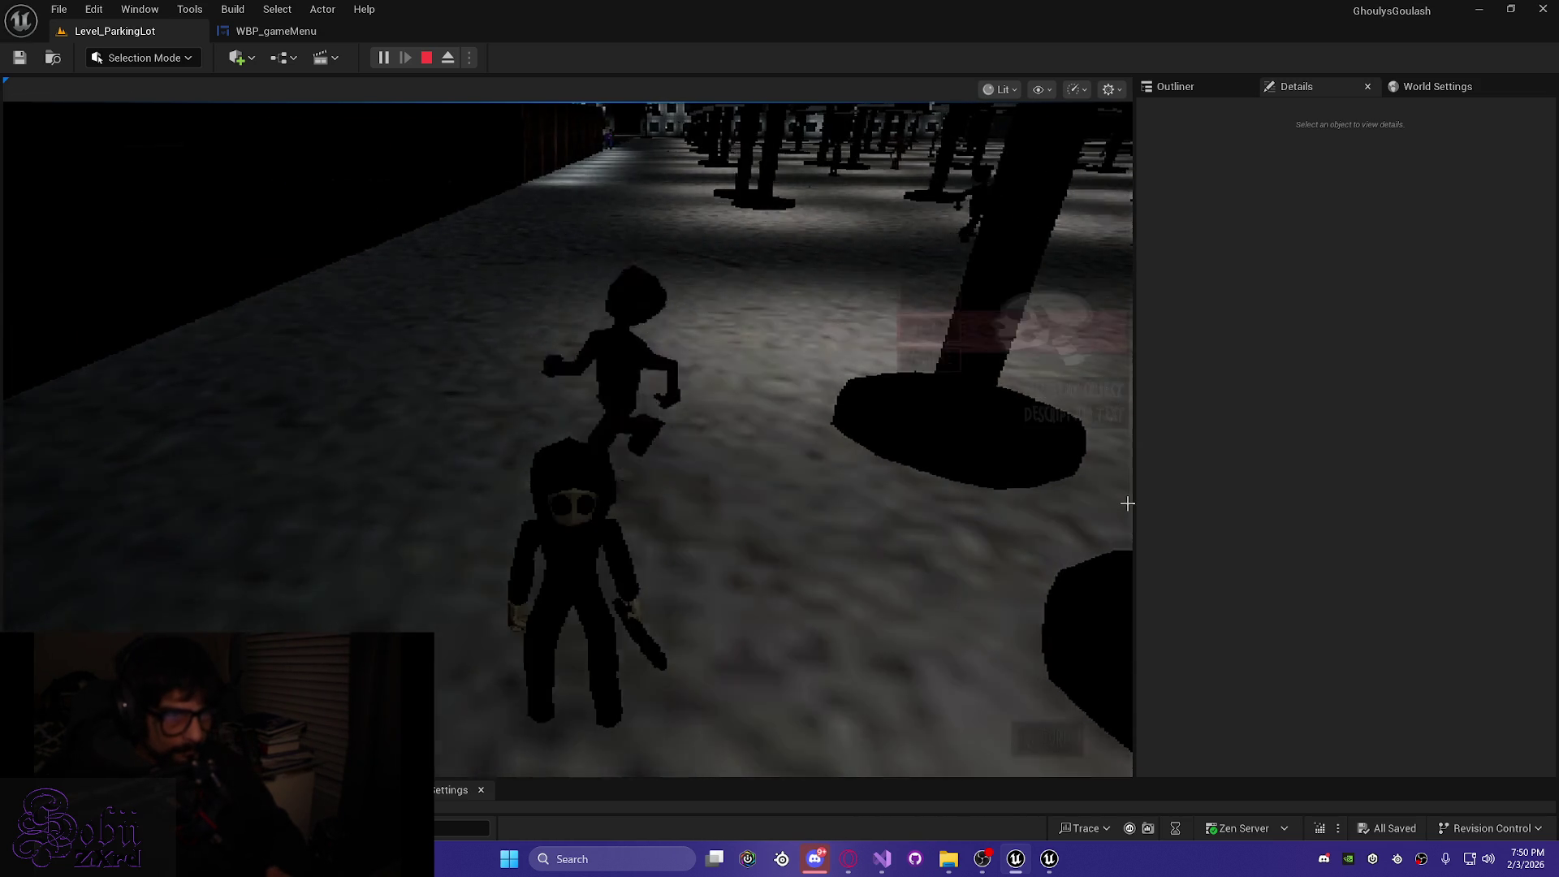
key(Tab)
key(Tab)
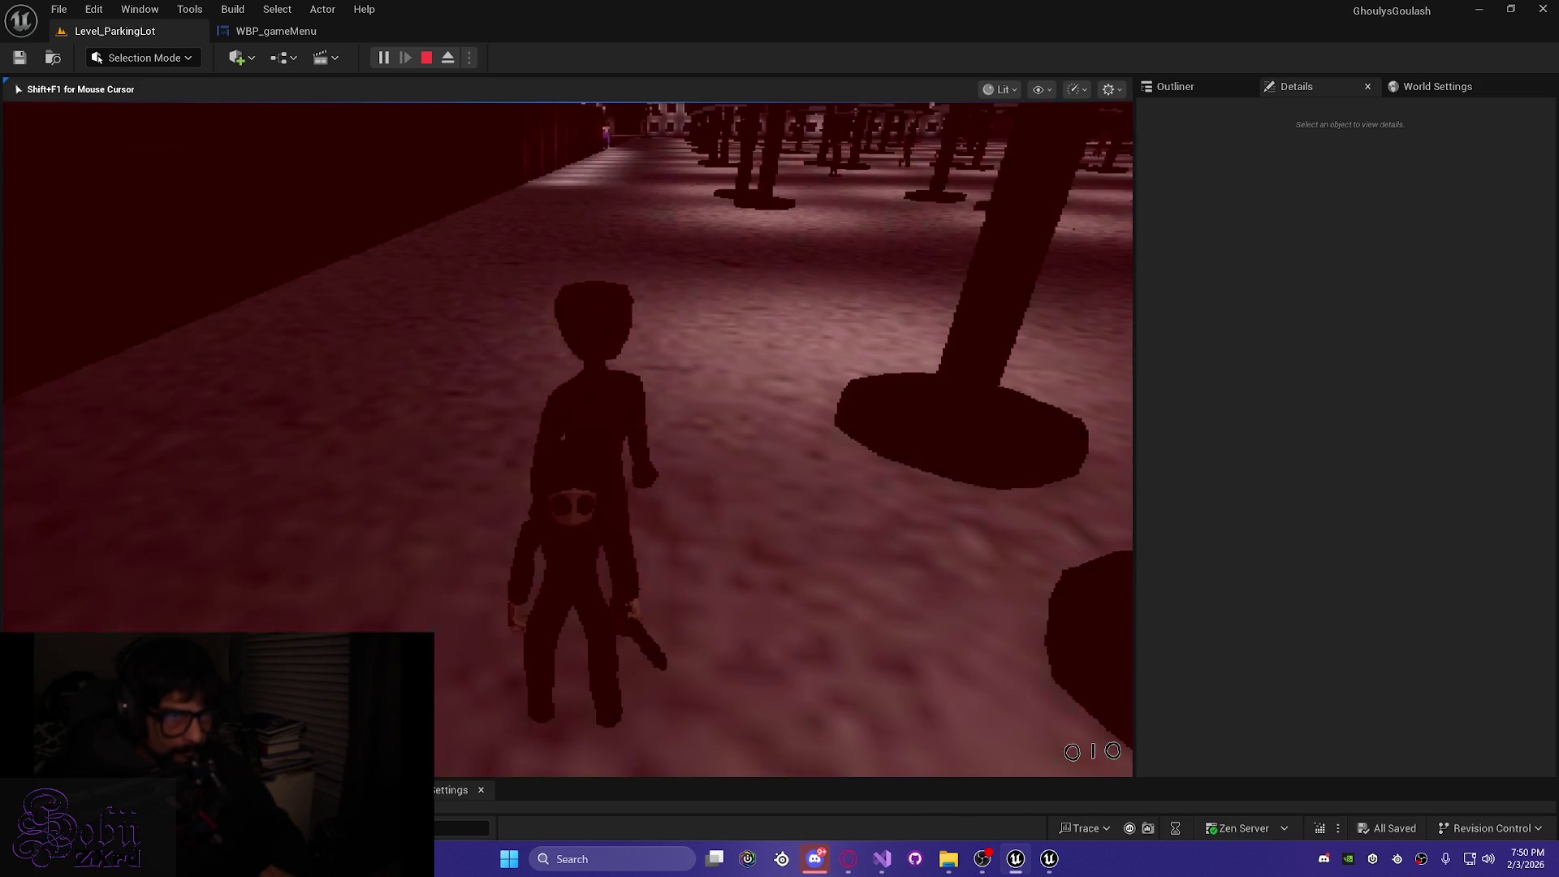
key(Tab)
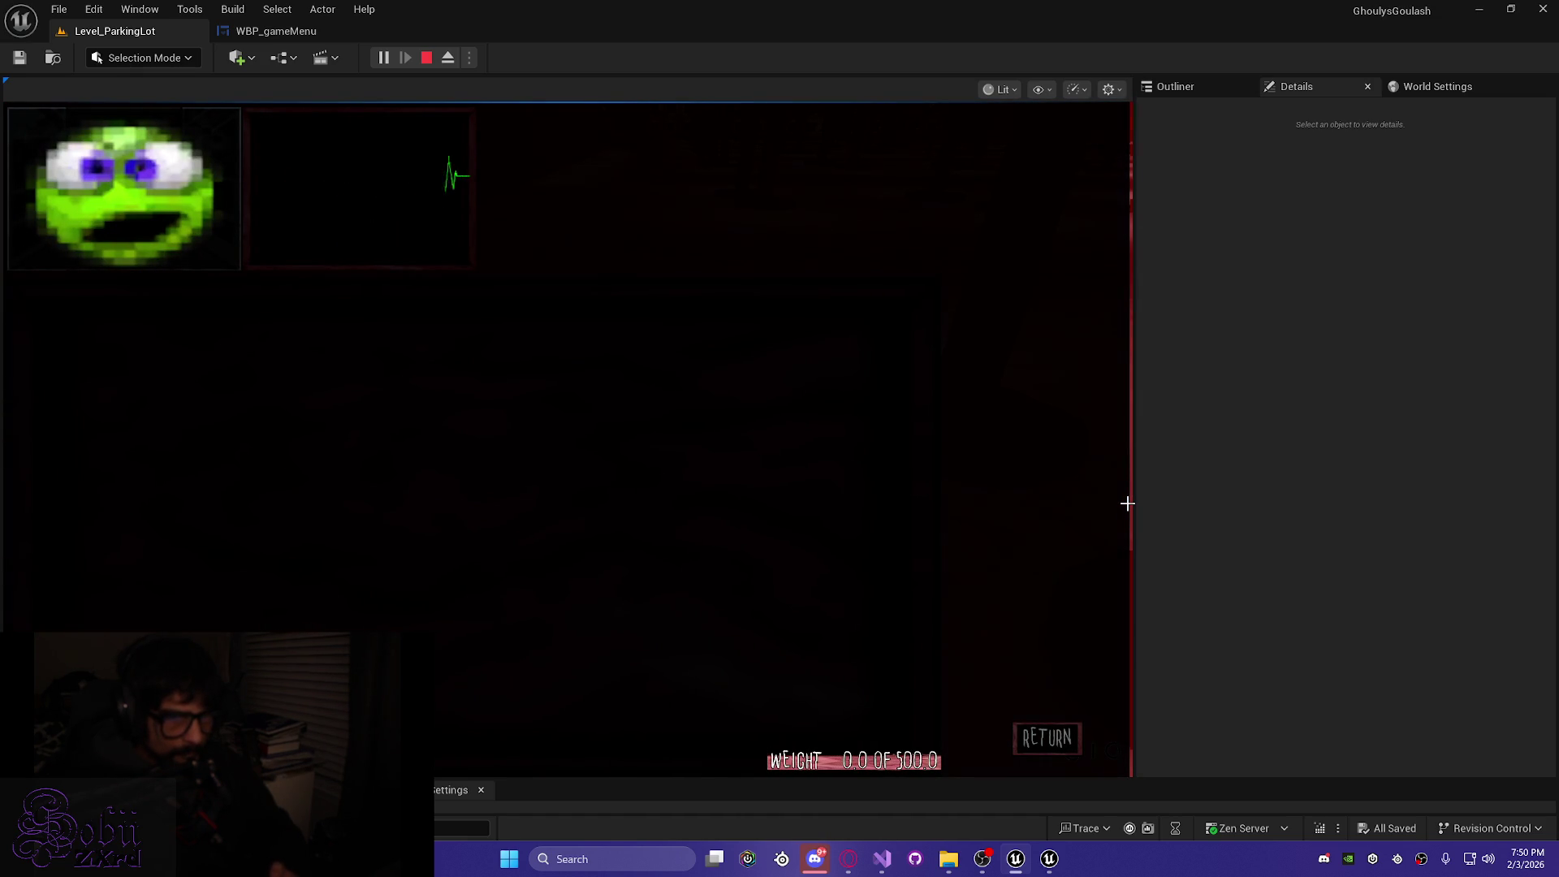
key(Tab)
Run down the pillared corridor past the enemy to the door in the wall
key(w)
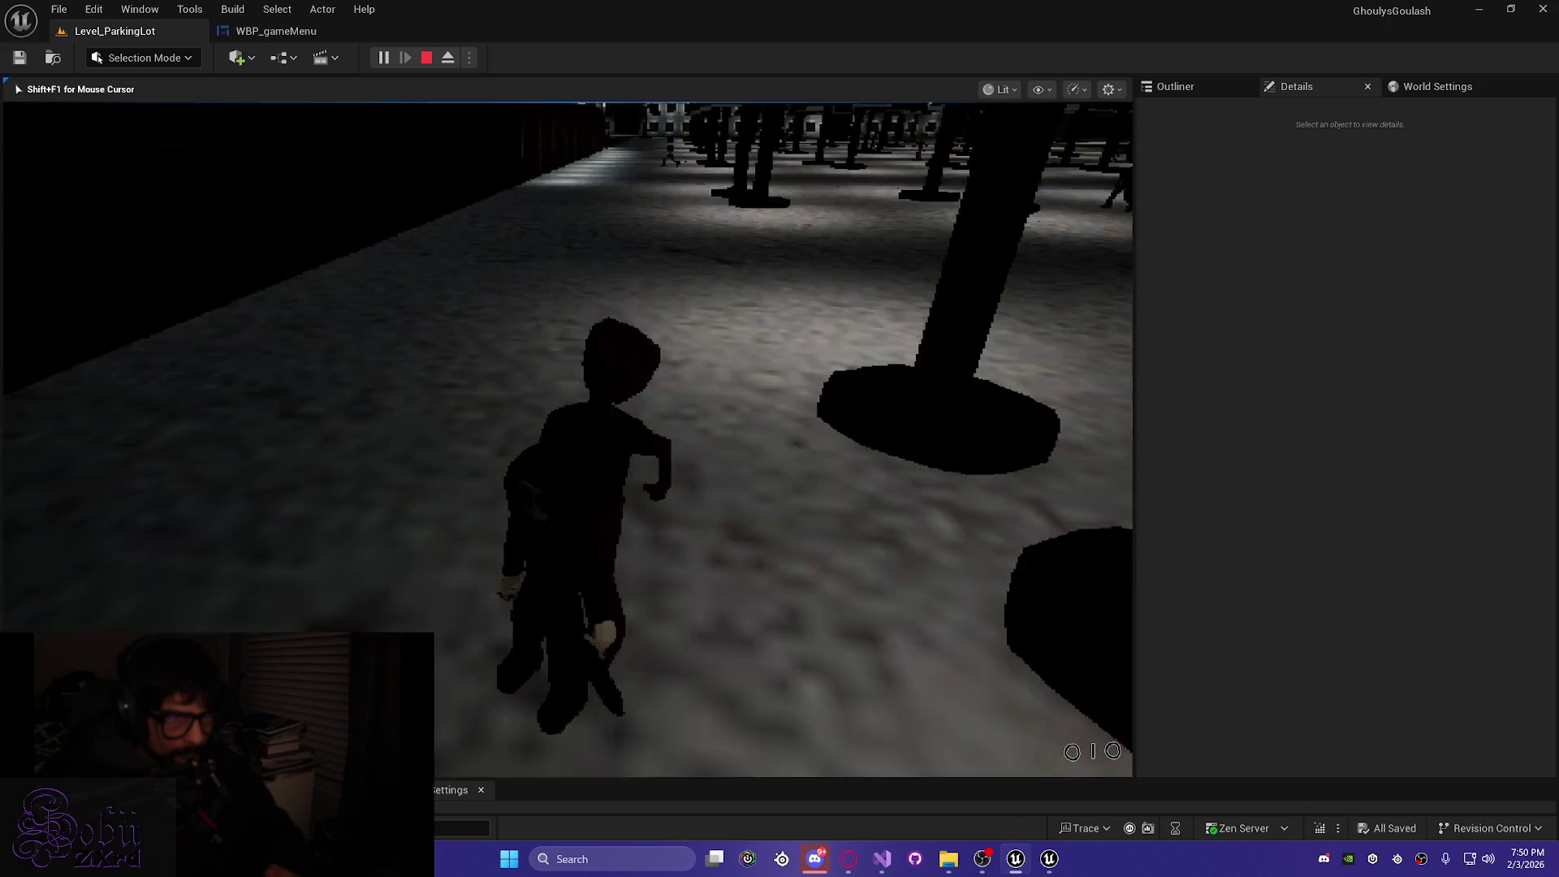
key(w)
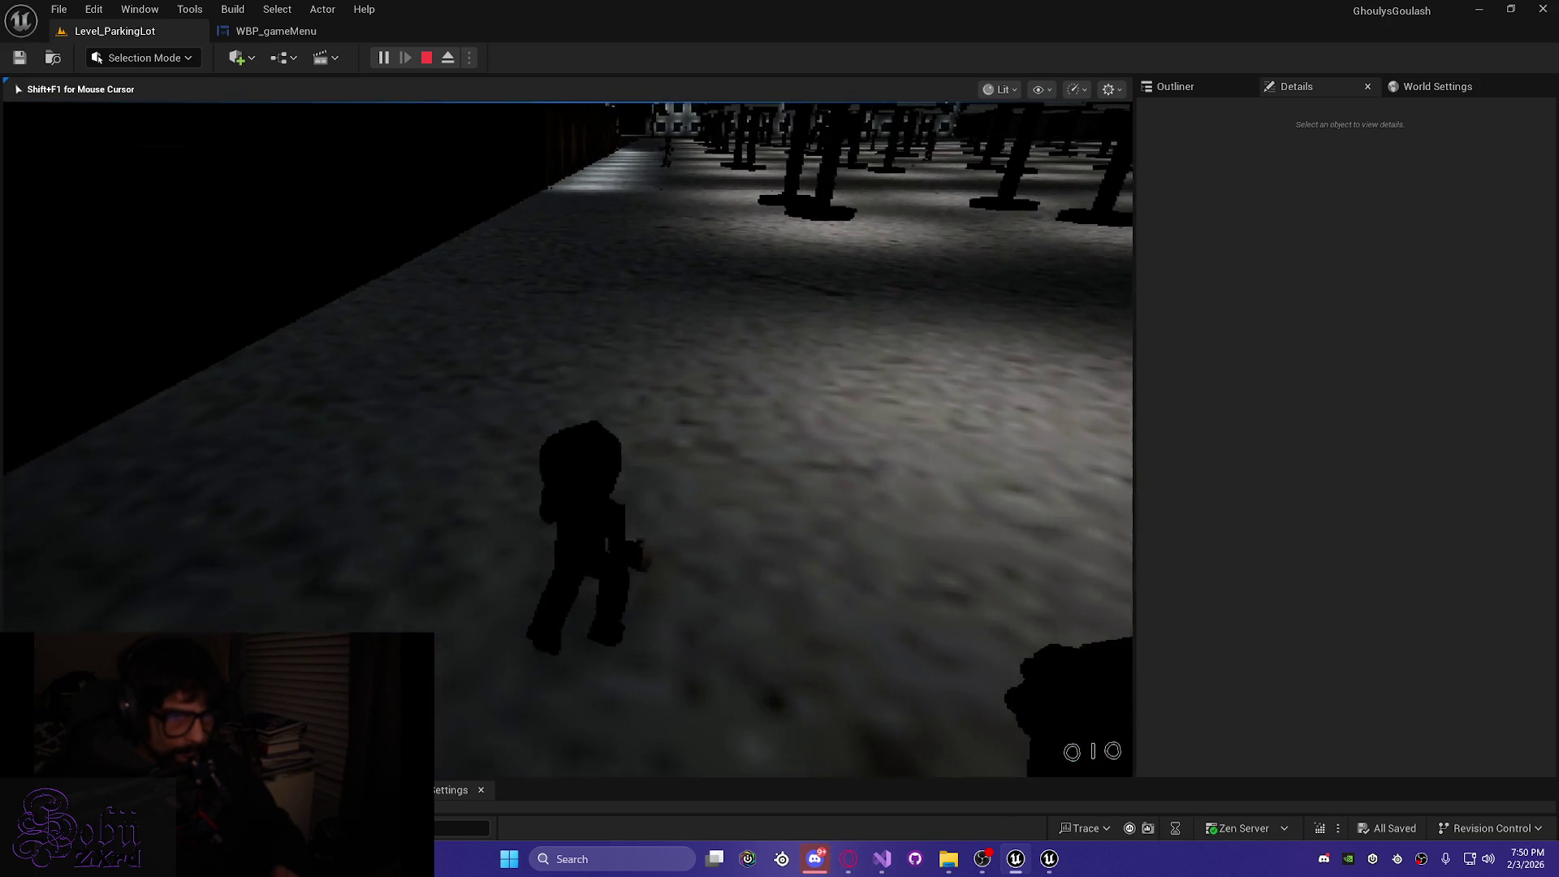
key(w)
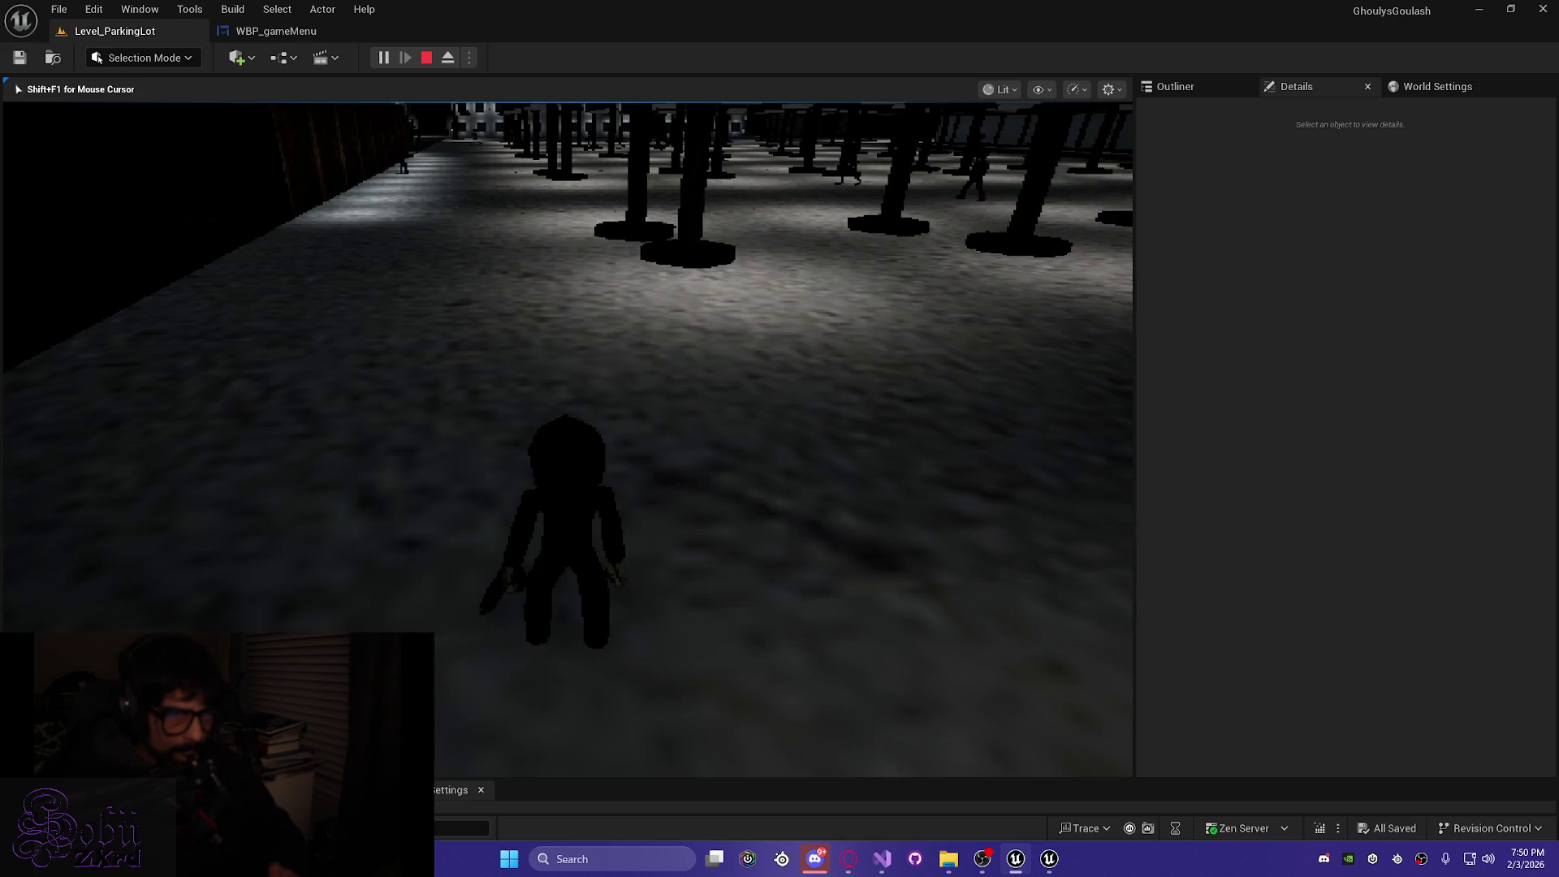
key(w)
key(w)
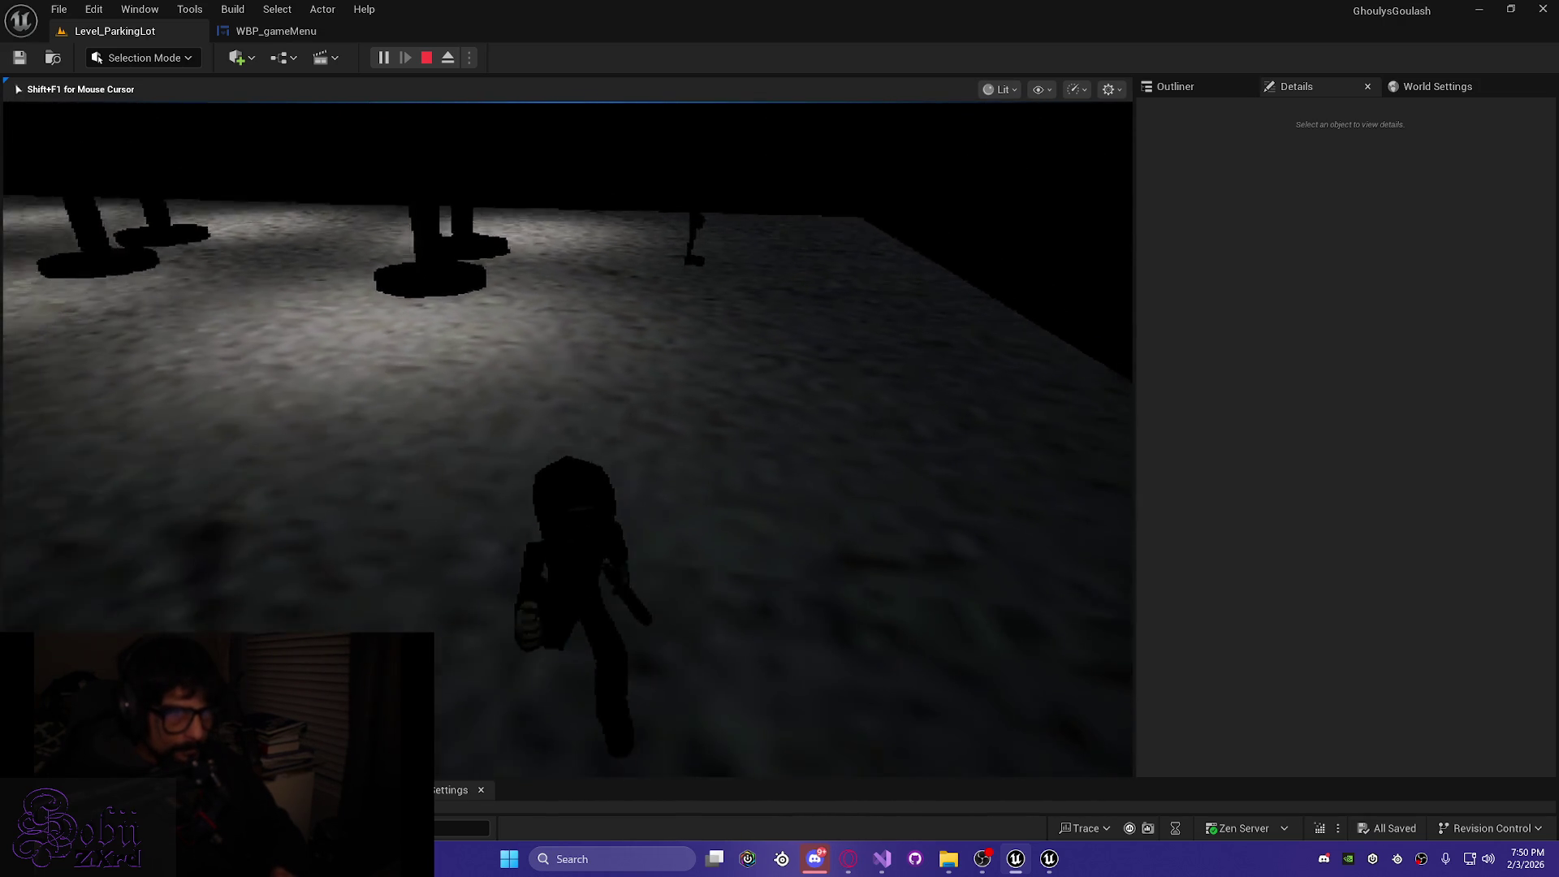
key(w)
key(w)
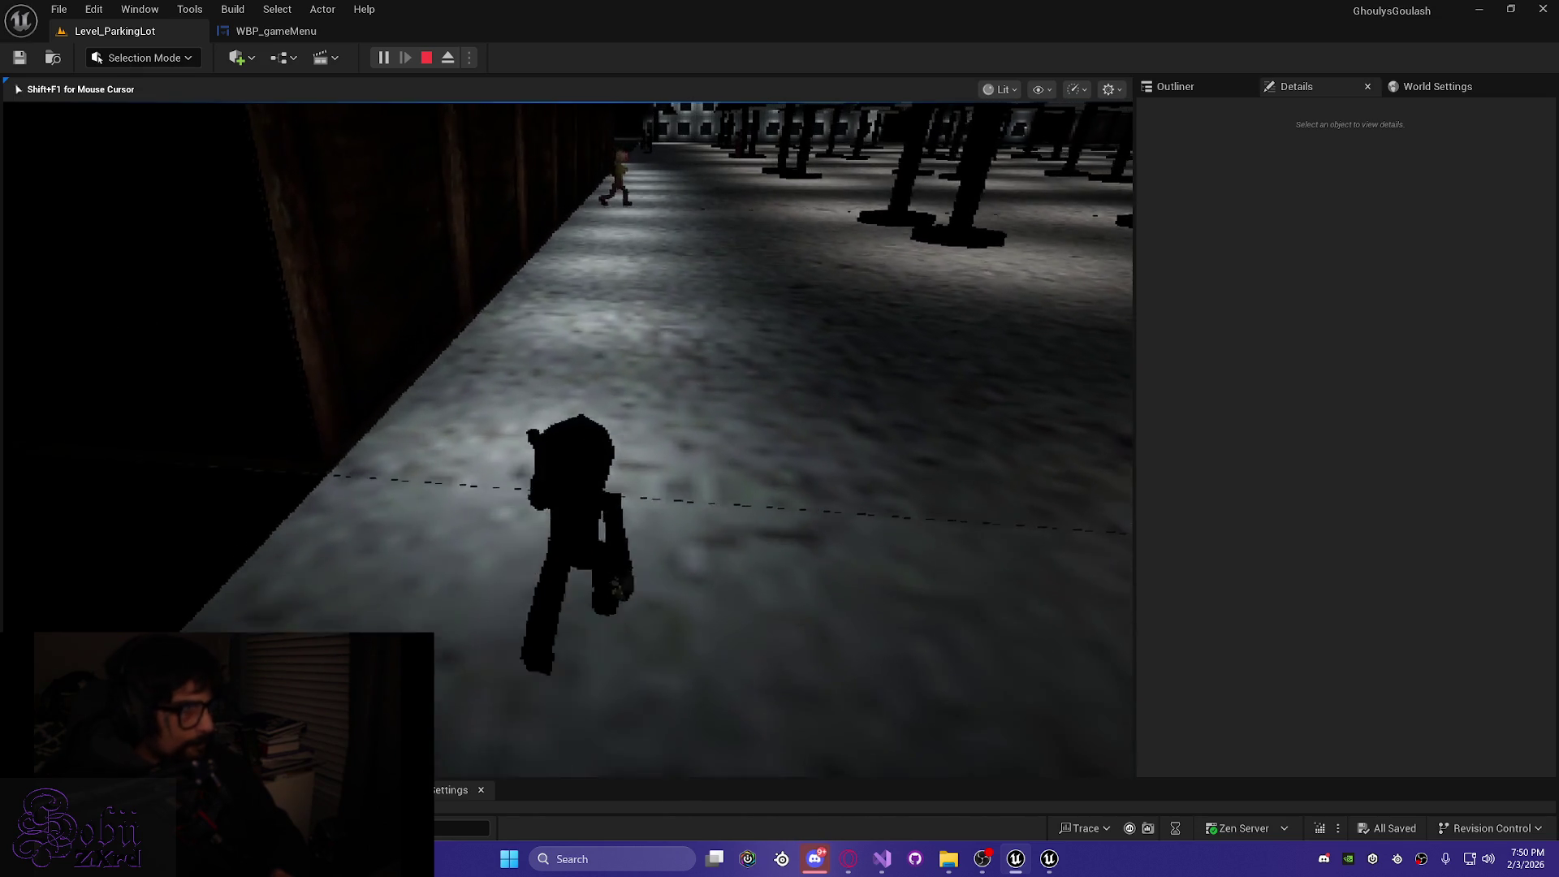
key(w)
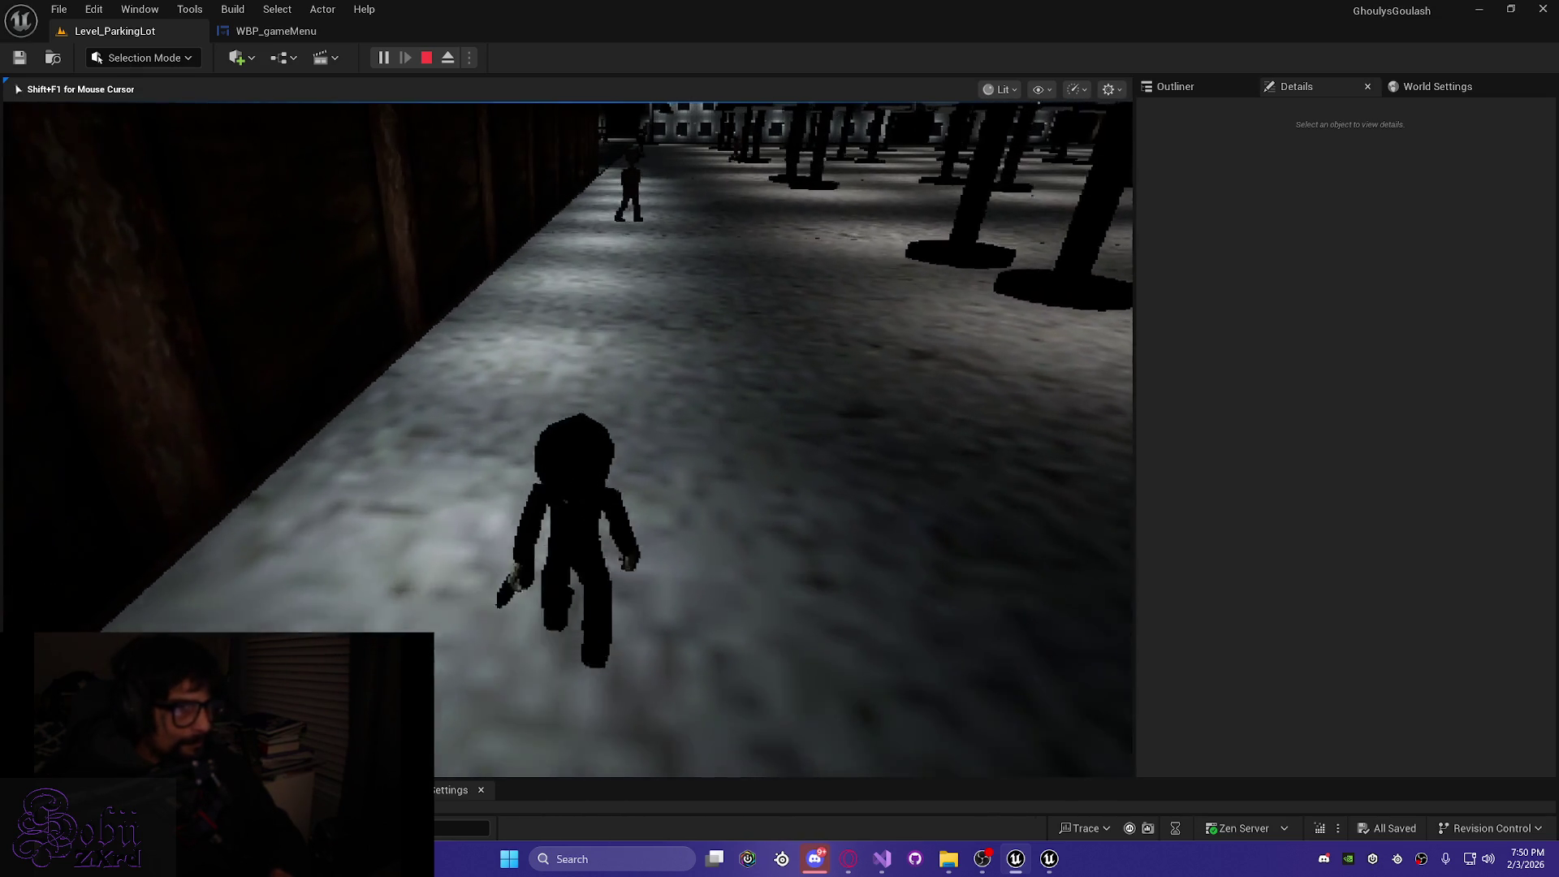
key(w)
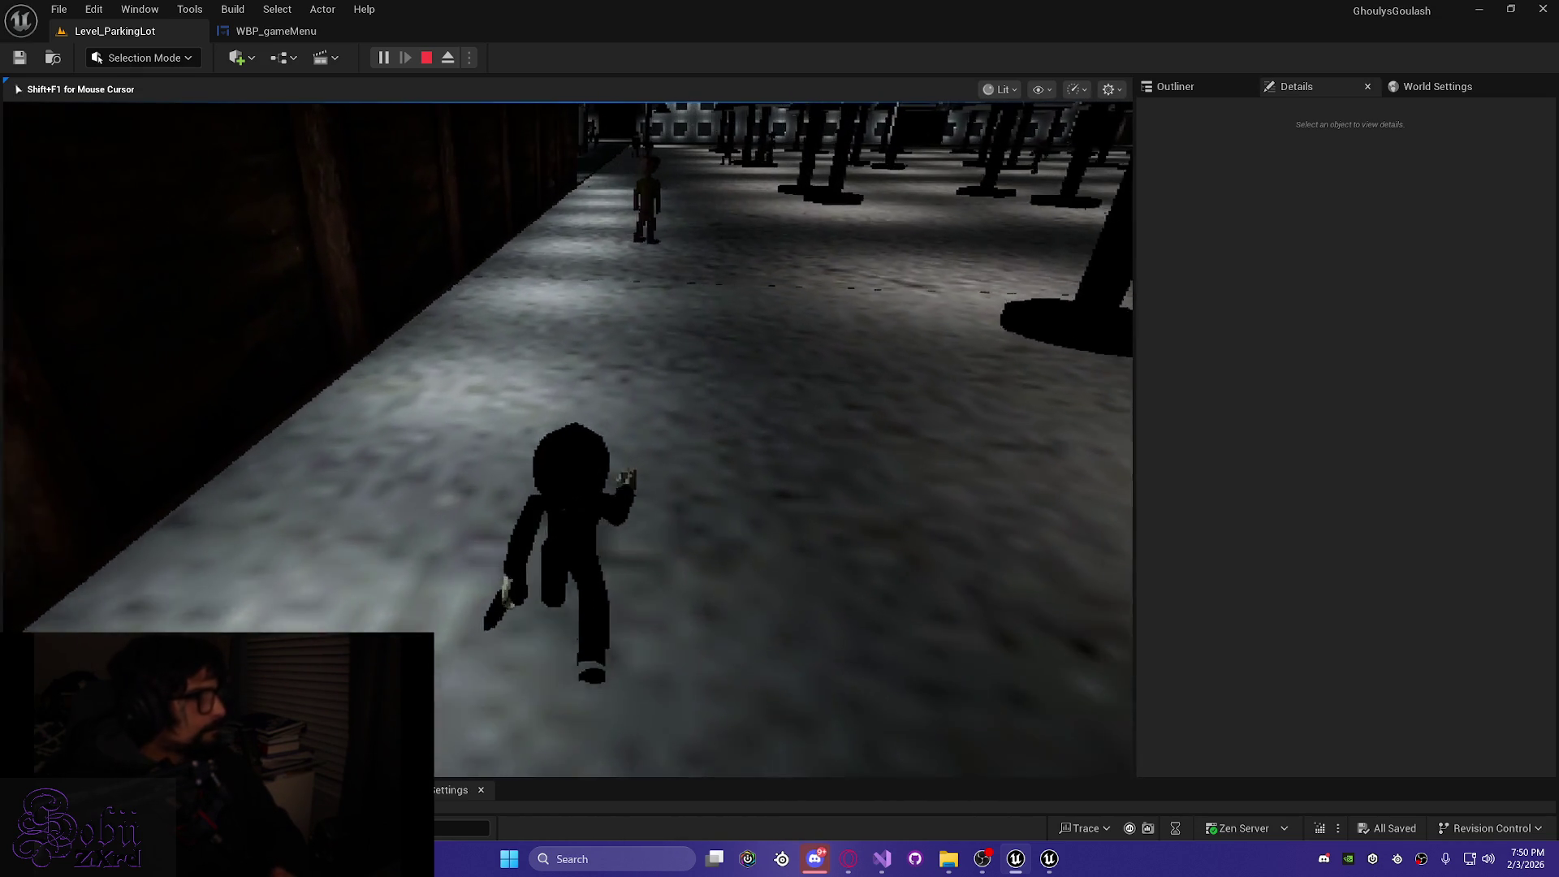
key(w)
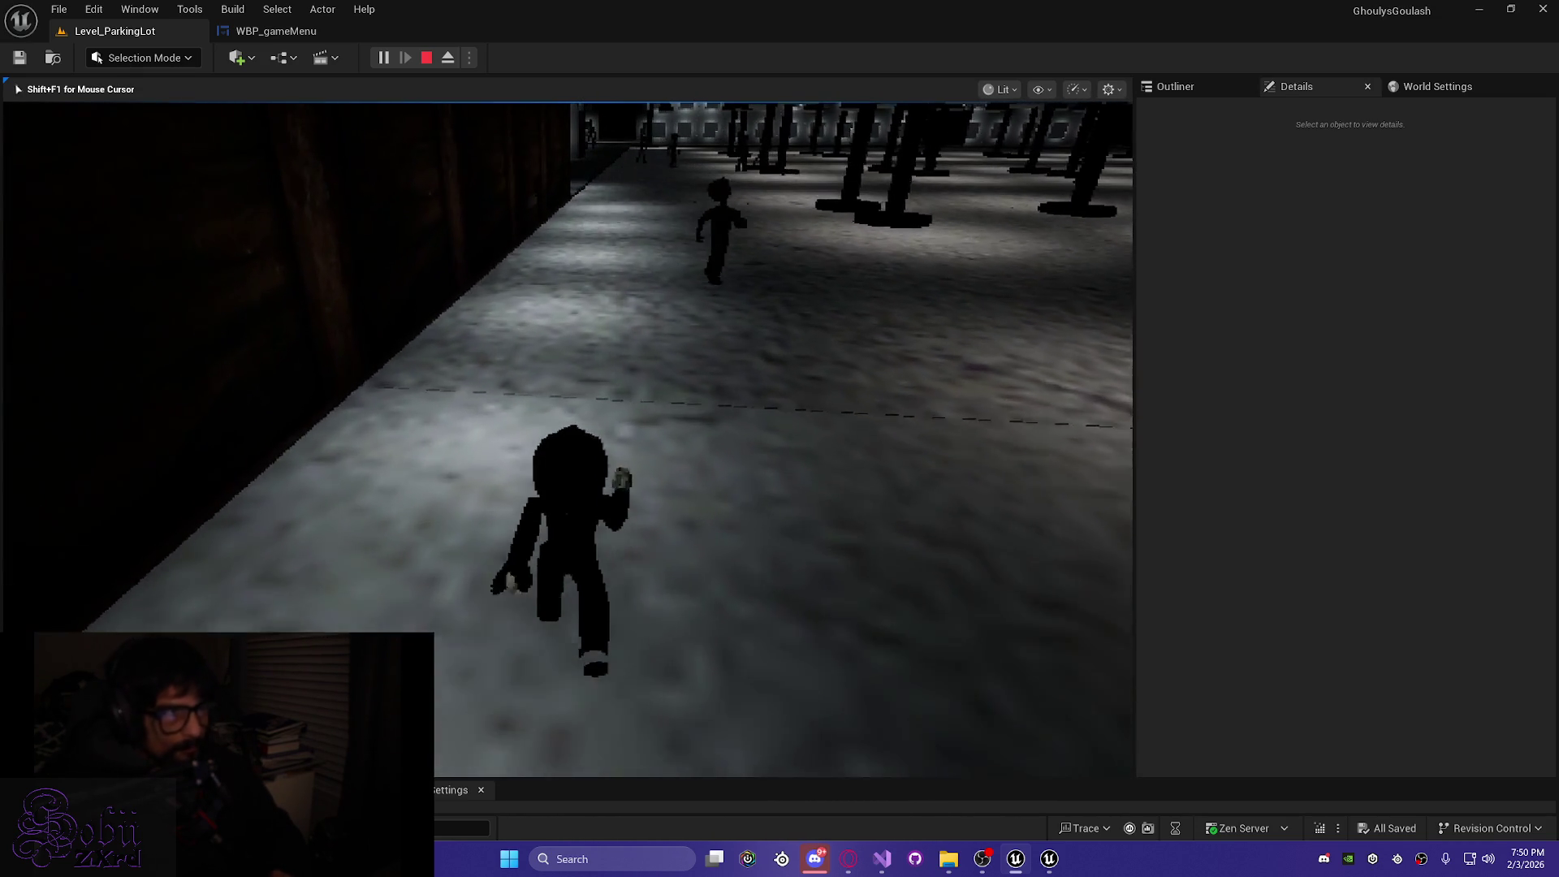
key(w)
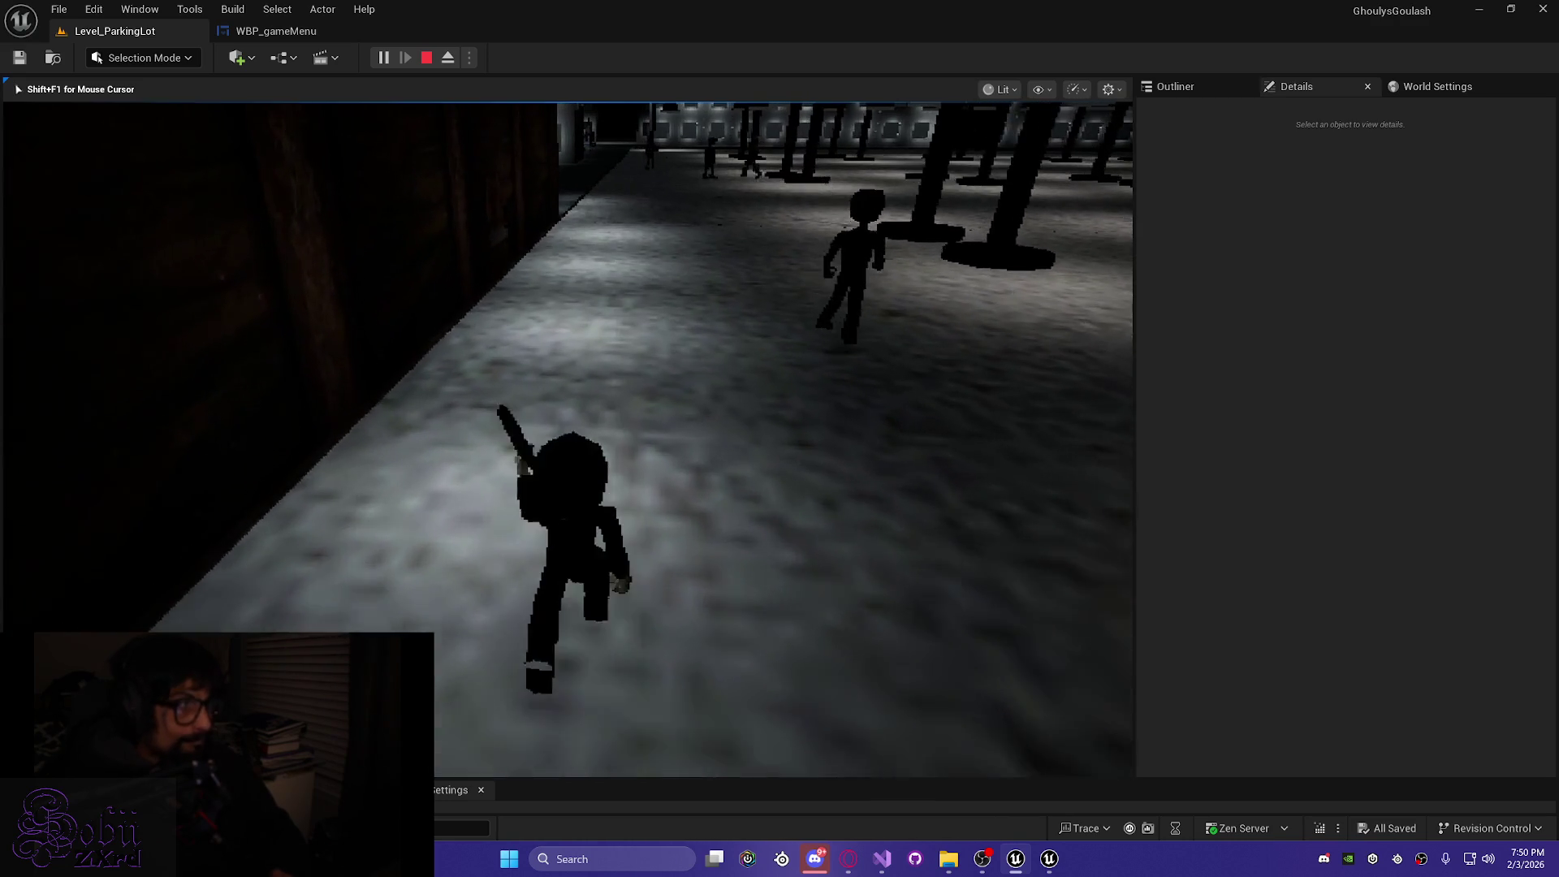
key(w)
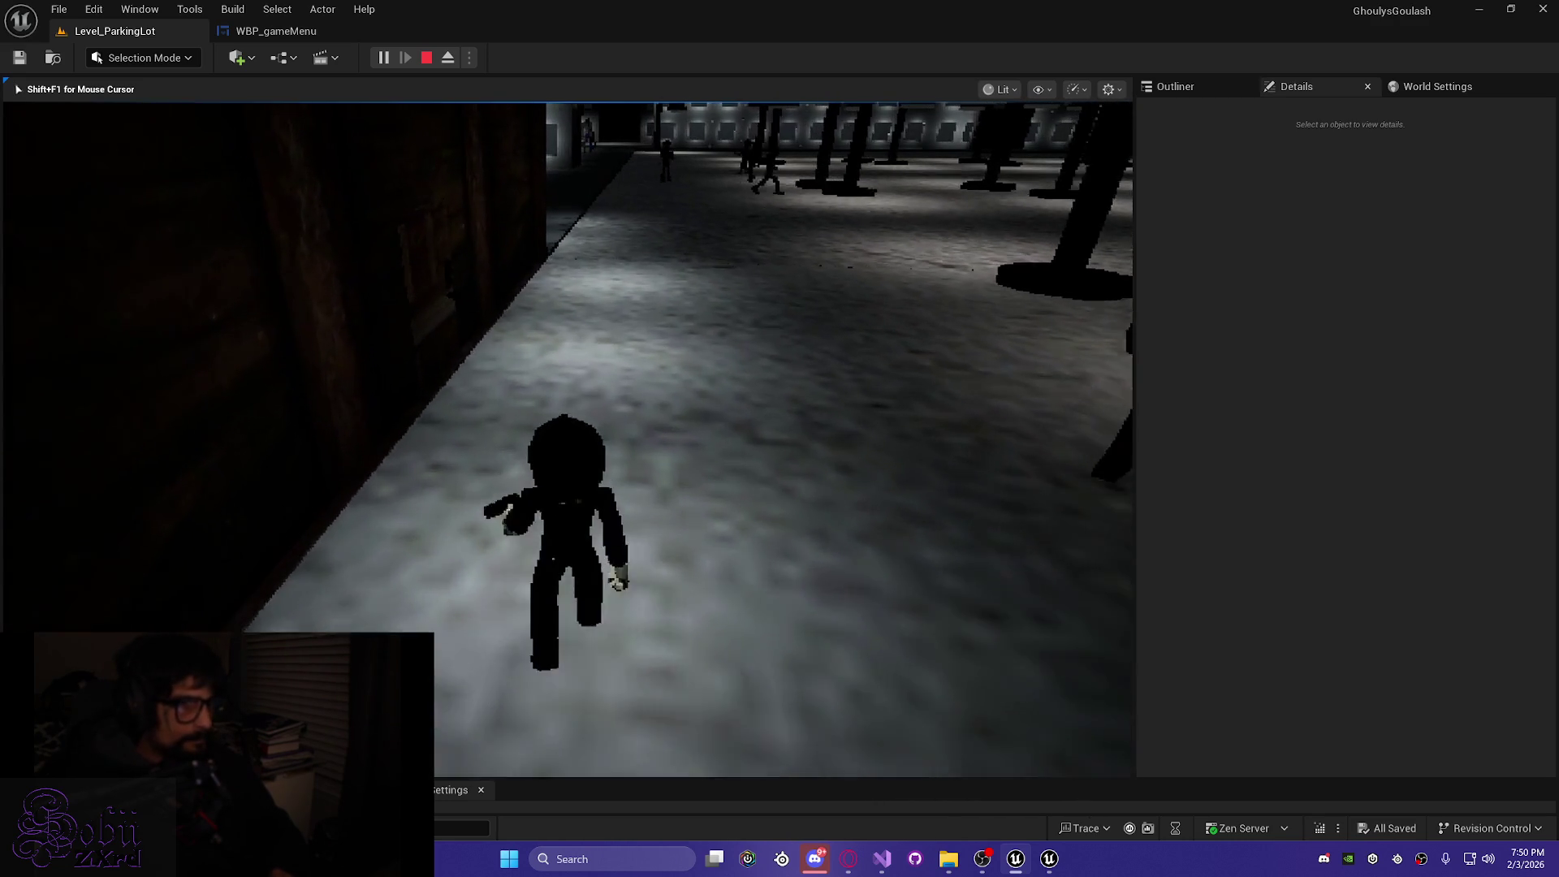
key(w)
Open the door, enter the dark room, and pick up the red devil item
key(e)
key(w)
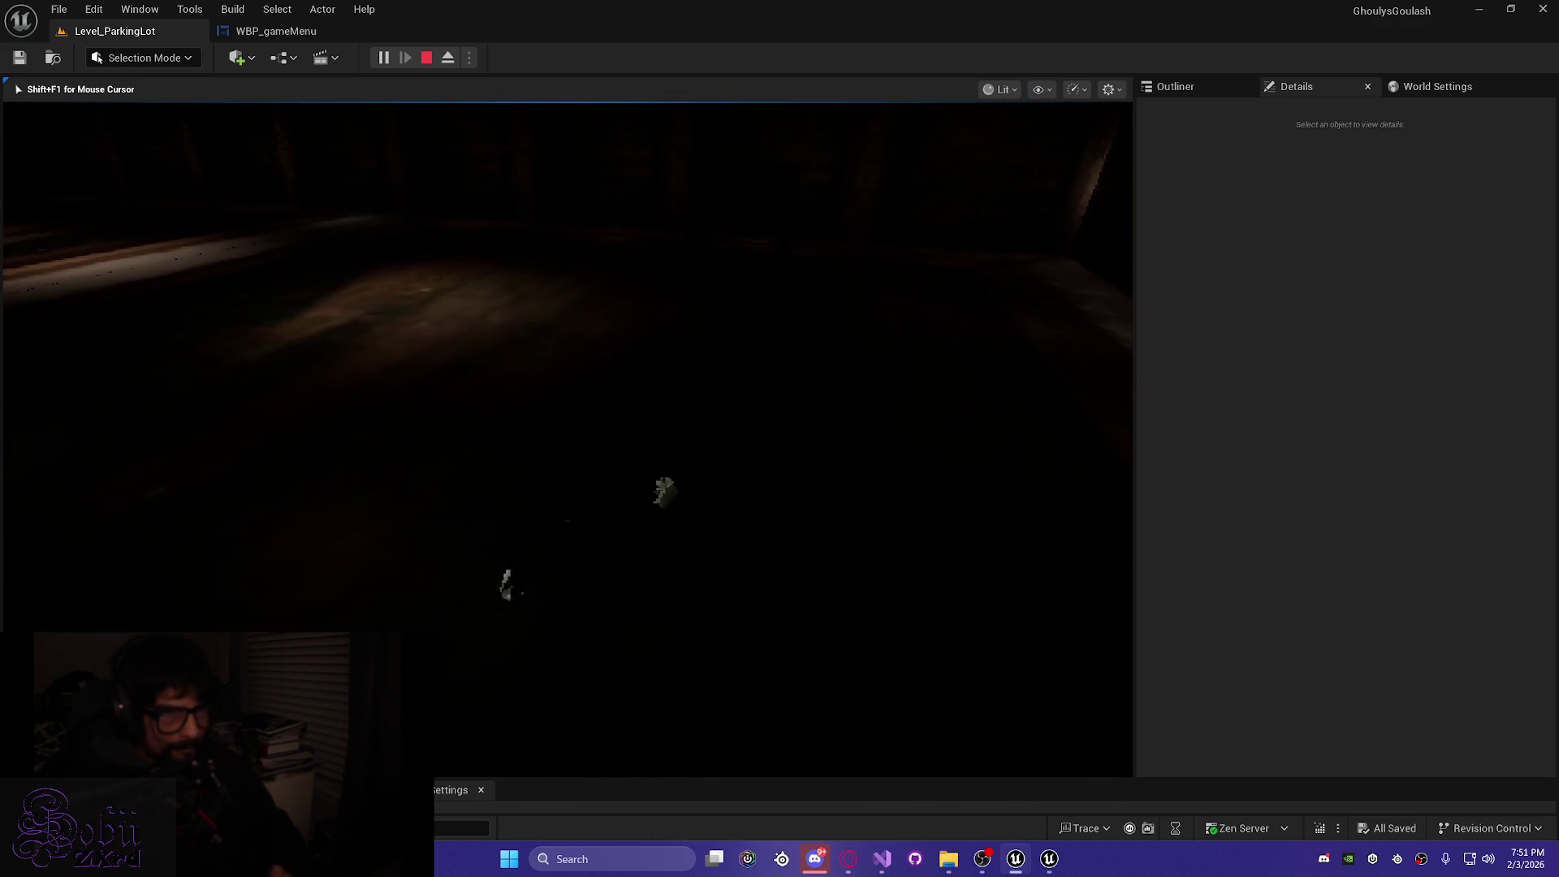
key(w)
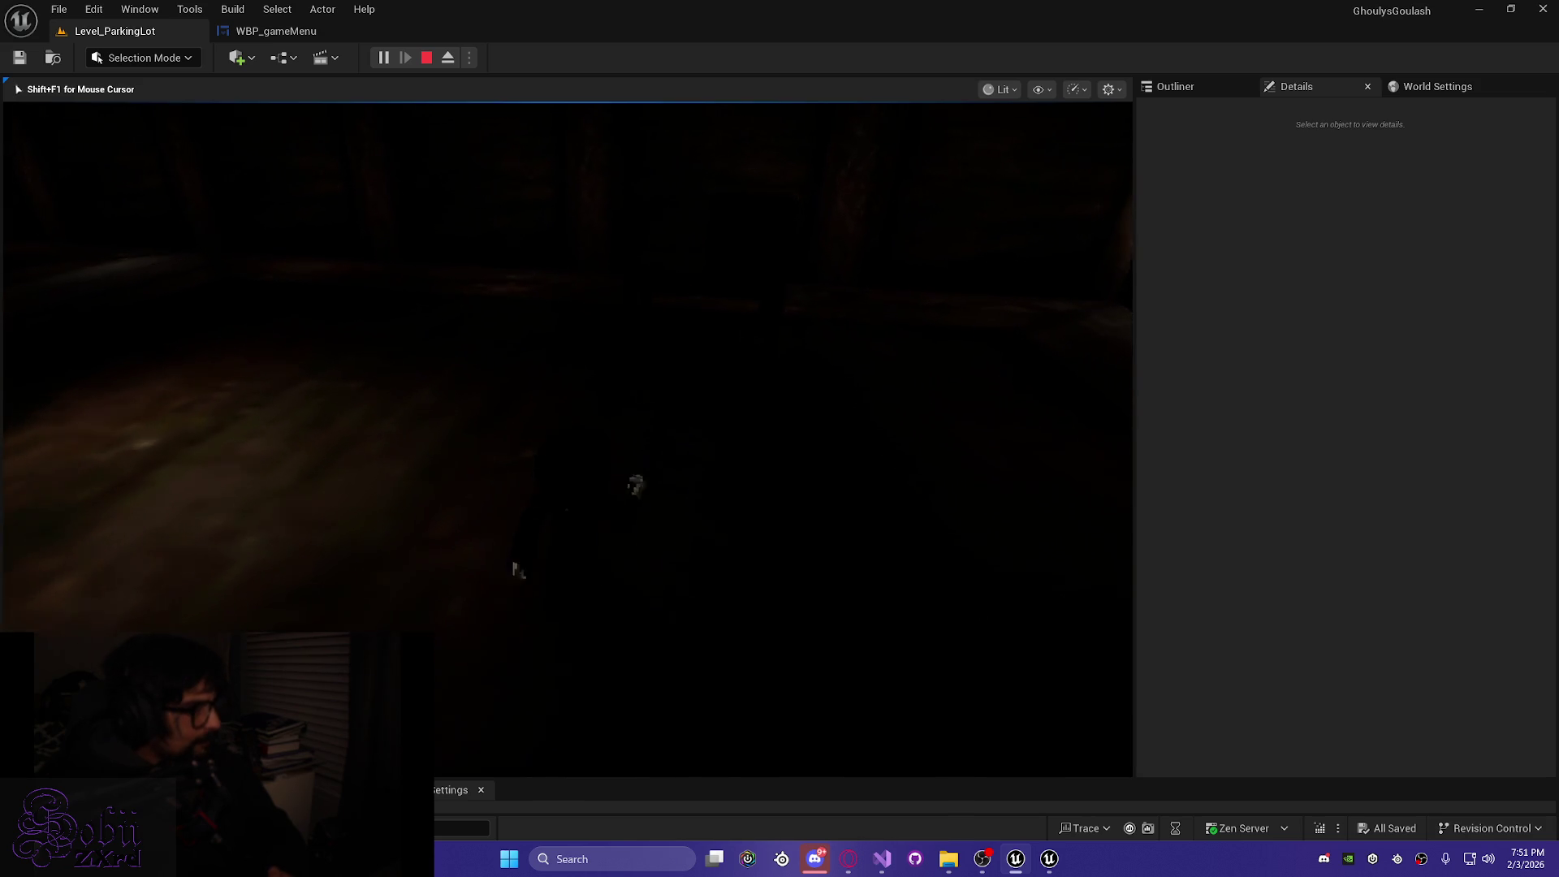
key(w)
key(e)
key(e)
key(e)
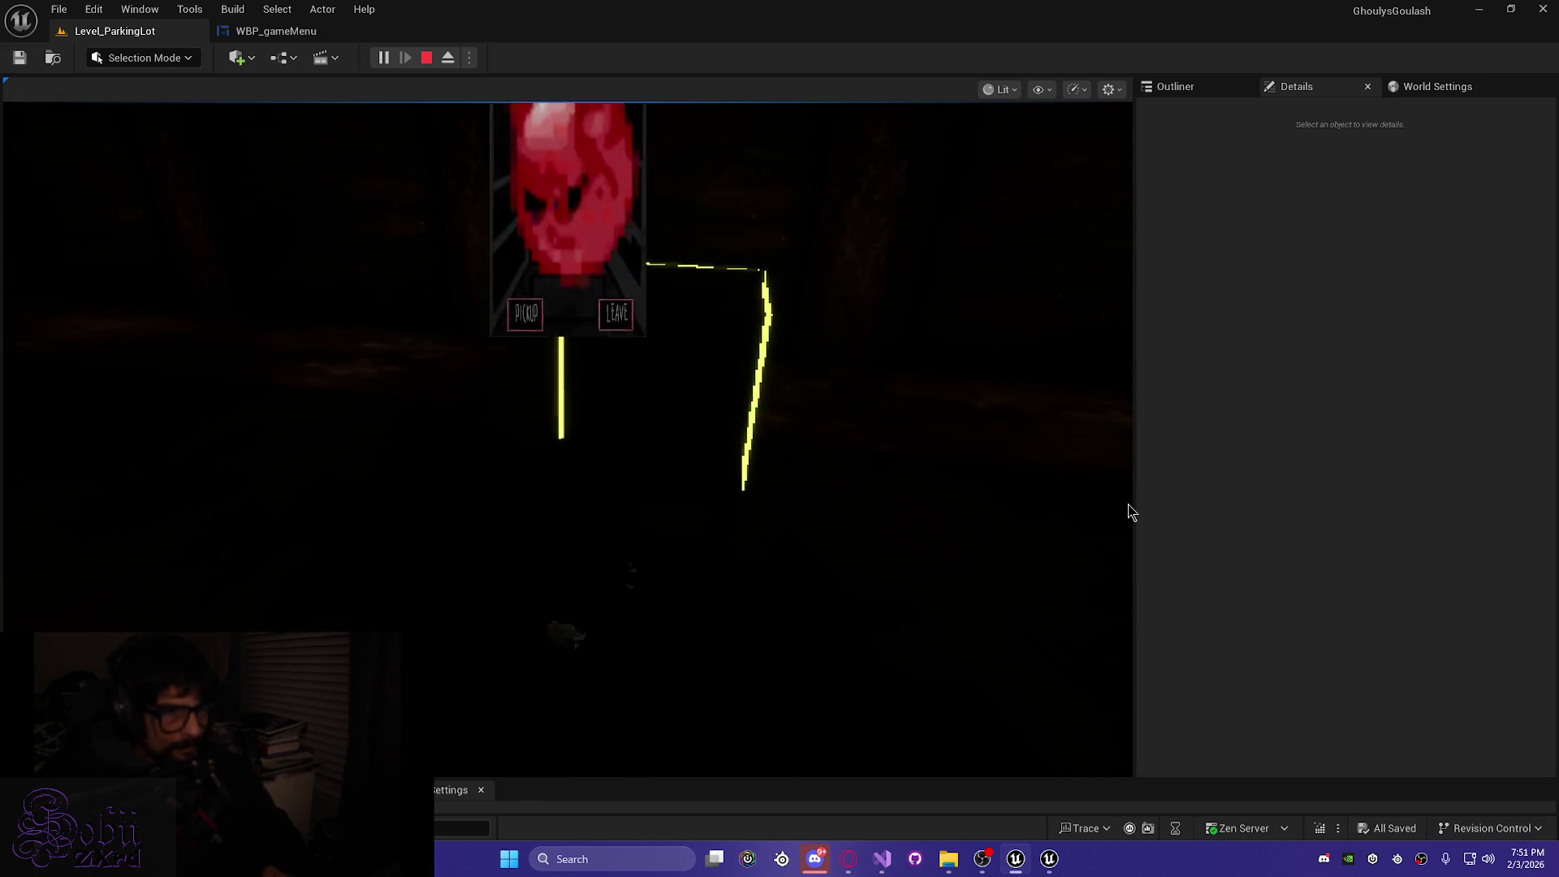
key(Tab)
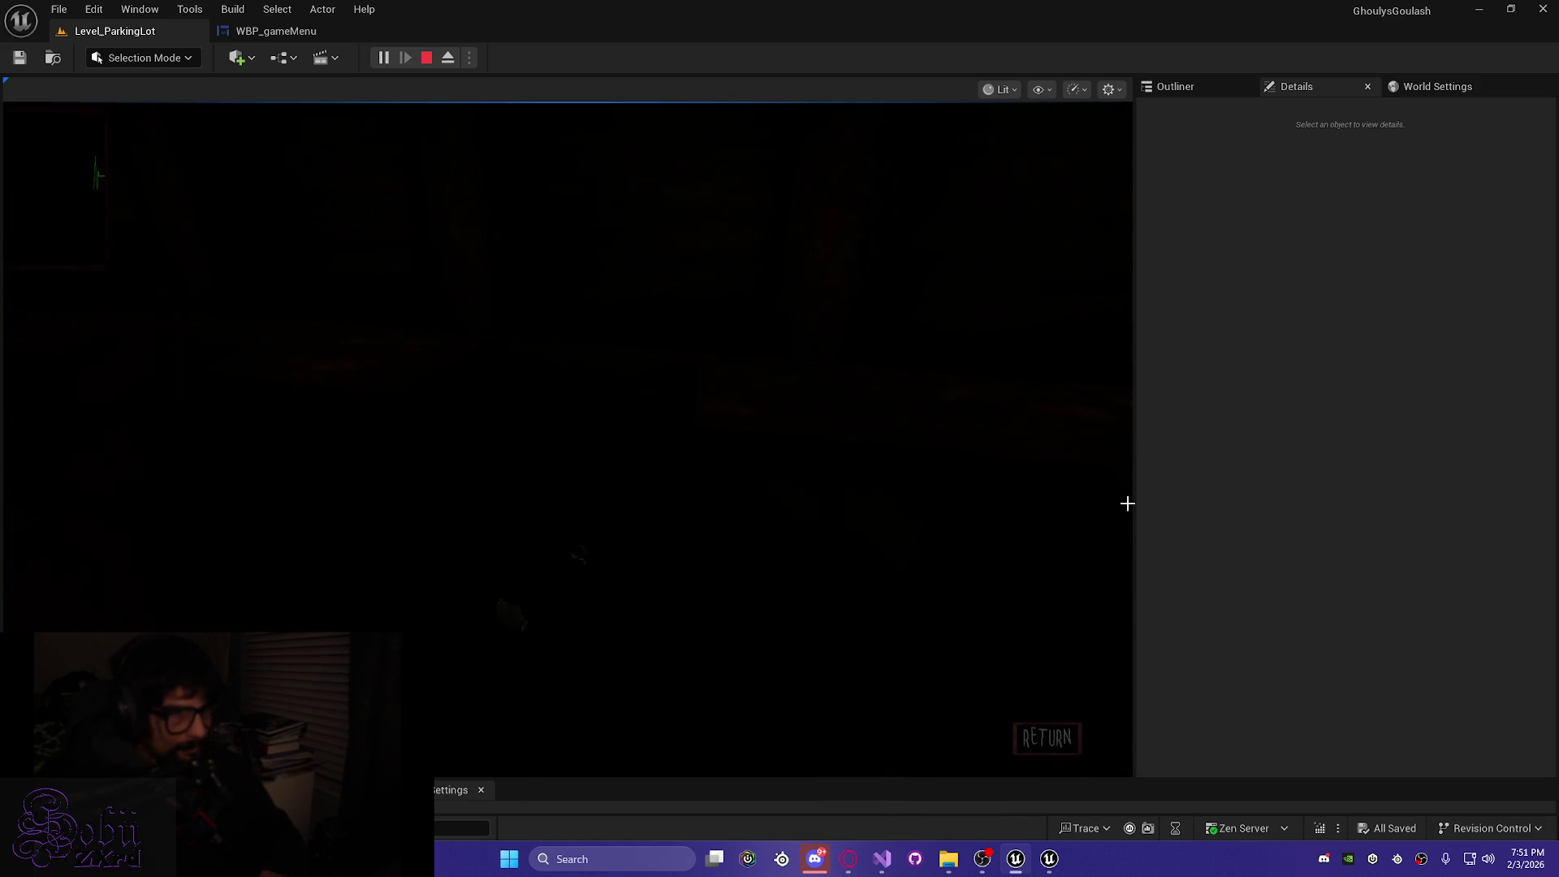
Browse the inventory's Use/Drop/Combine actions, select the target item, then close the inventory
key(d)
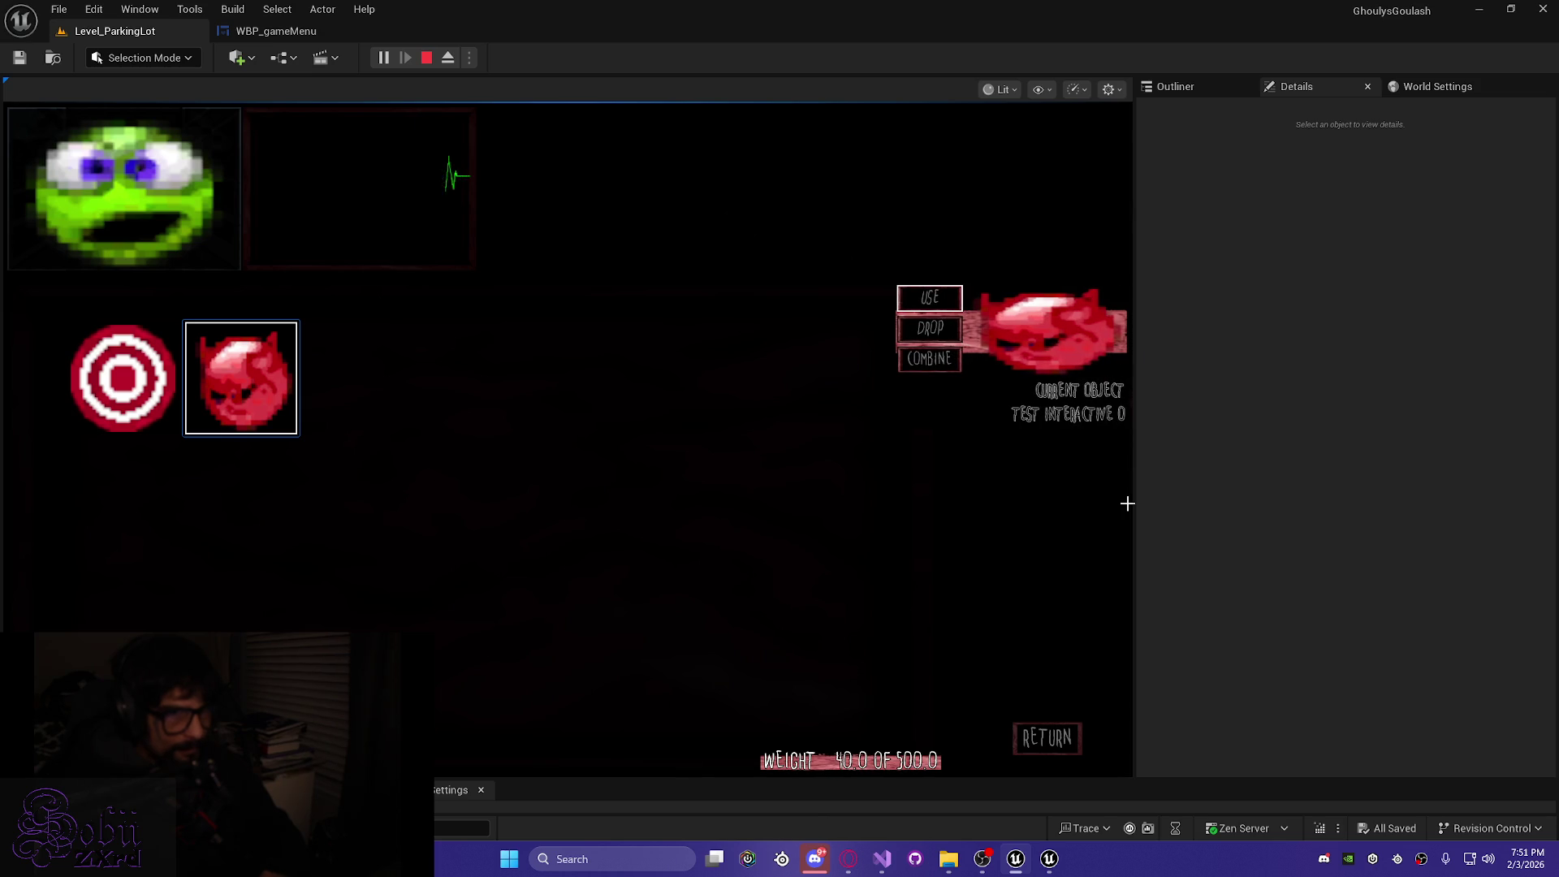
key(s)
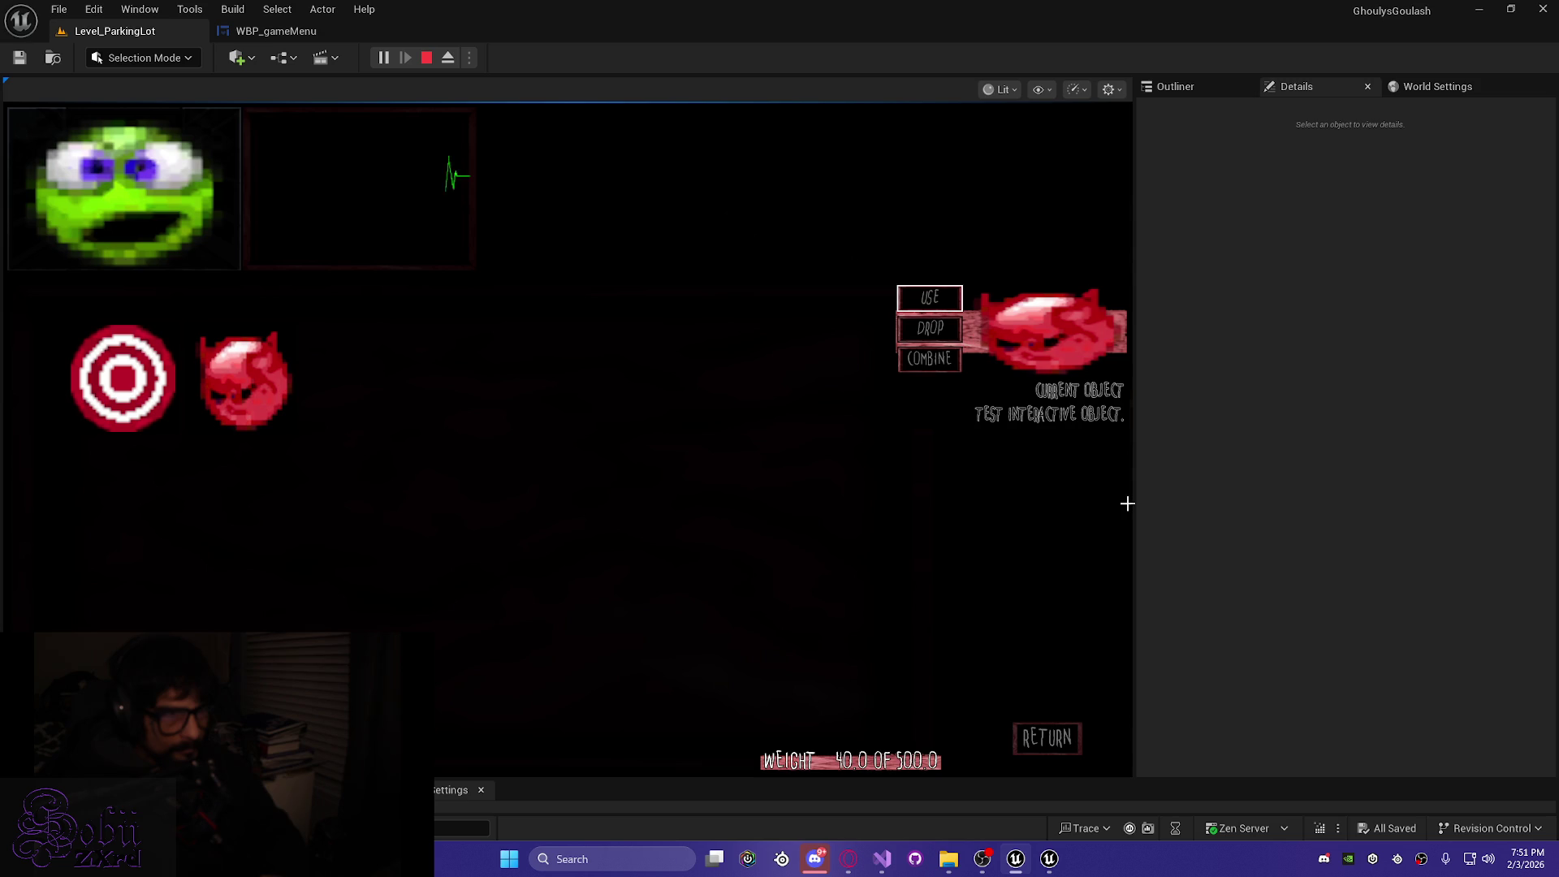
key(Left)
key(Return)
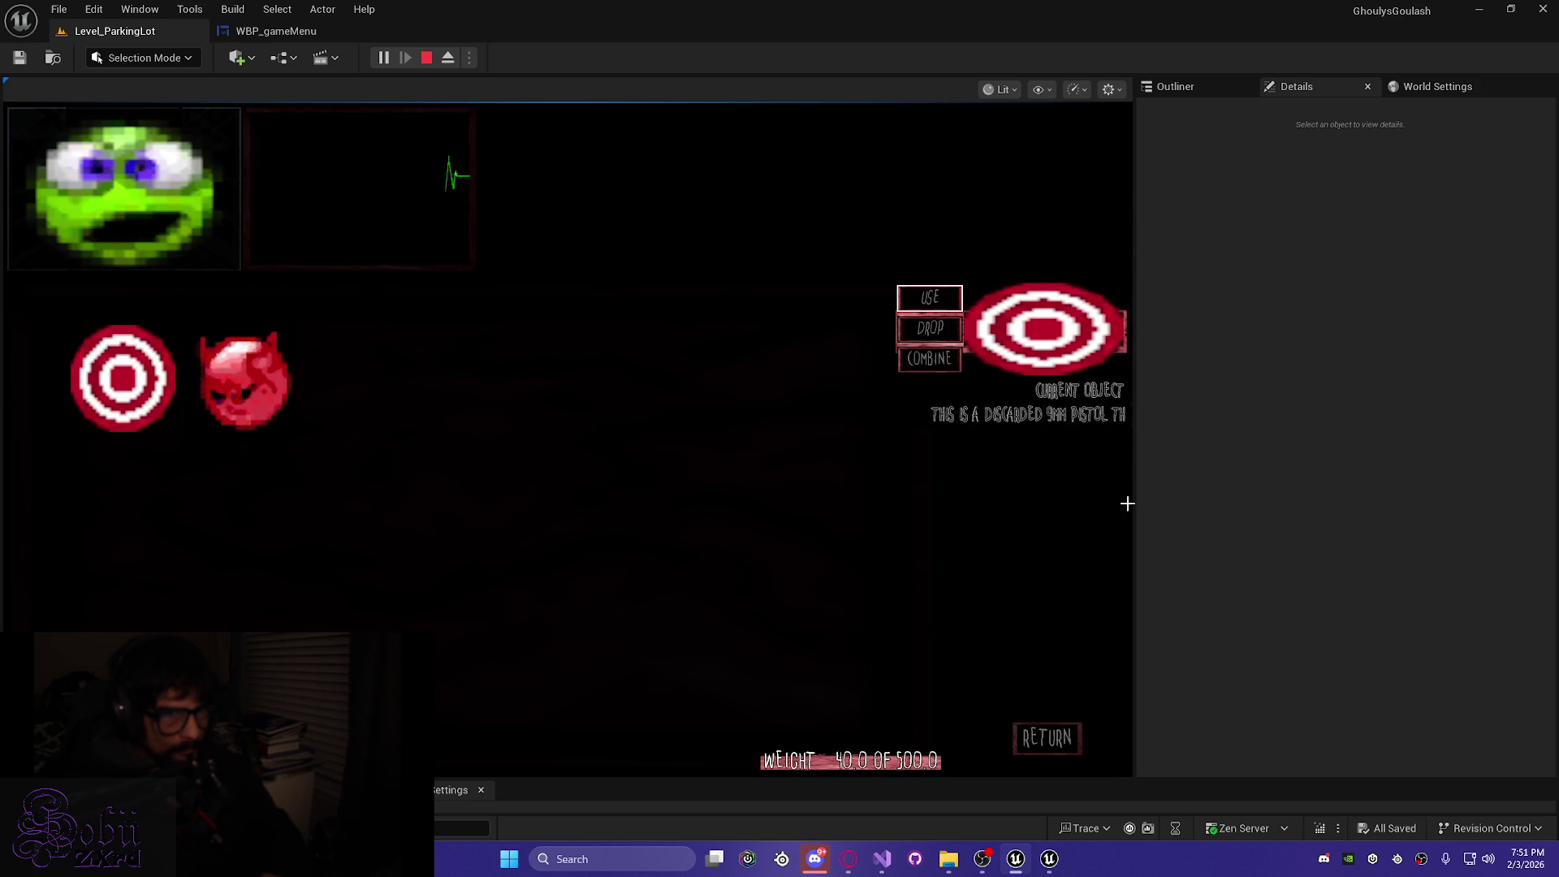
key(Tab)
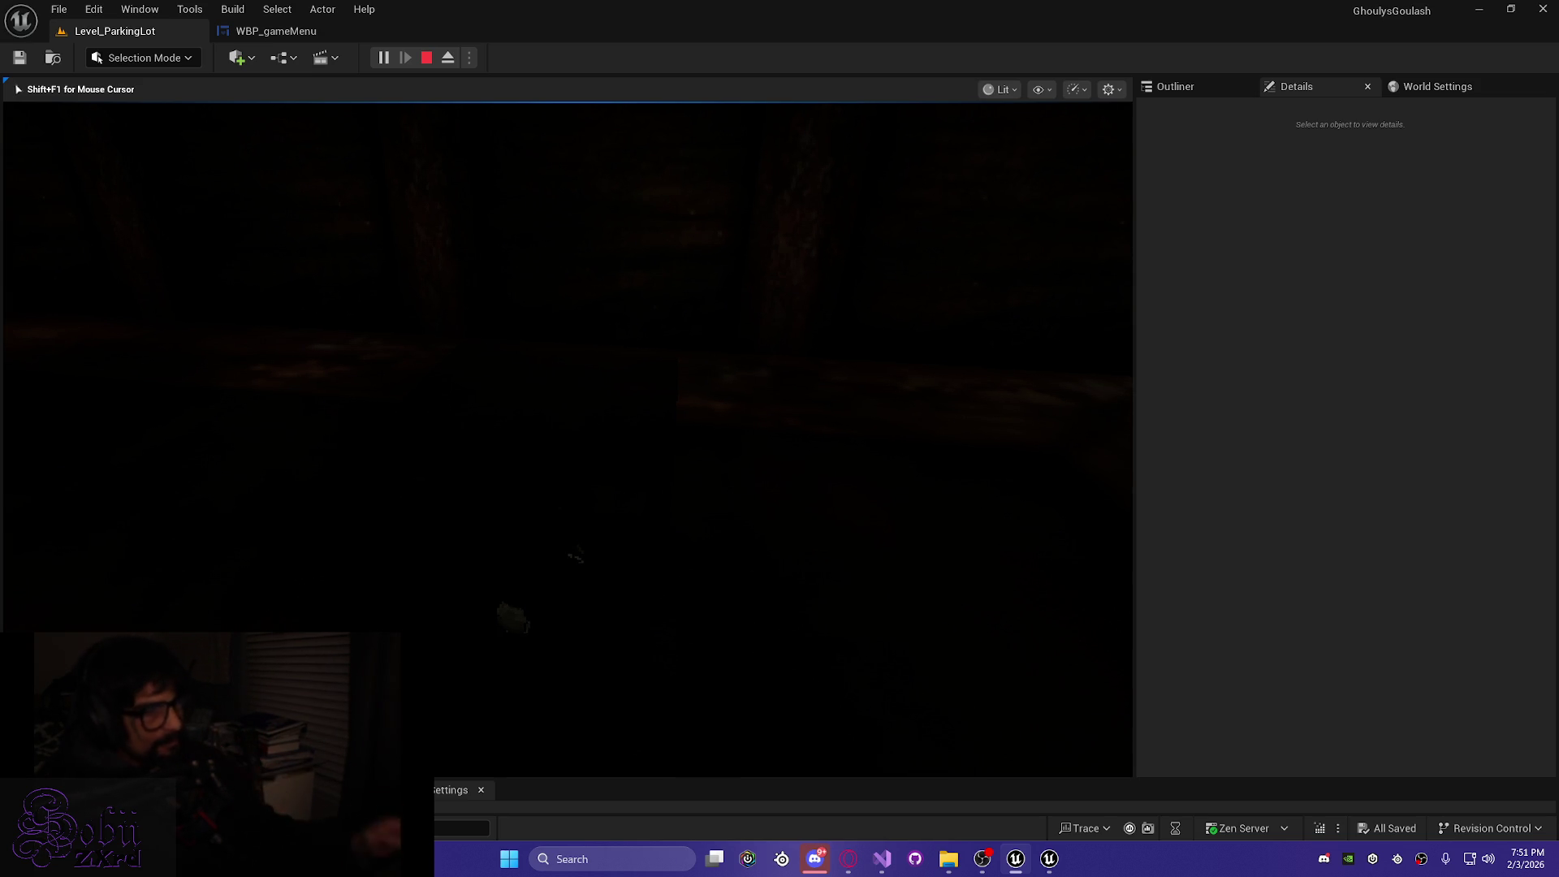
Stop the play session and bring Visual Studio to the front
key(Escape)
mouse_move(851, 871)
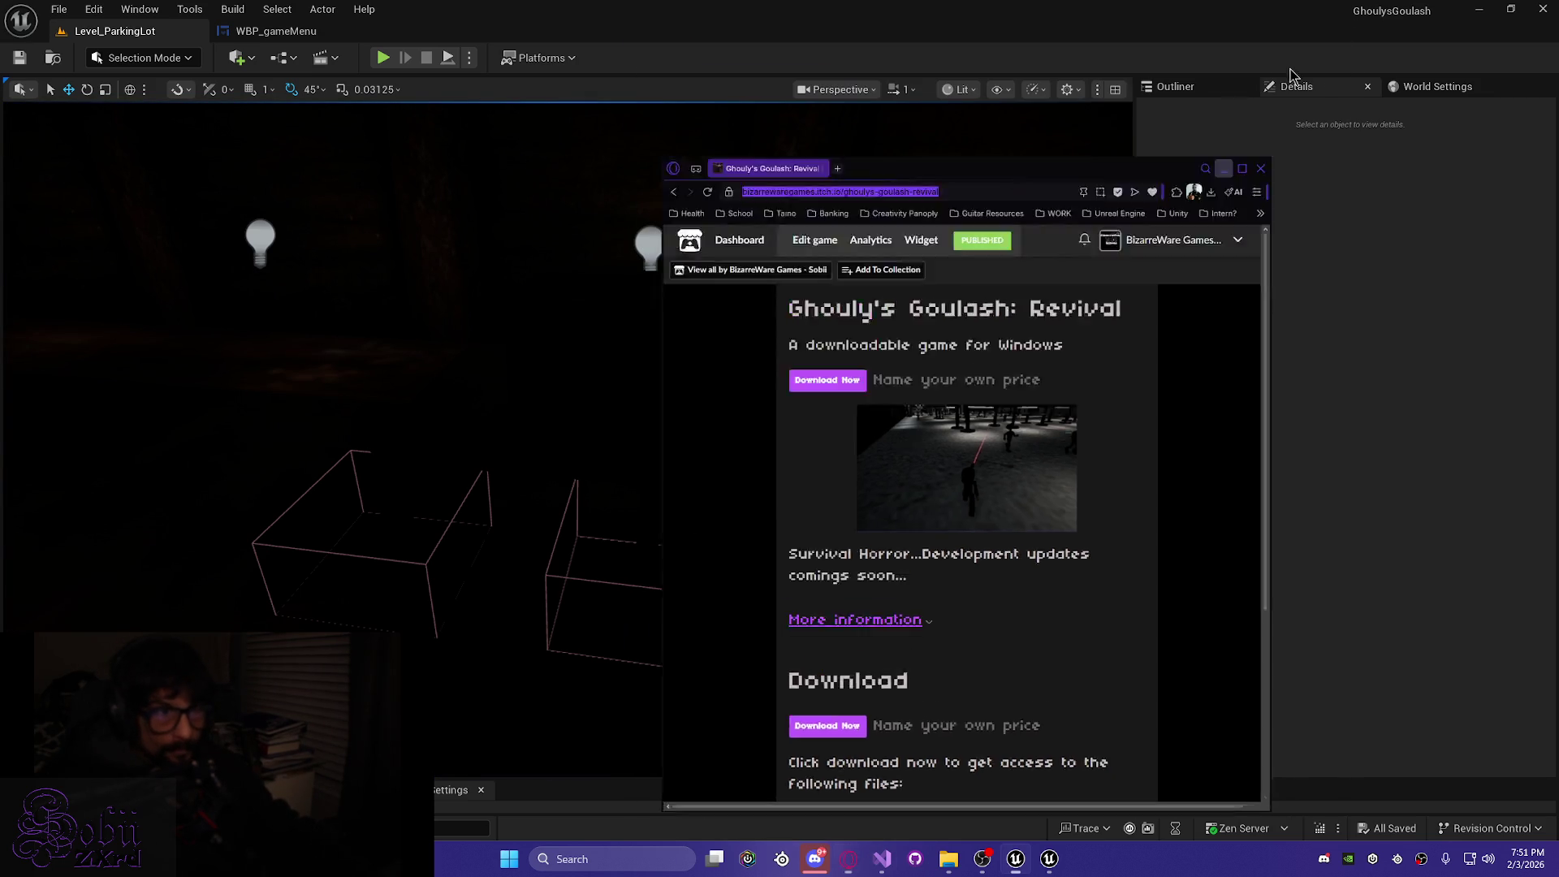
click(884, 860)
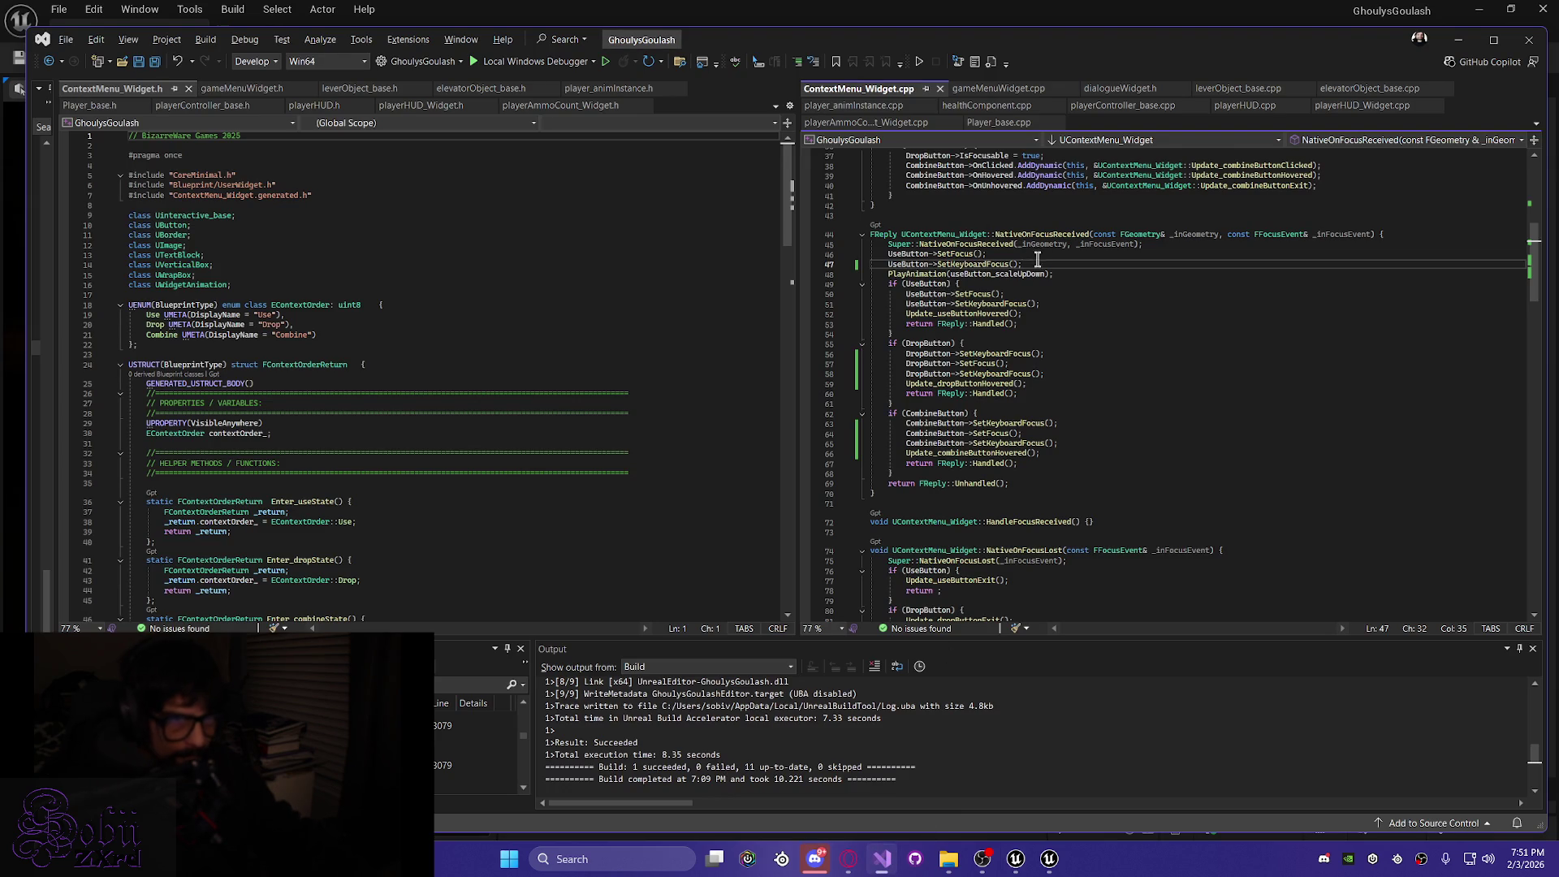
Comment out the Update_useButtonHovered call in the Use block and save ContextMenu_Widget.cpp
drag(1035, 265, 1010, 254)
drag(1163, 255, 1170, 243)
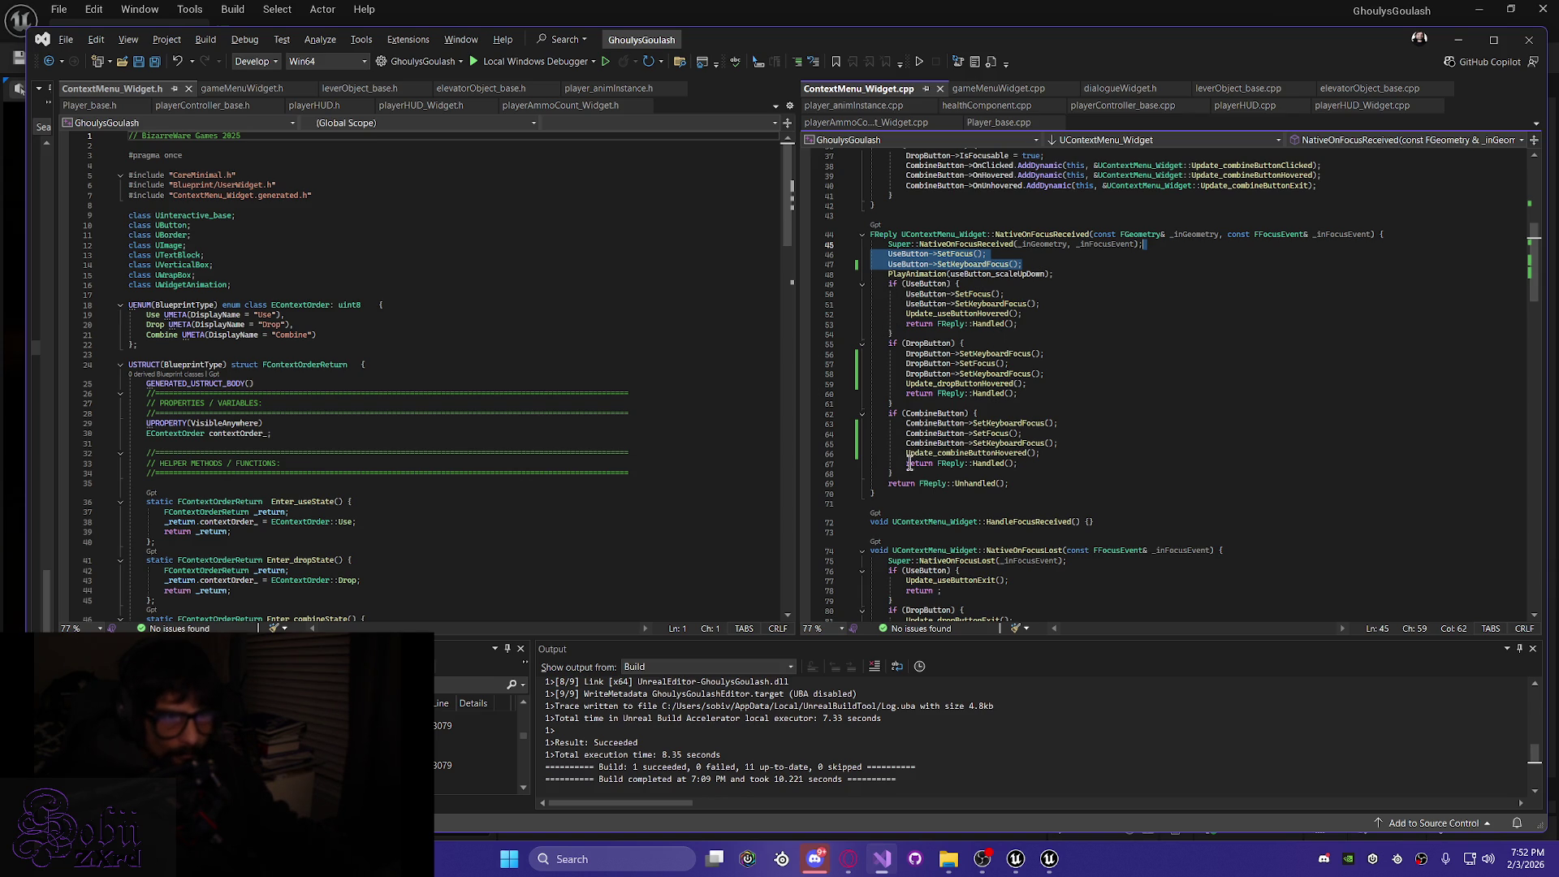
drag(902, 472, 829, 294)
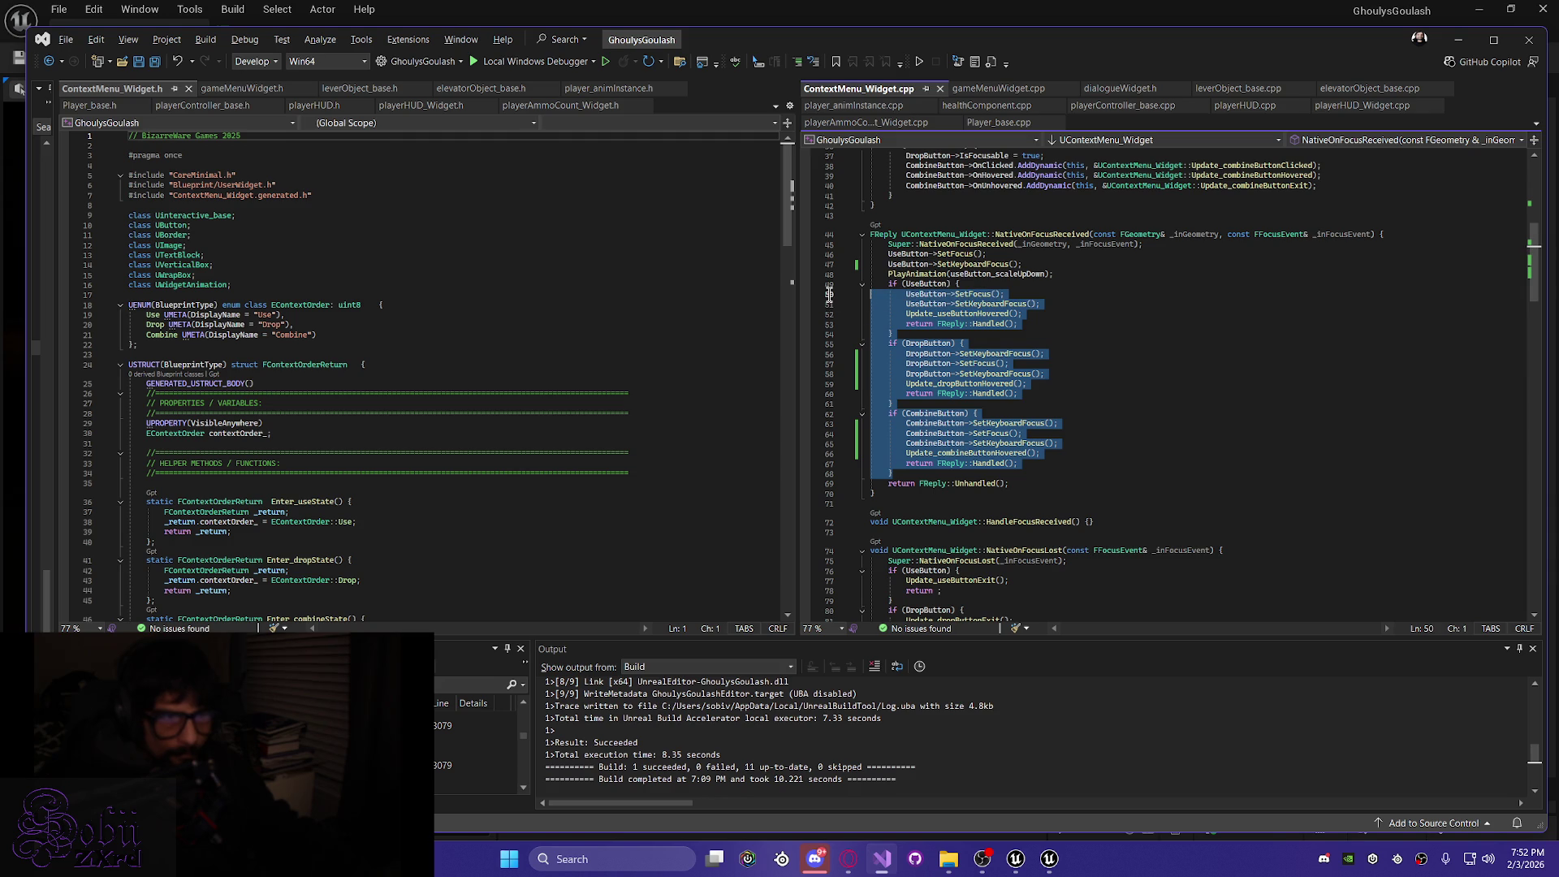
click(1060, 324)
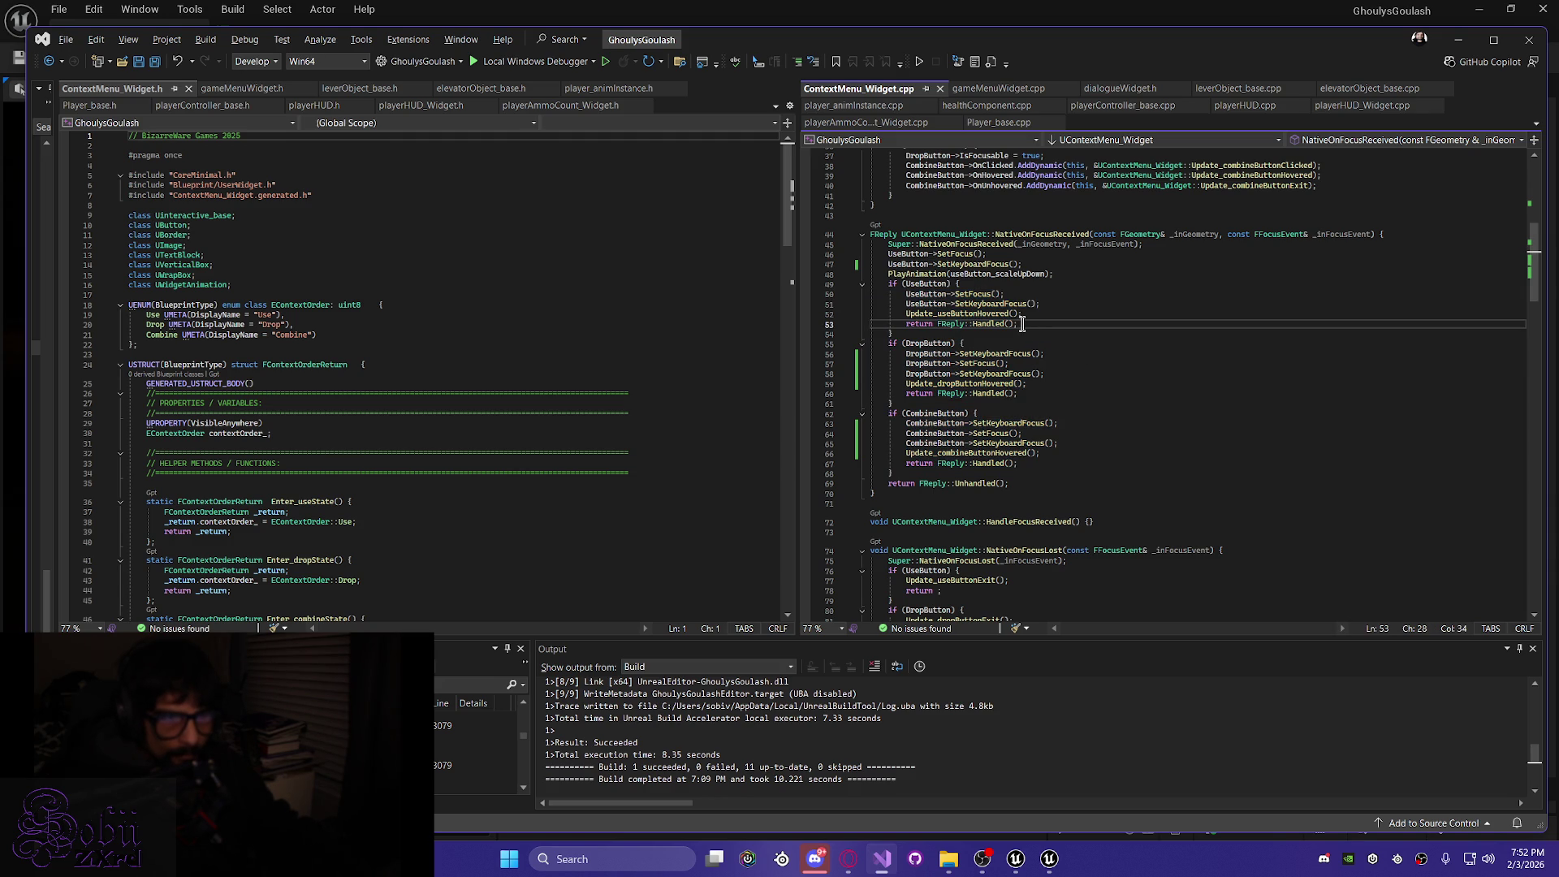
drag(1022, 324, 836, 324)
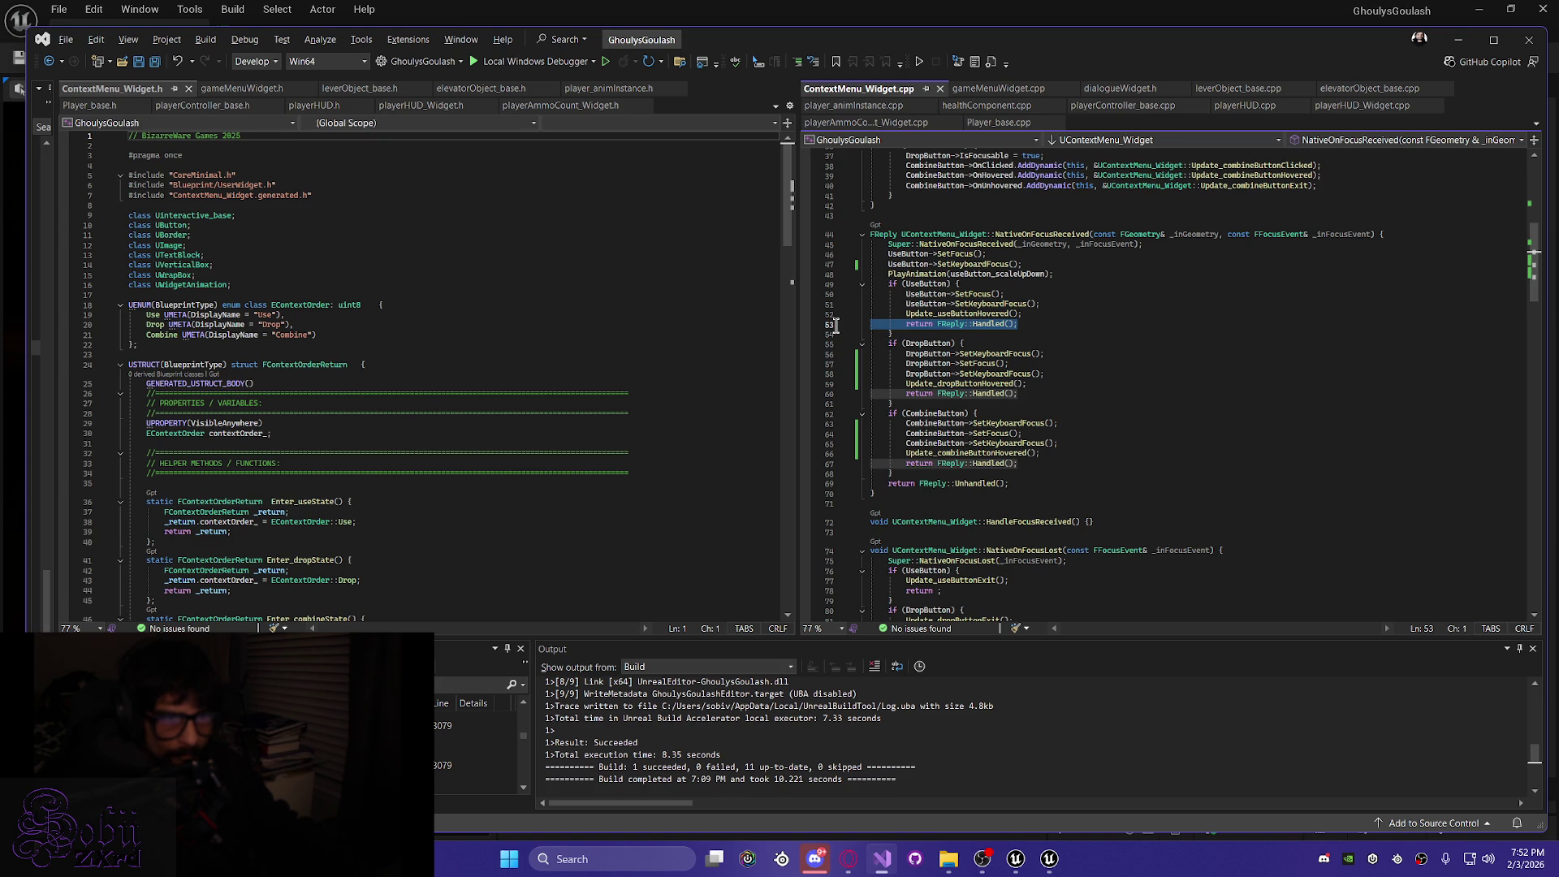
drag(1024, 324, 1059, 333)
click(1058, 323)
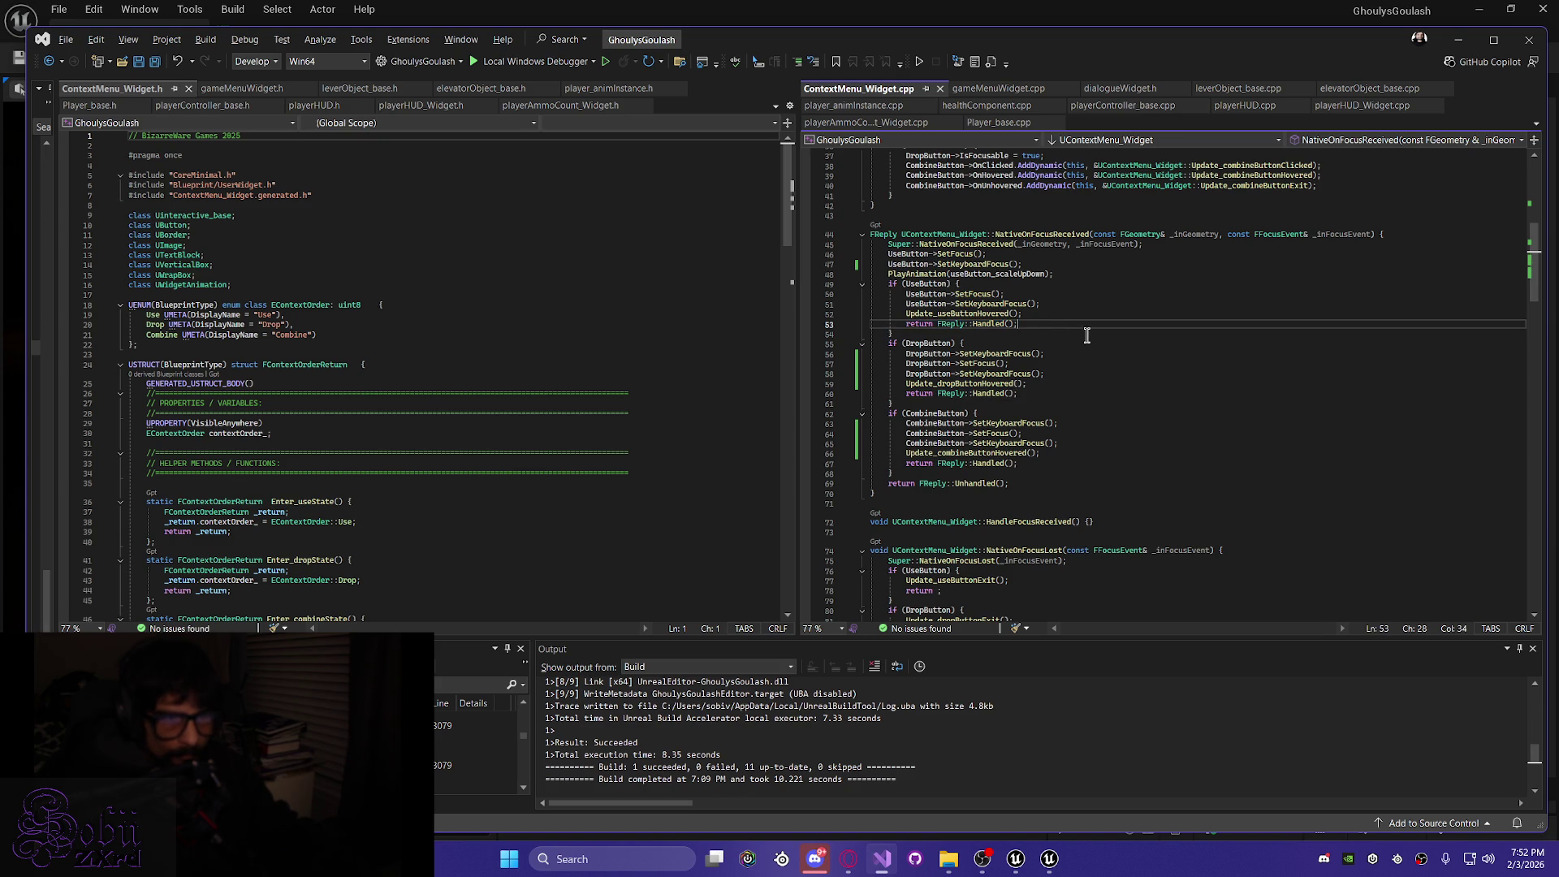
click(904, 314)
text(//)
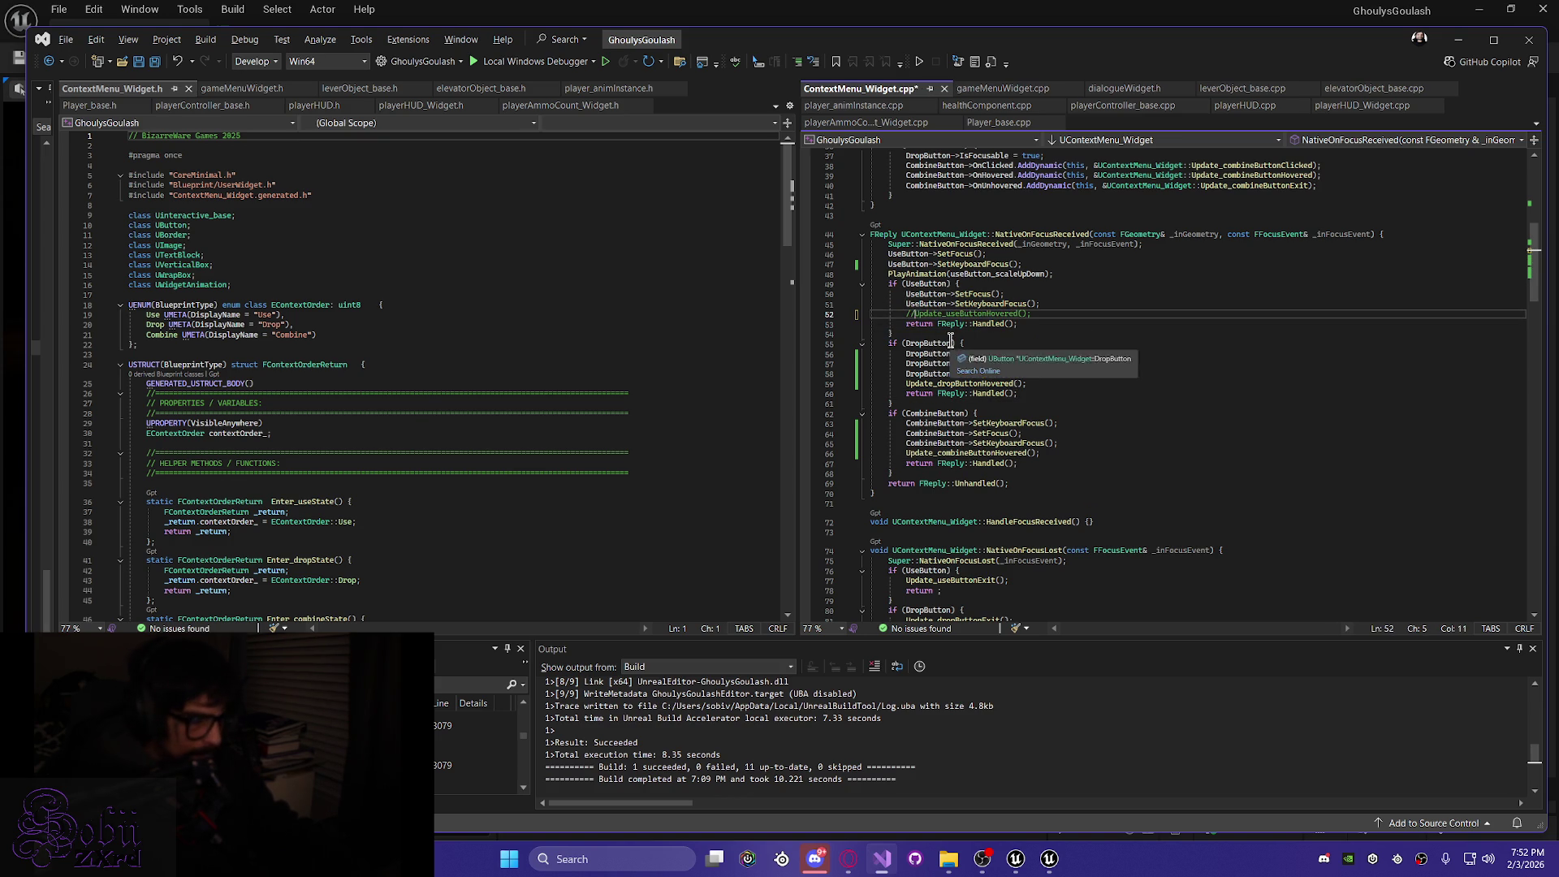
key(ctrl+s)
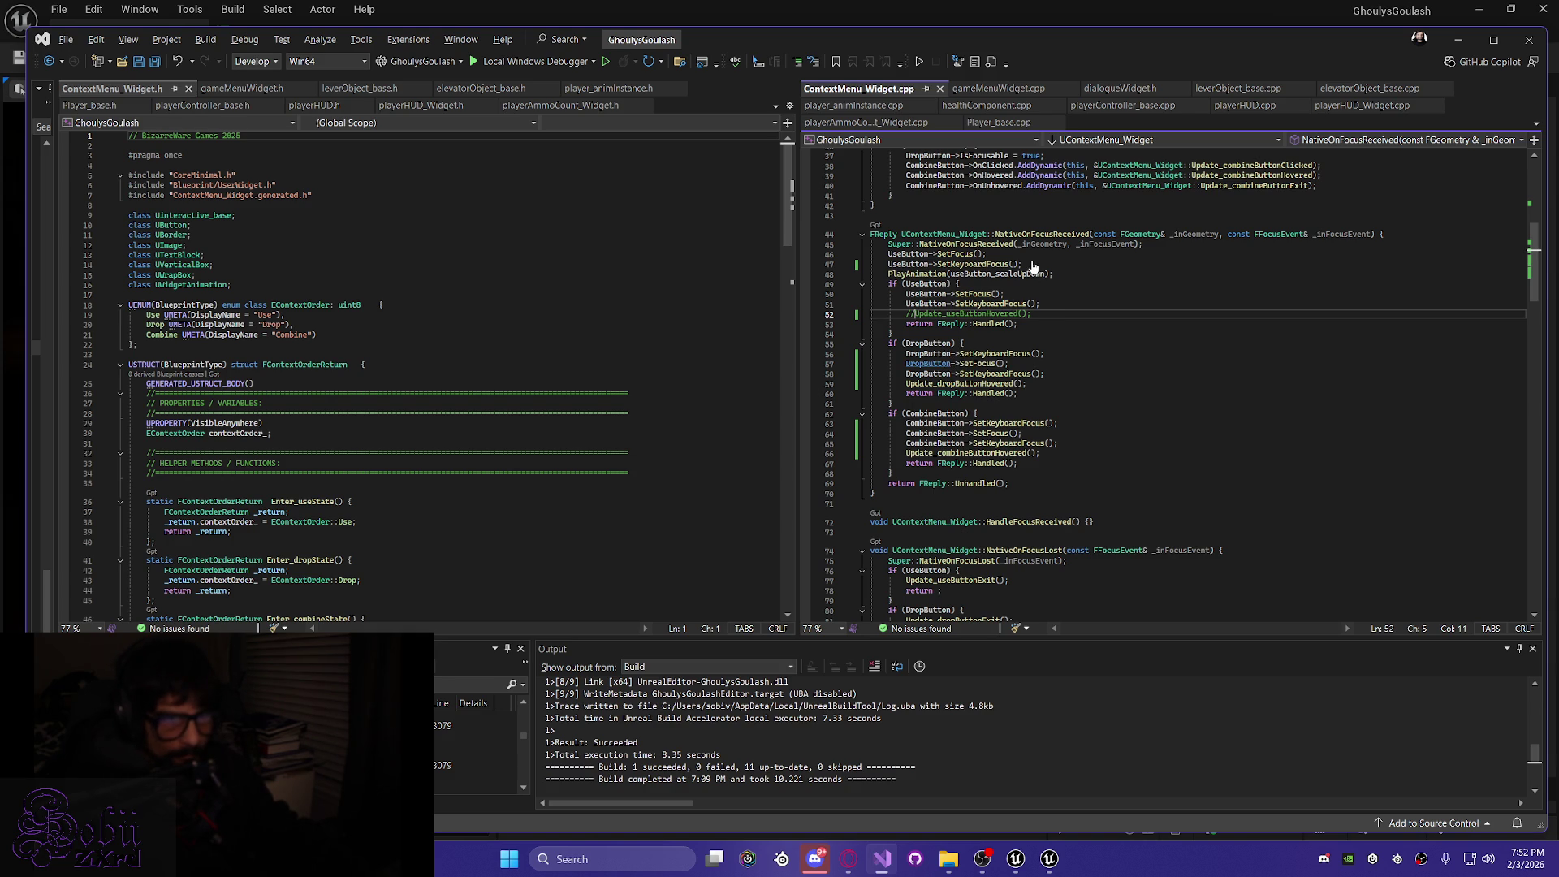
Delete the two top UseButton focus lines and save the file
click(1196, 355)
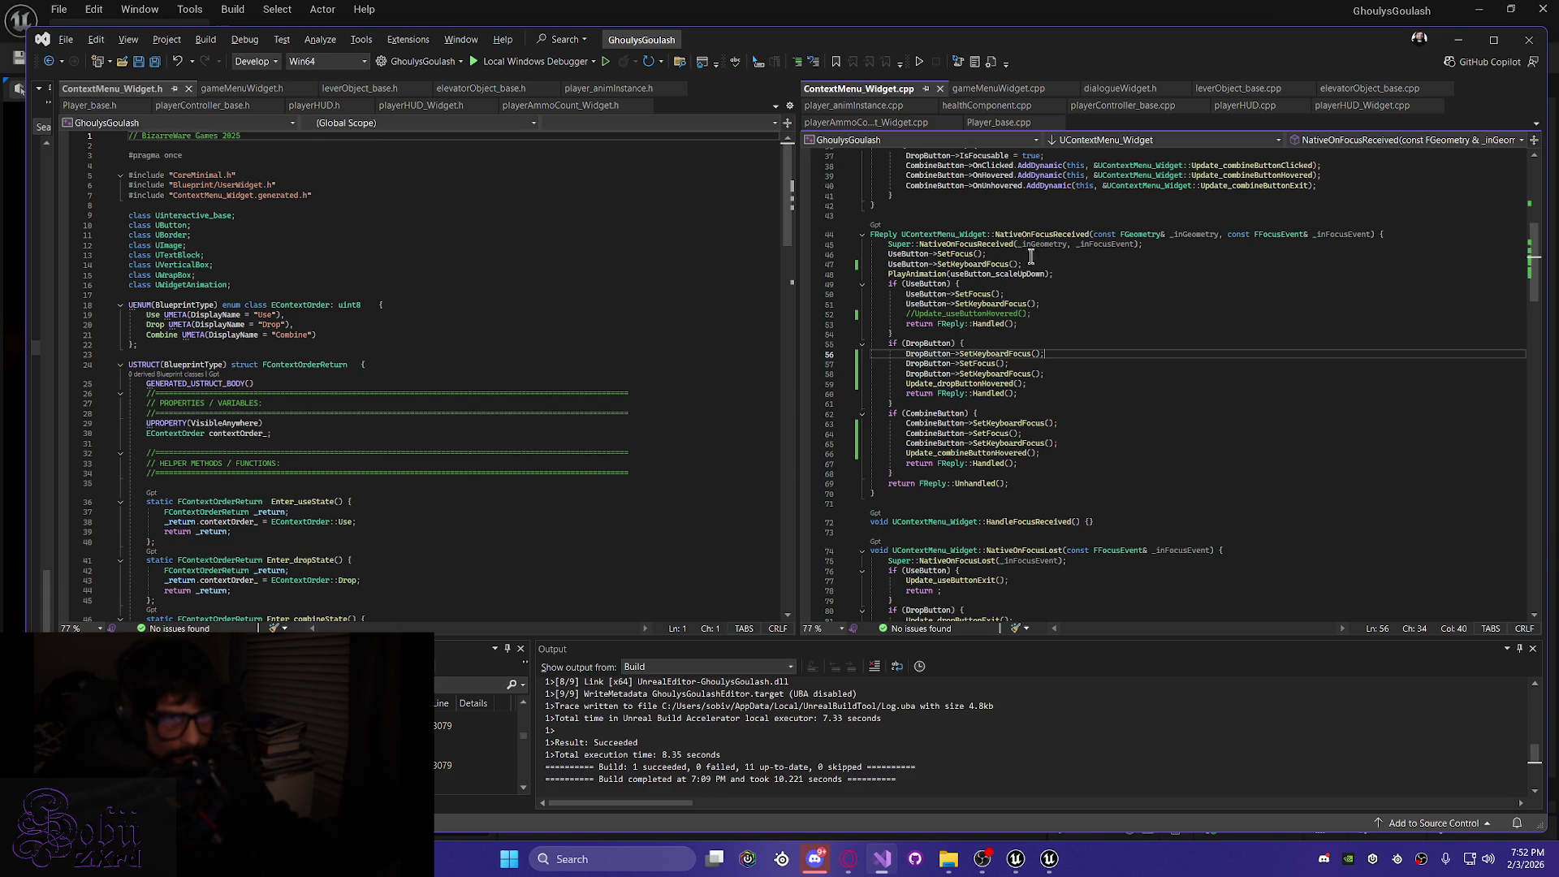
drag(1025, 265, 870, 253)
key(Delete)
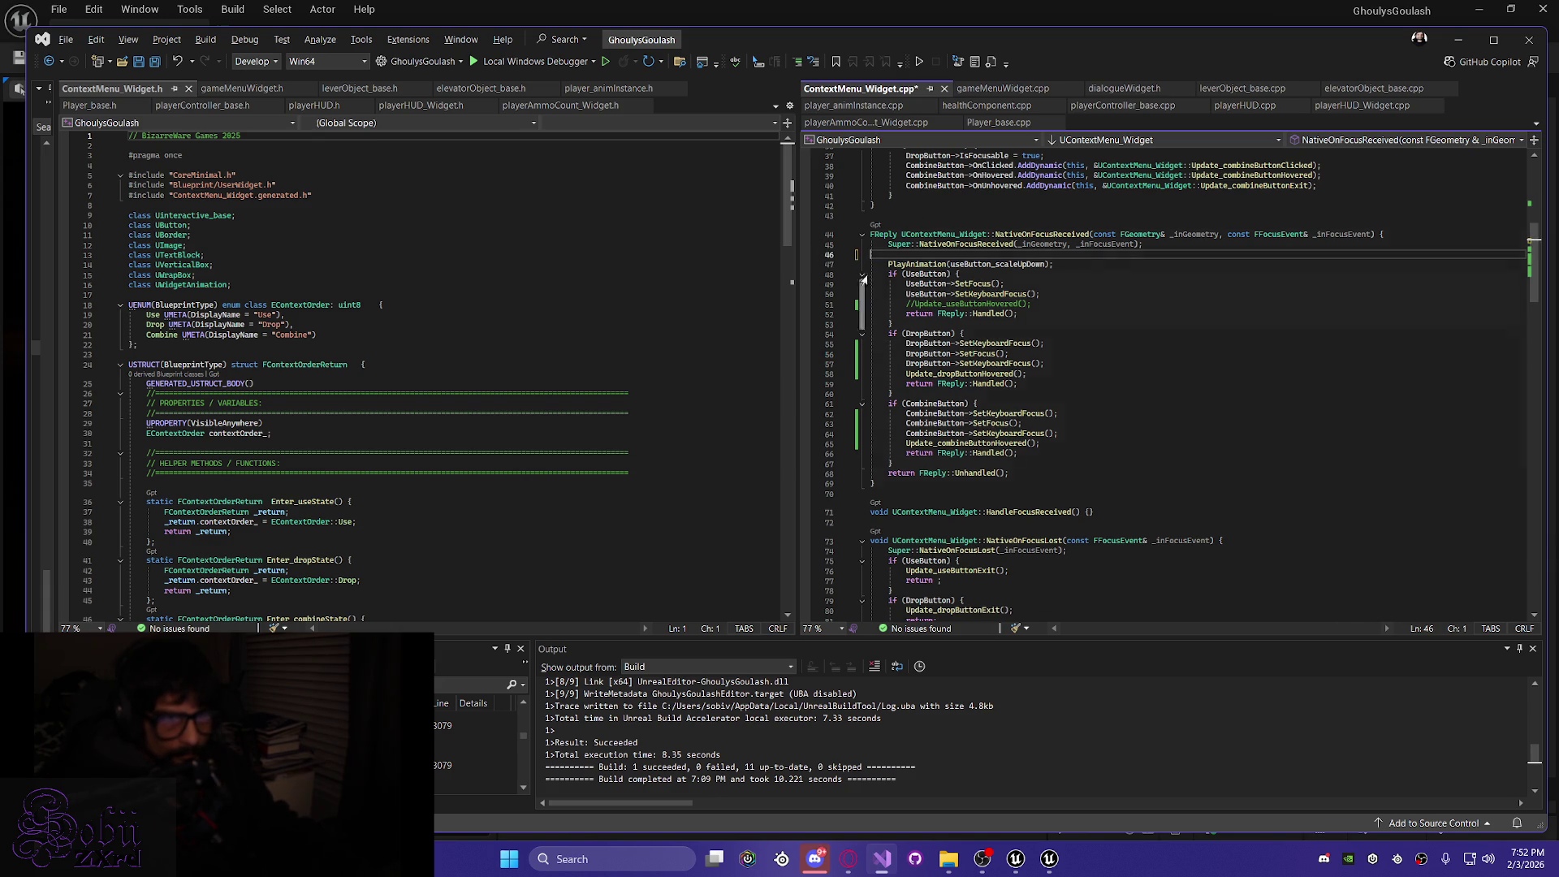
key(ctrl+s)
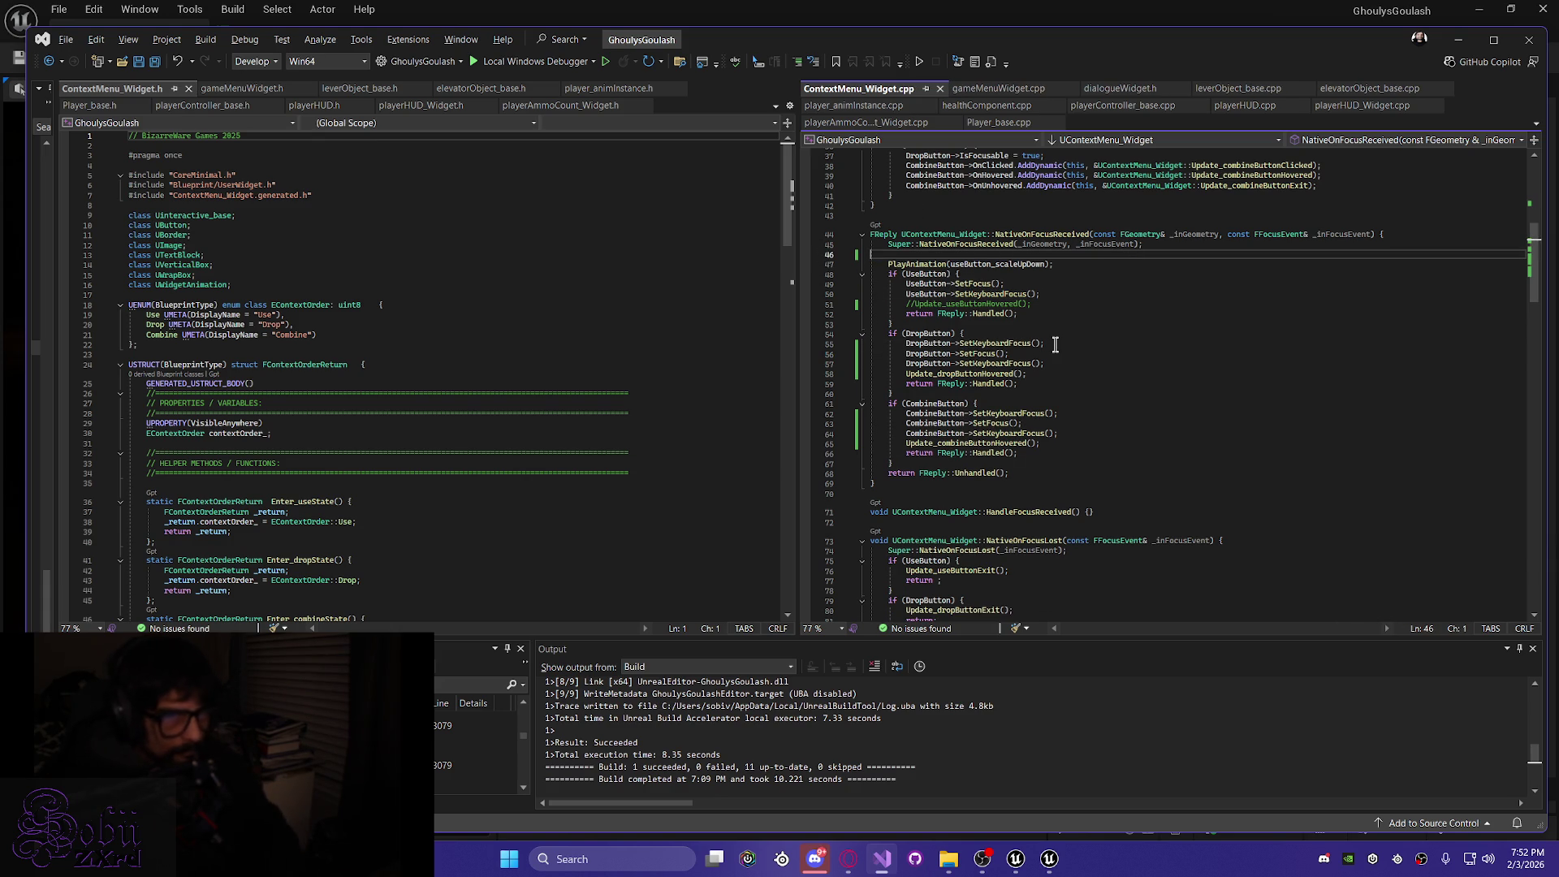
Move PlayAnimation(useButton_scaleUpDown) into the if (UseButton) block, save, and Live Coding recompile
click(1057, 264)
key(shift+Home)
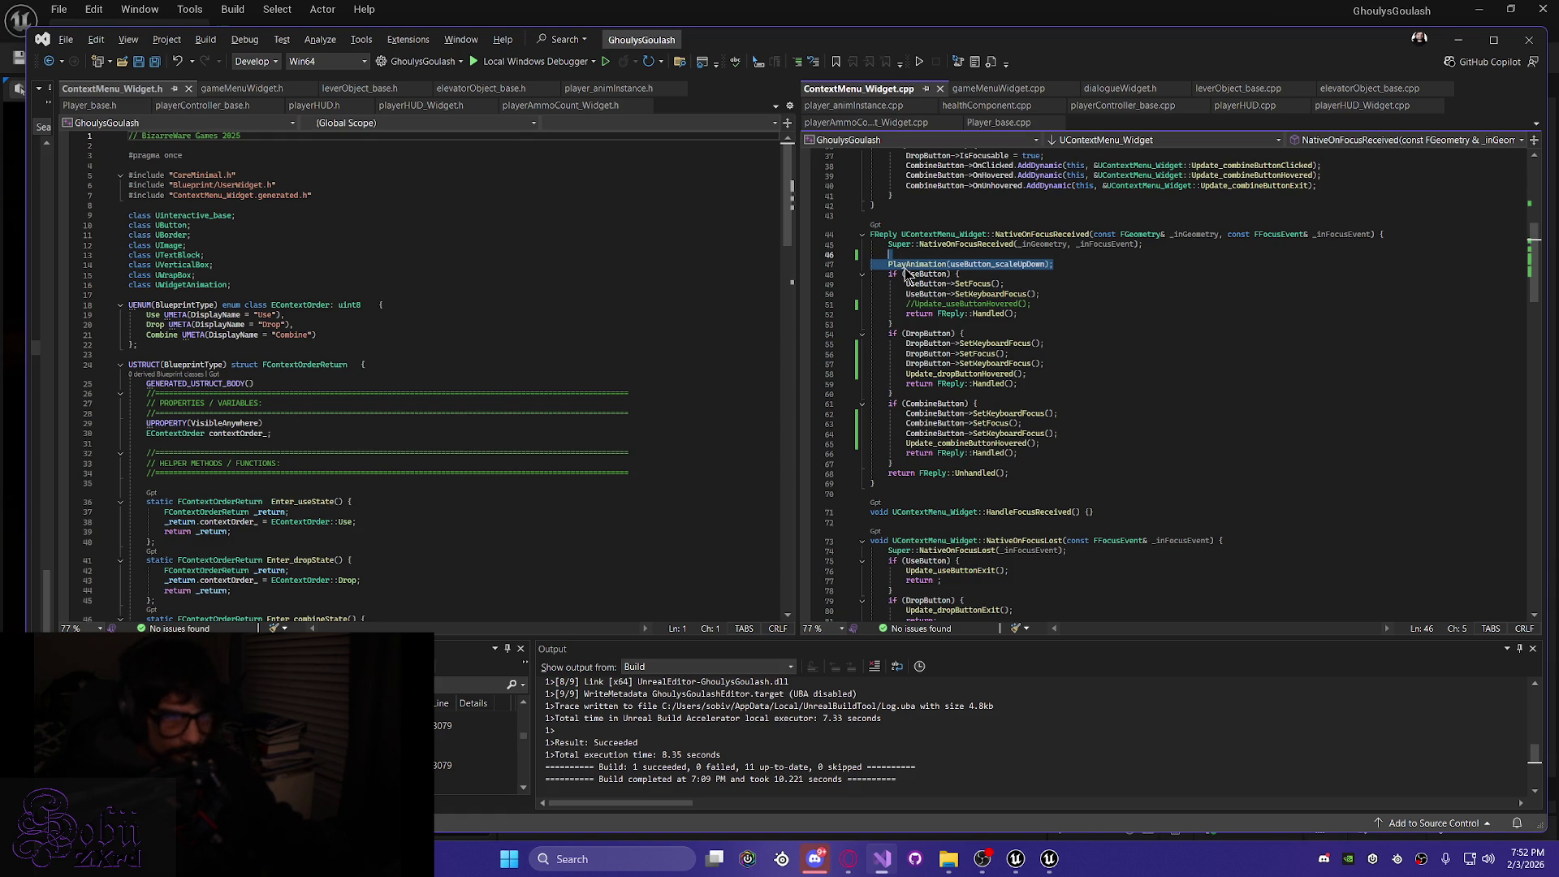
key(alt+Down)
key(alt+Down)
key(alt+Down)
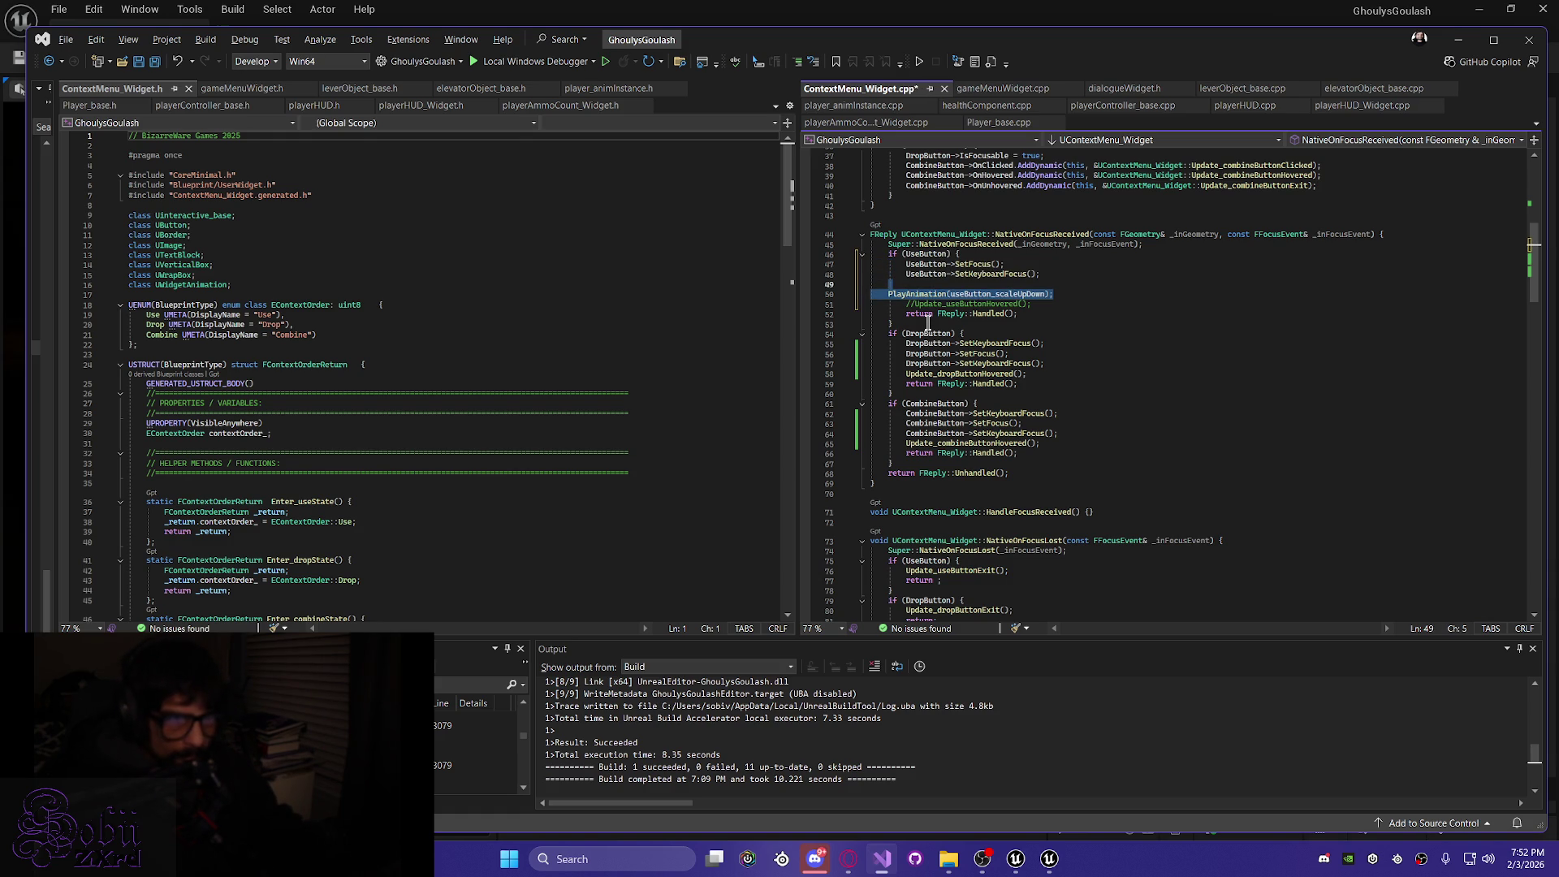
key(Home)
key(shift+Down)
key(Tab)
key(Left)
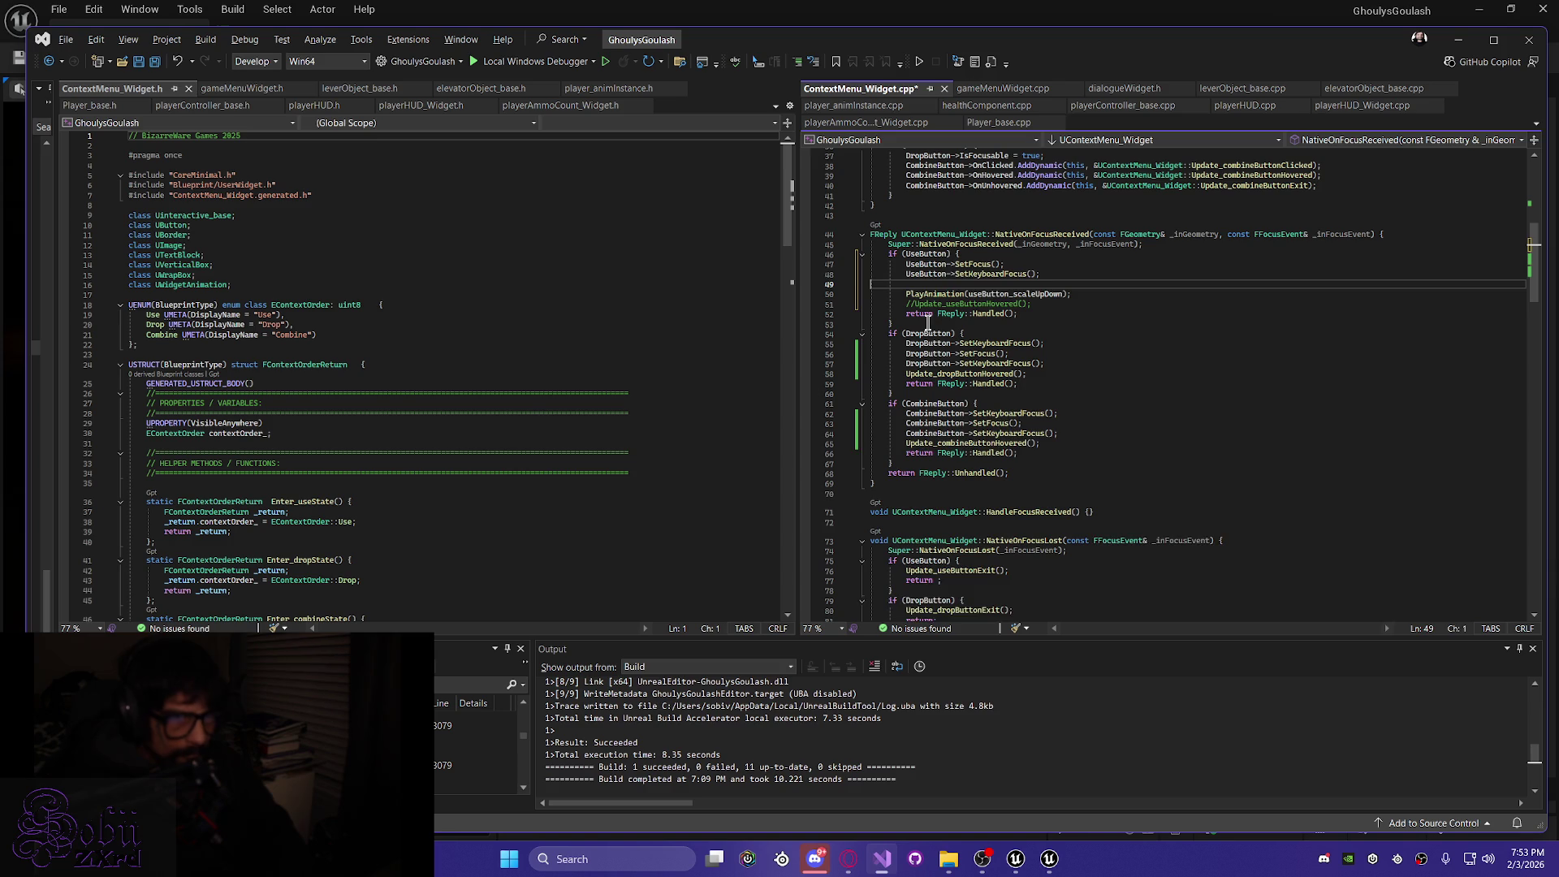
key(Delete)
key(Down)
key(Down)
key(End)
key(ctrl+s)
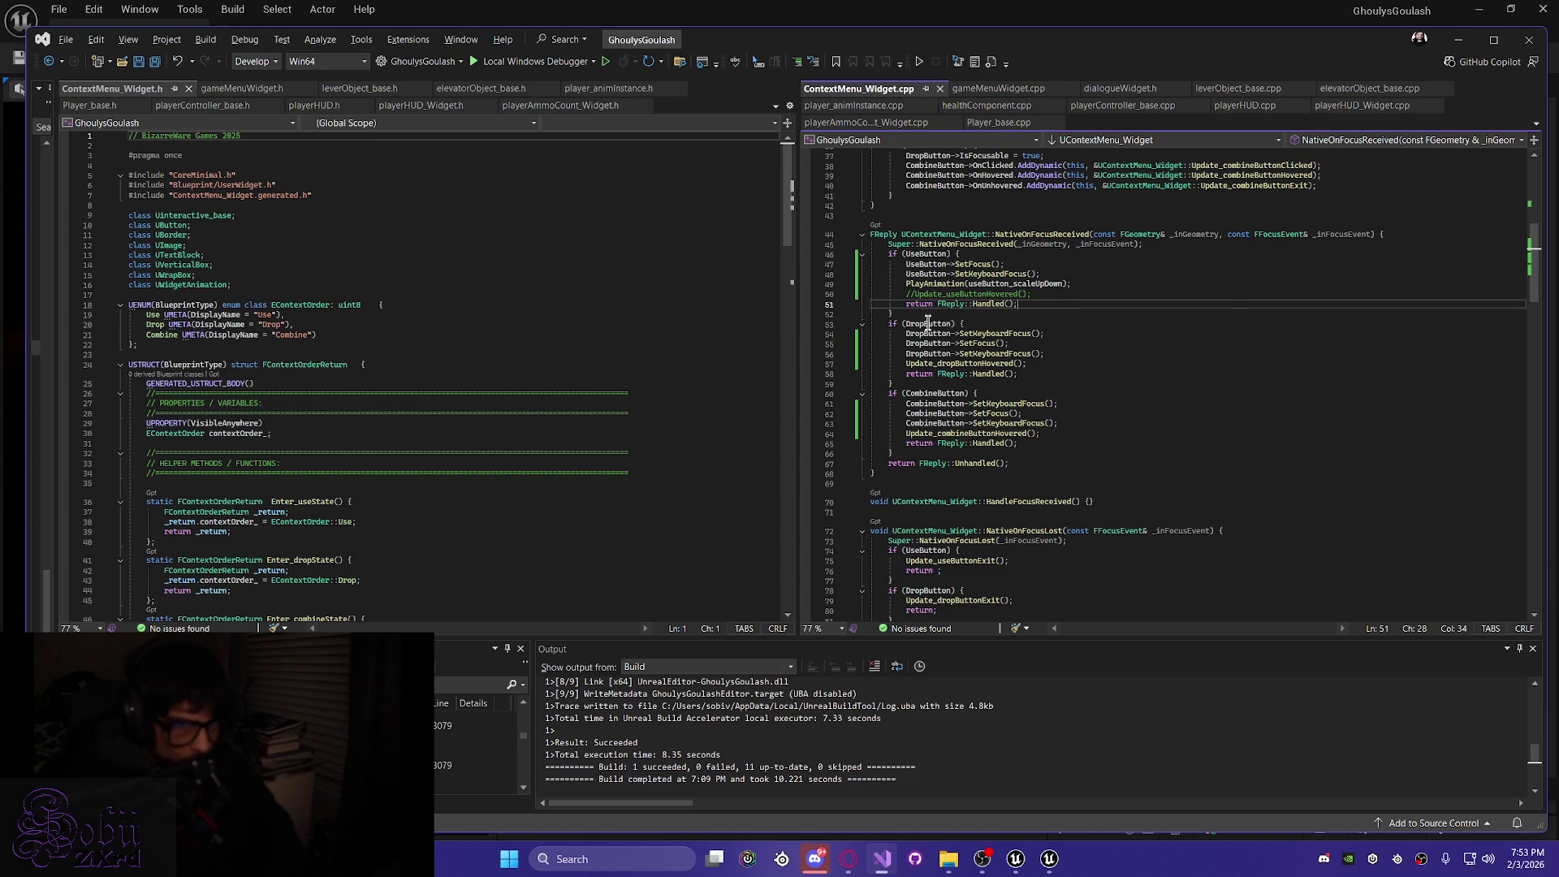
key(ctrl+alt+F11)
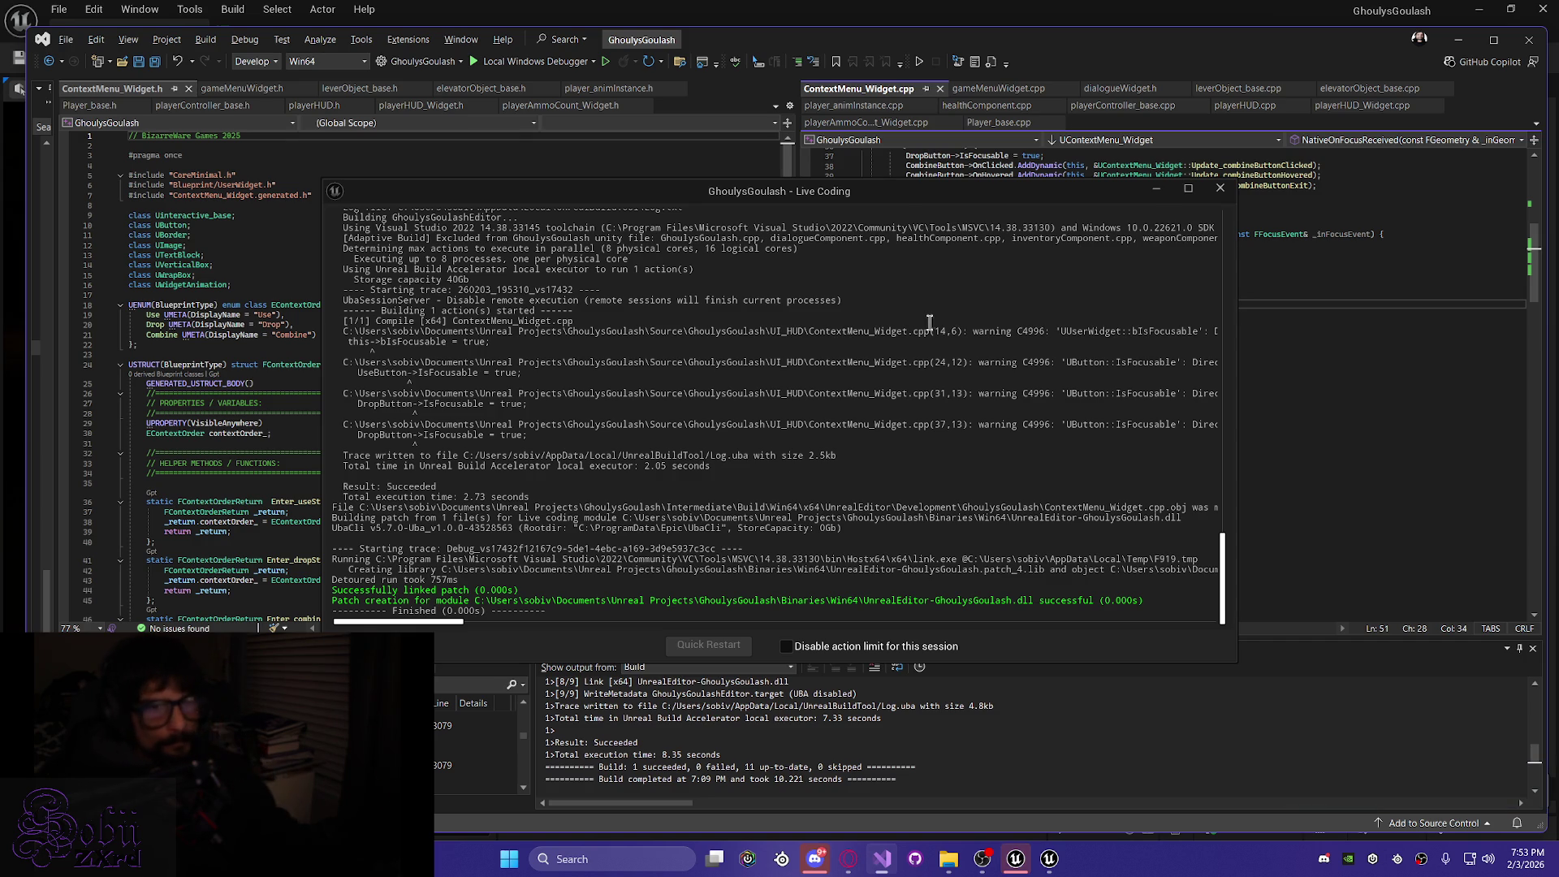
Start a Play-In-Editor session, toggle the inventory open and closed, and walk forward
click(1156, 189)
click(1458, 39)
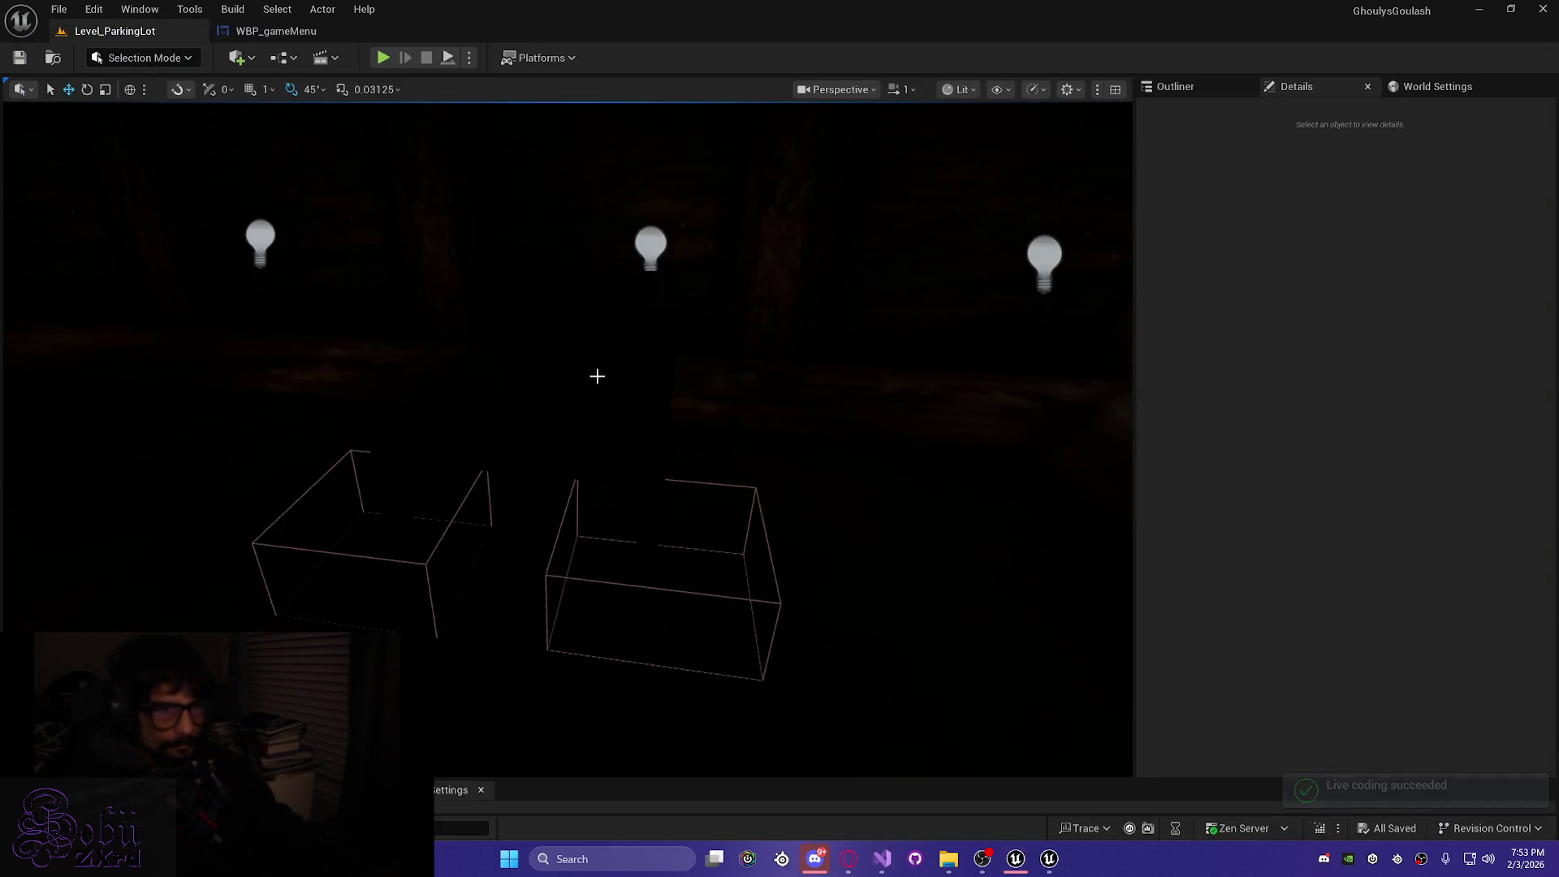
key(alt+p)
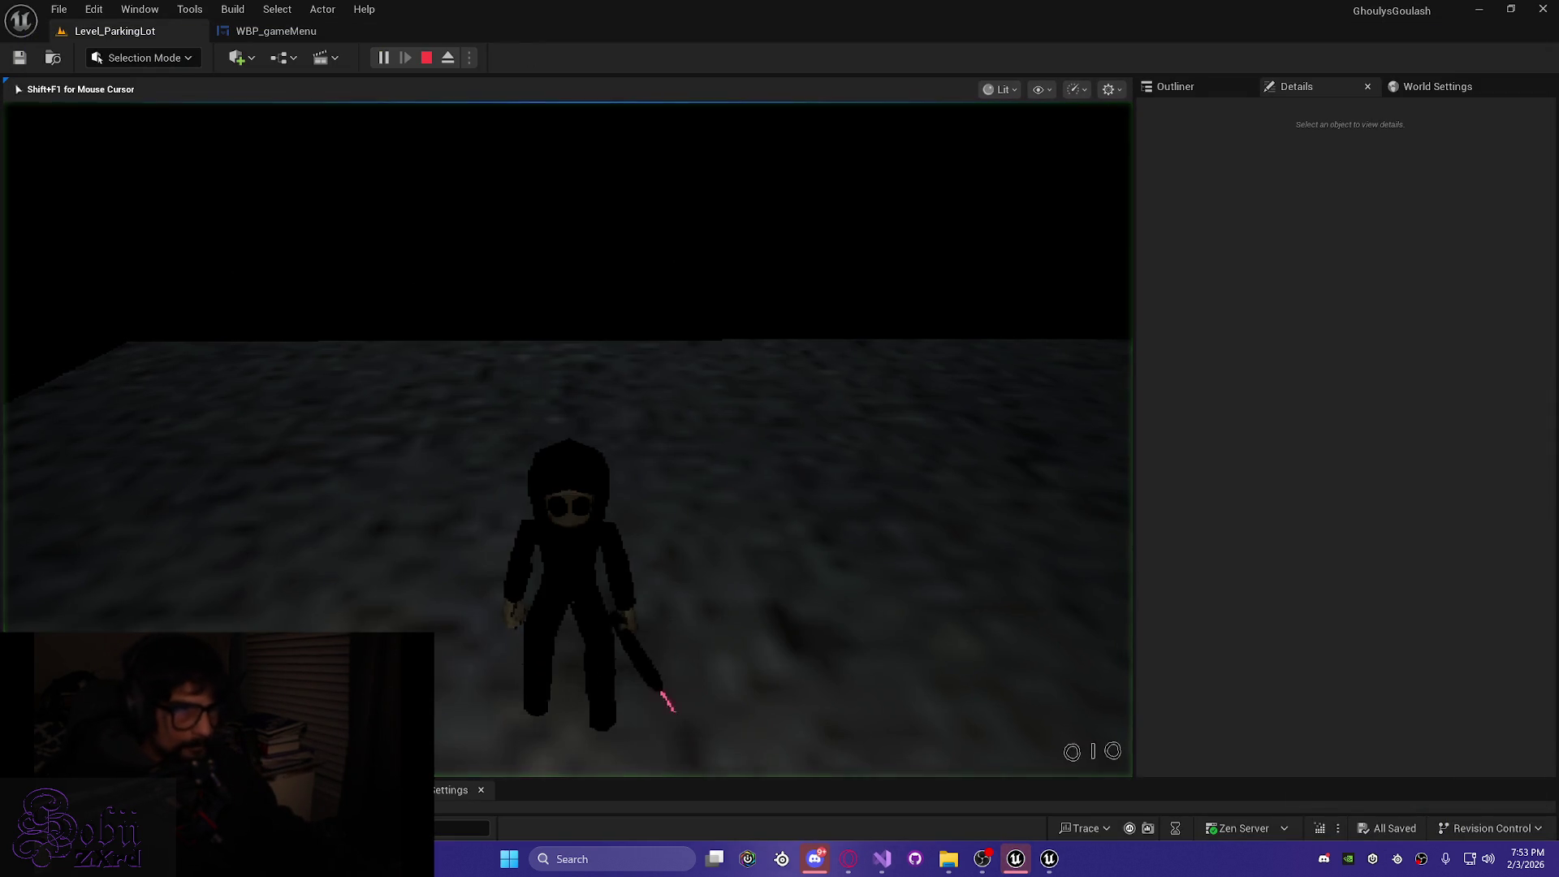
key(Tab)
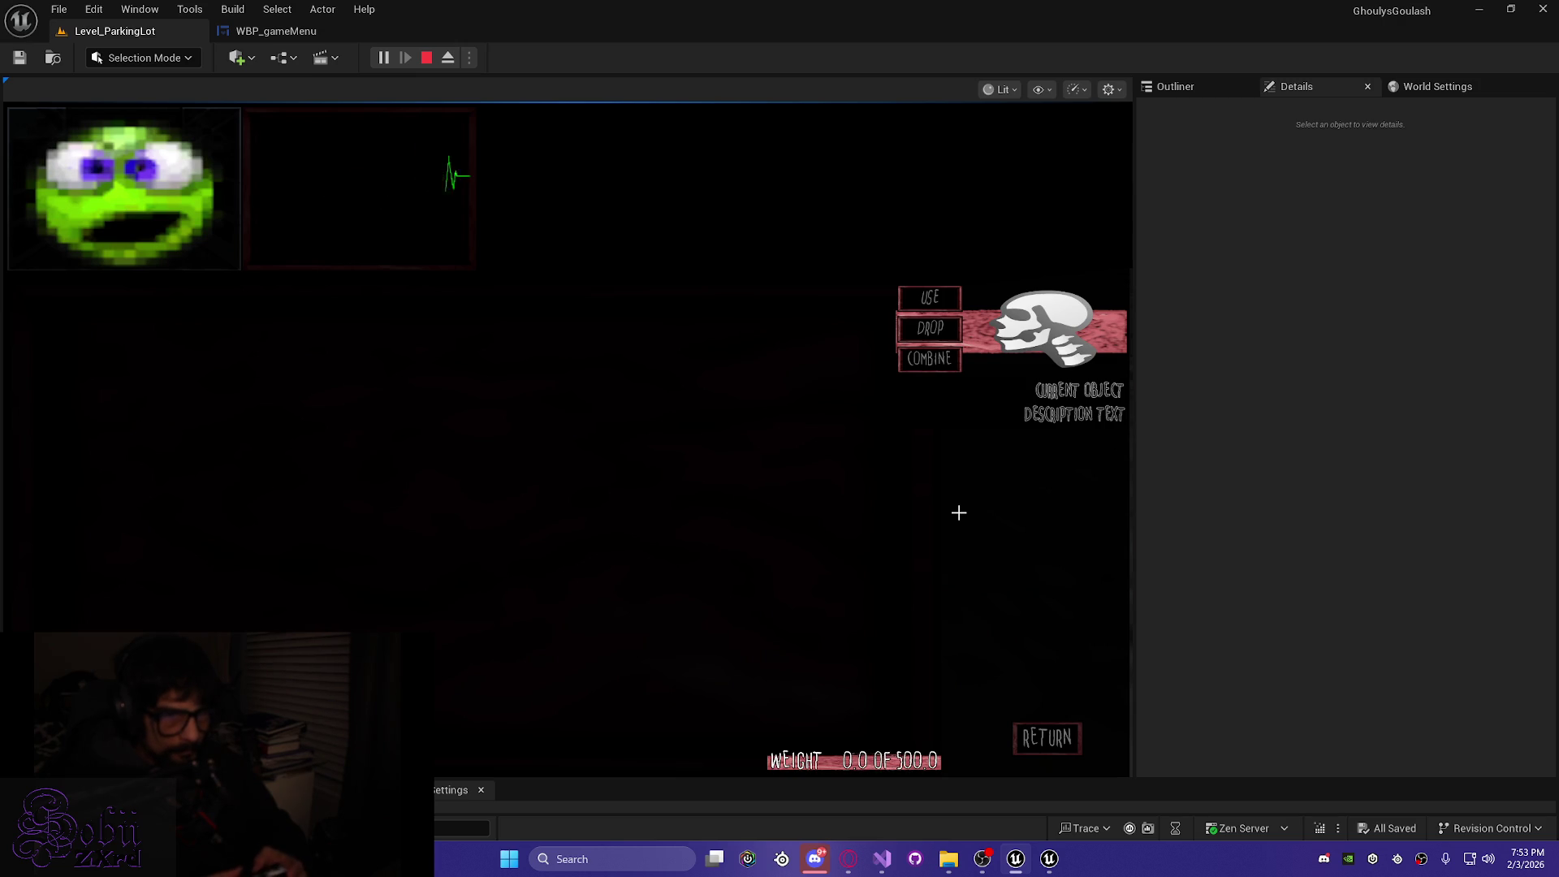
key(Tab)
key(w)
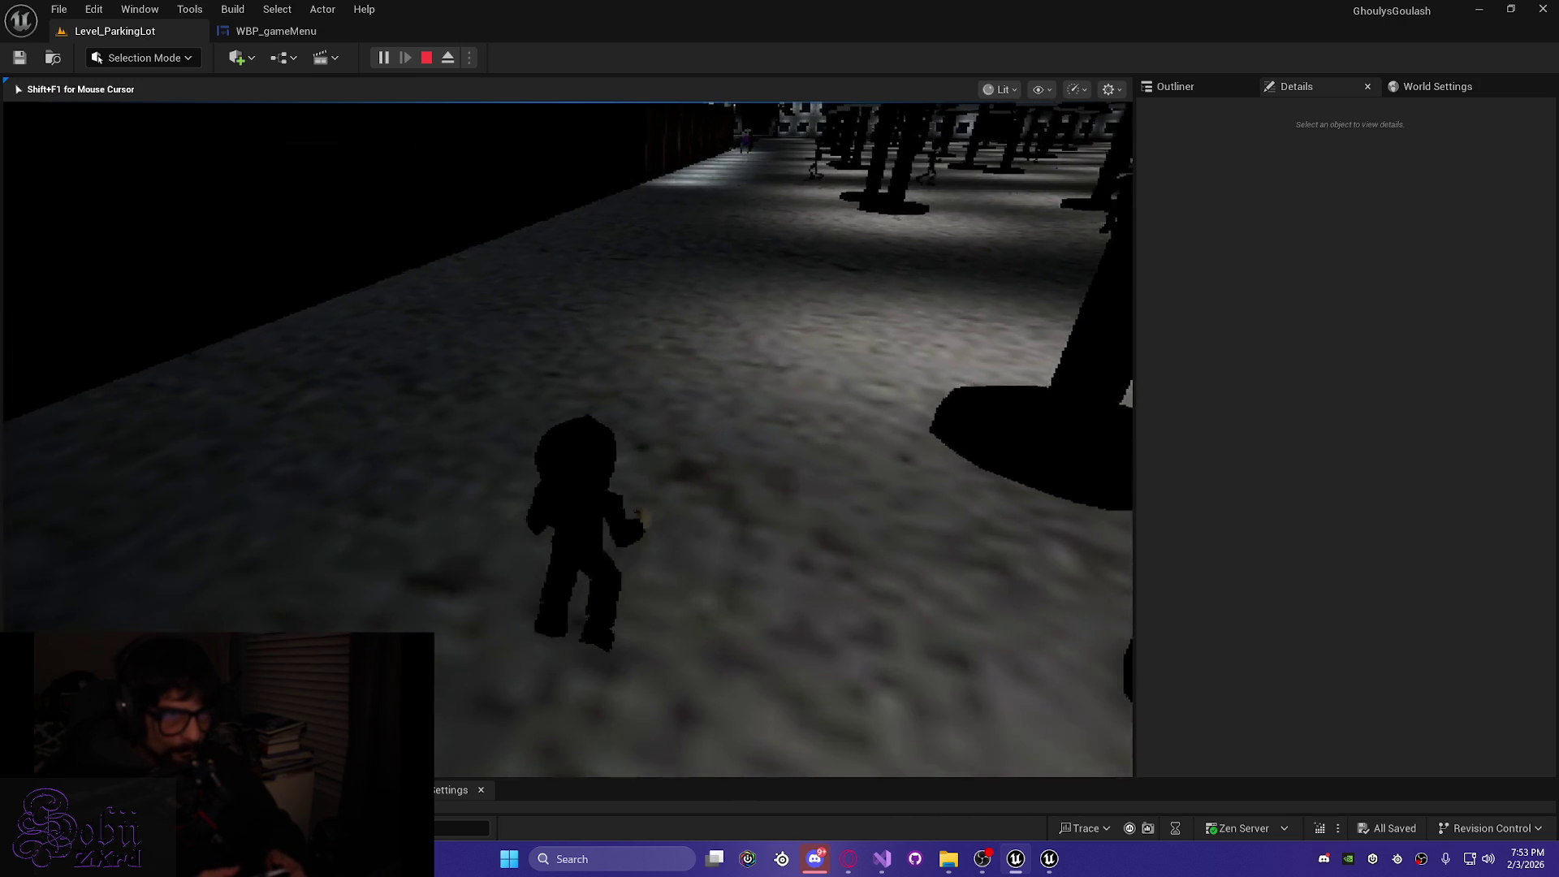
key(w)
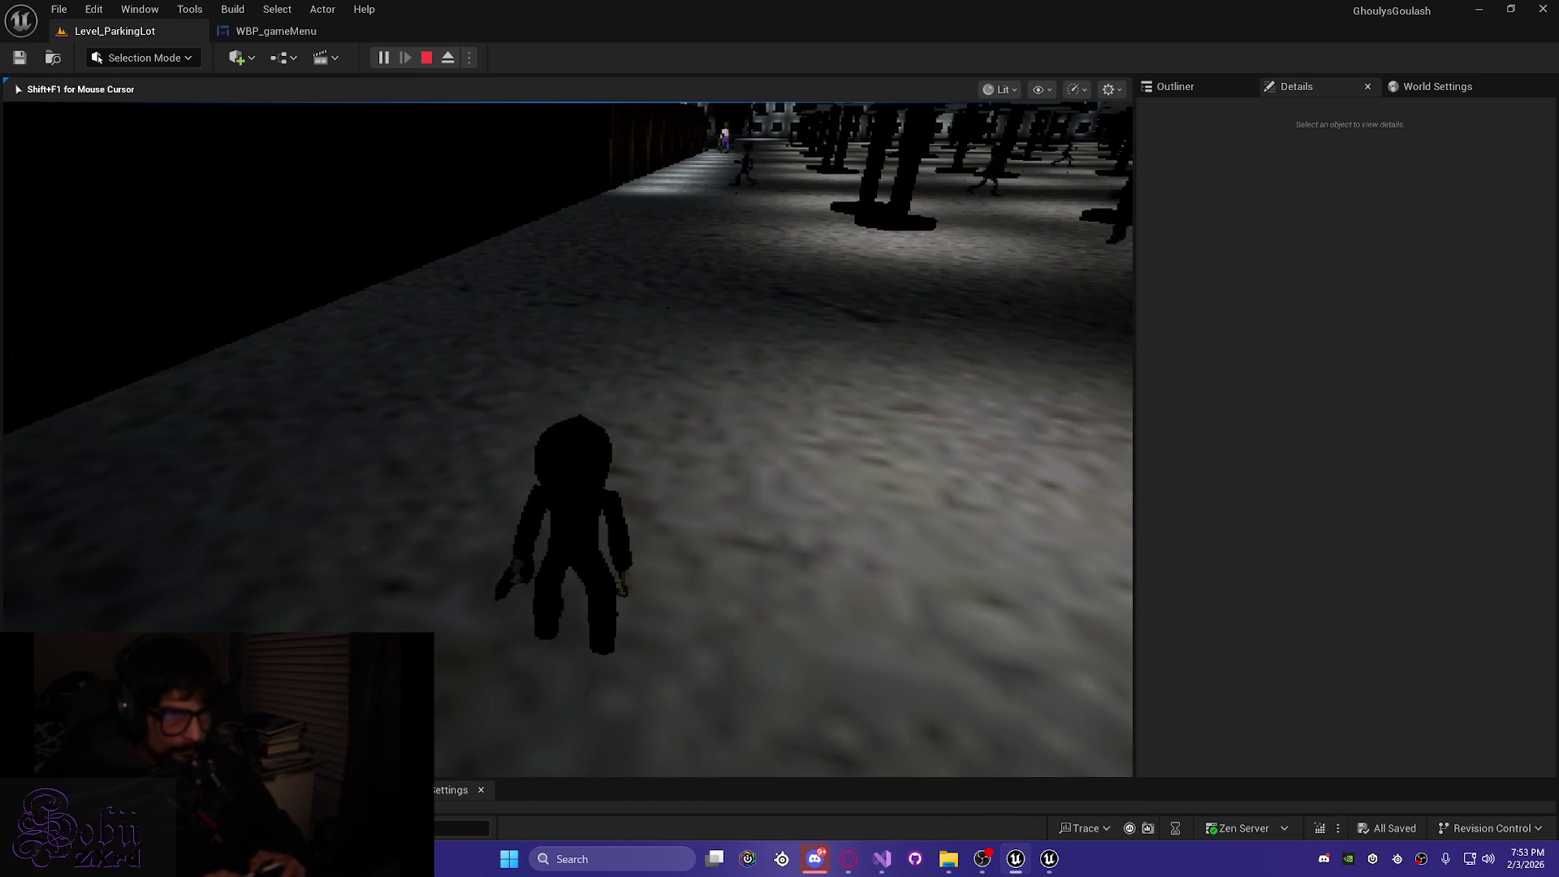
Open the inventory, move the context menu focus down to Combine and Drop, then close it
key(Tab)
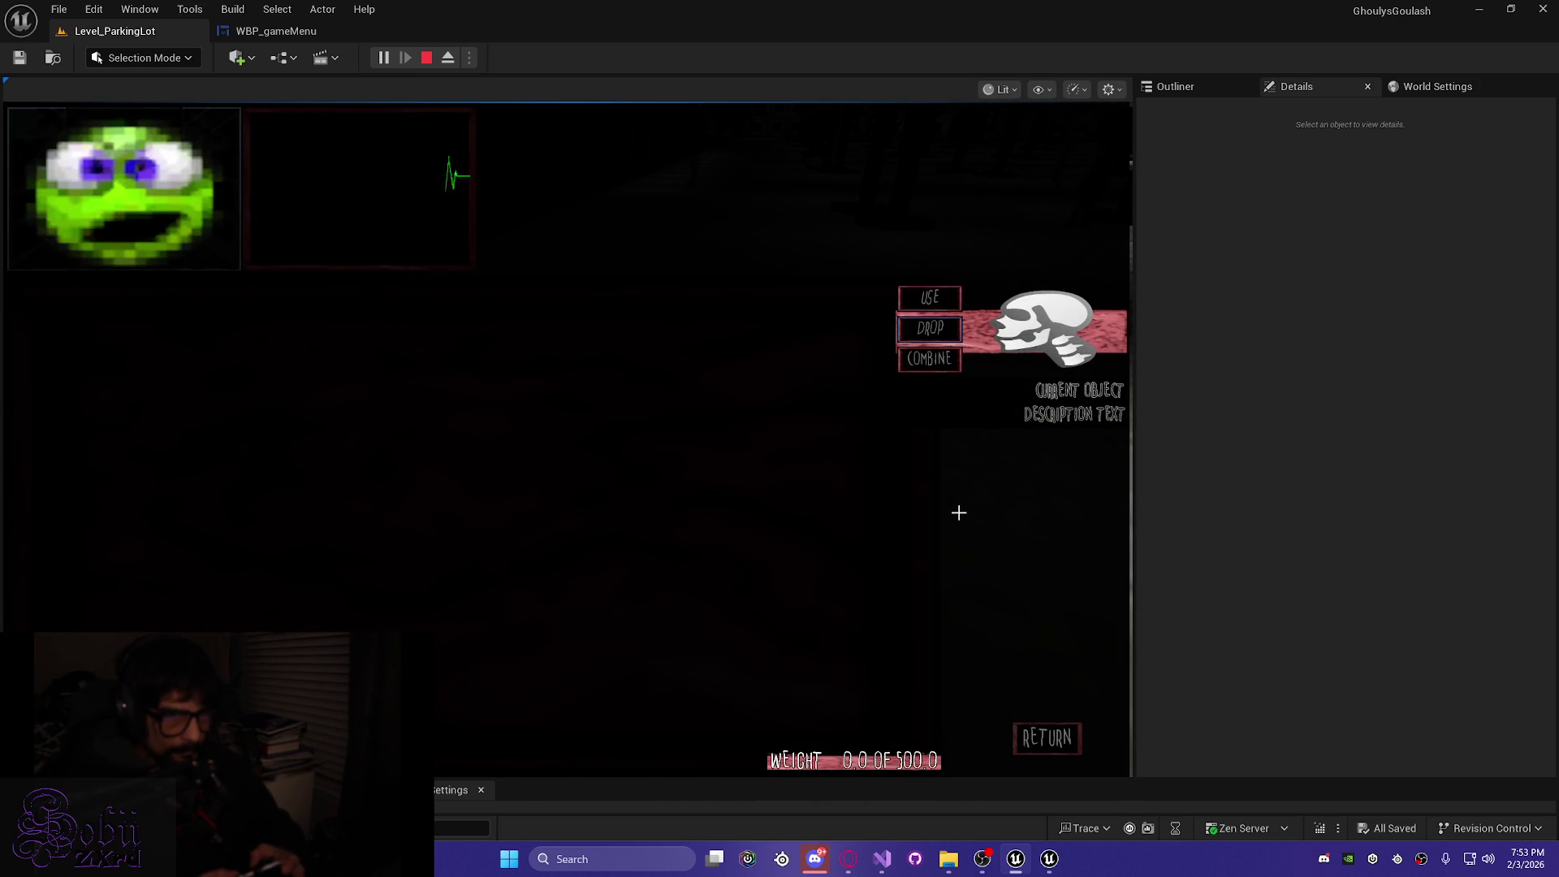
key(Down)
key(Down)
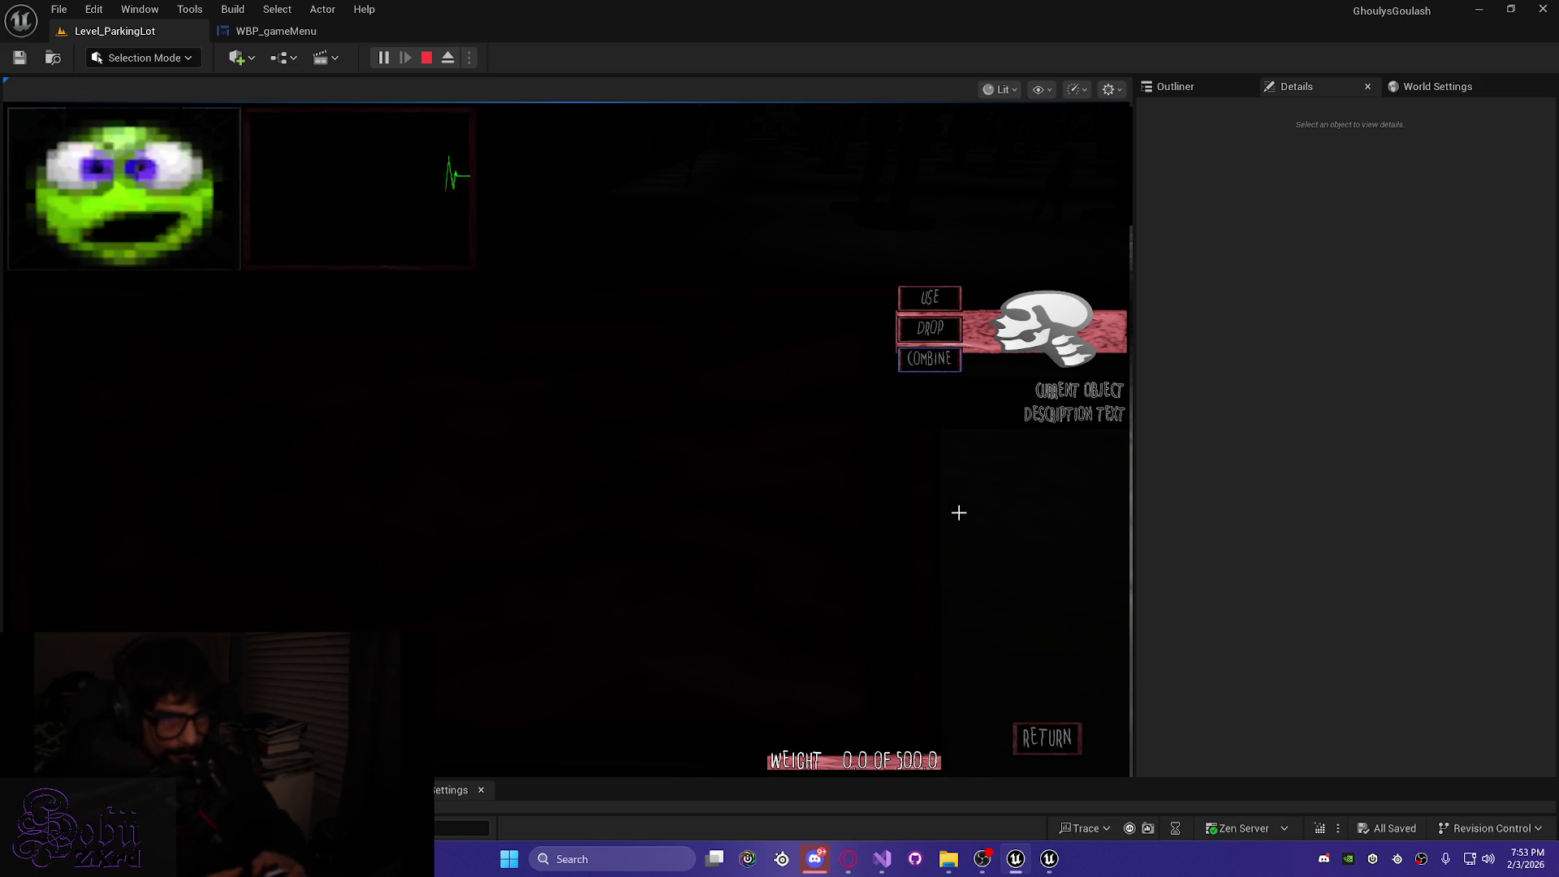
key(Down)
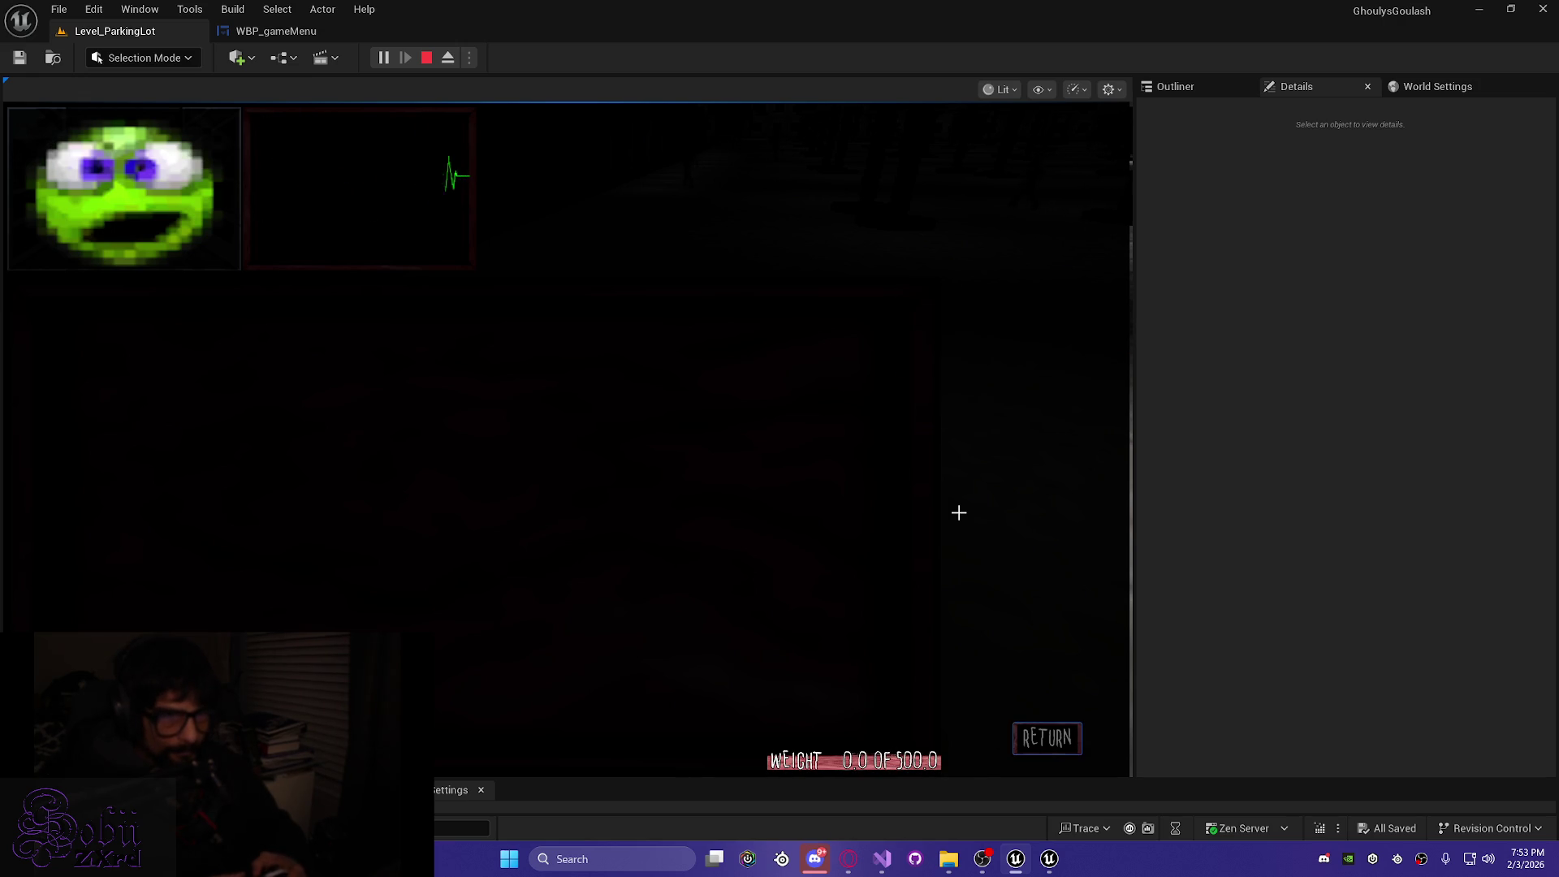
key(Tab)
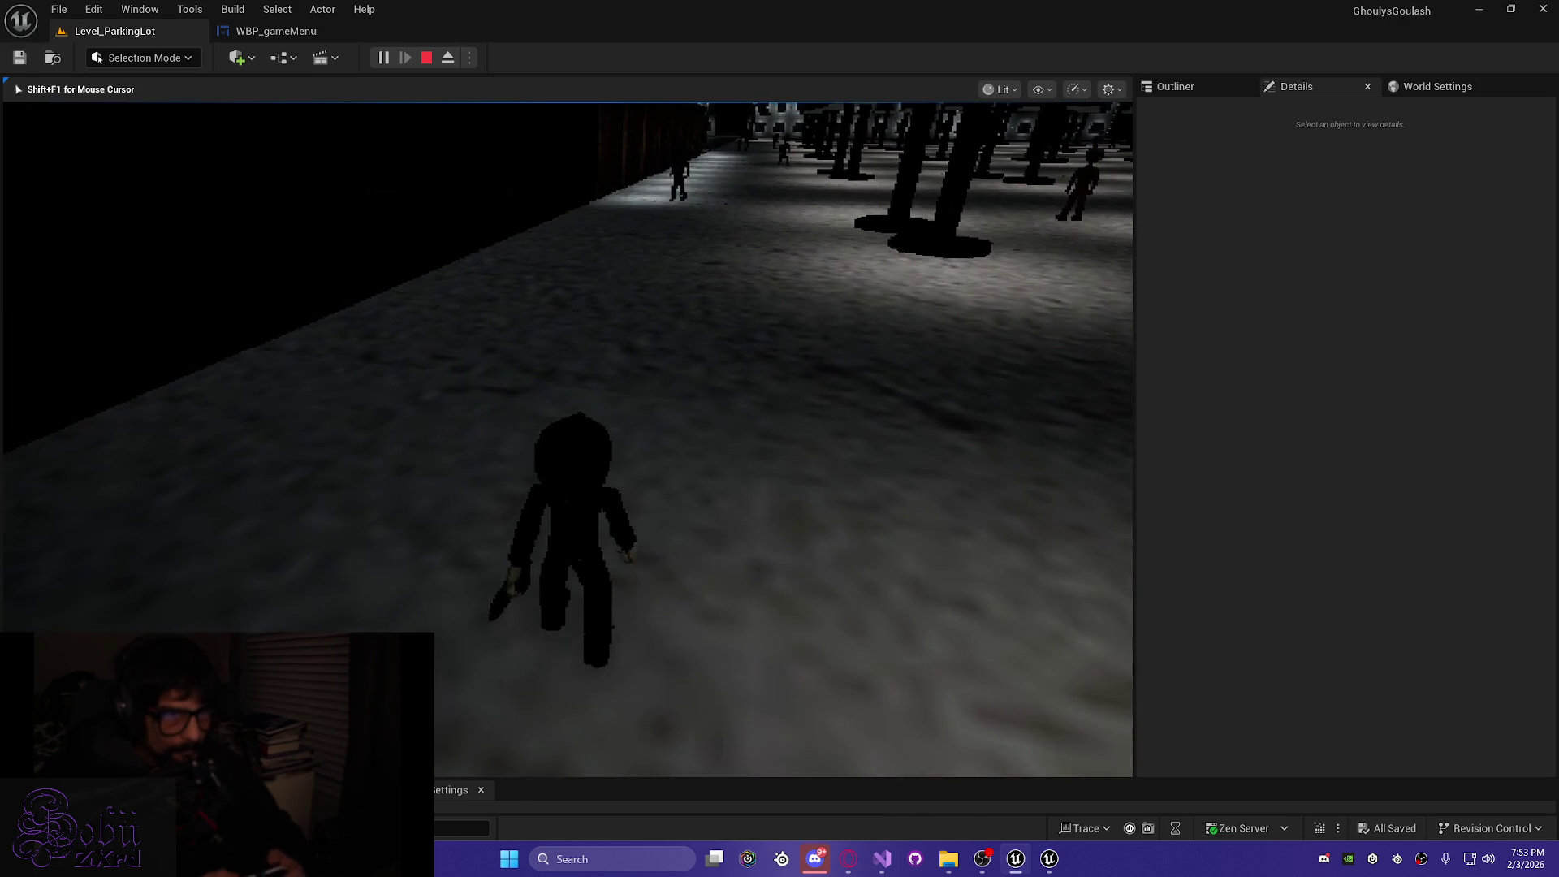
Walk the character through the parking lot past the ghoul to the wall door
key(Tab)
key(Tab)
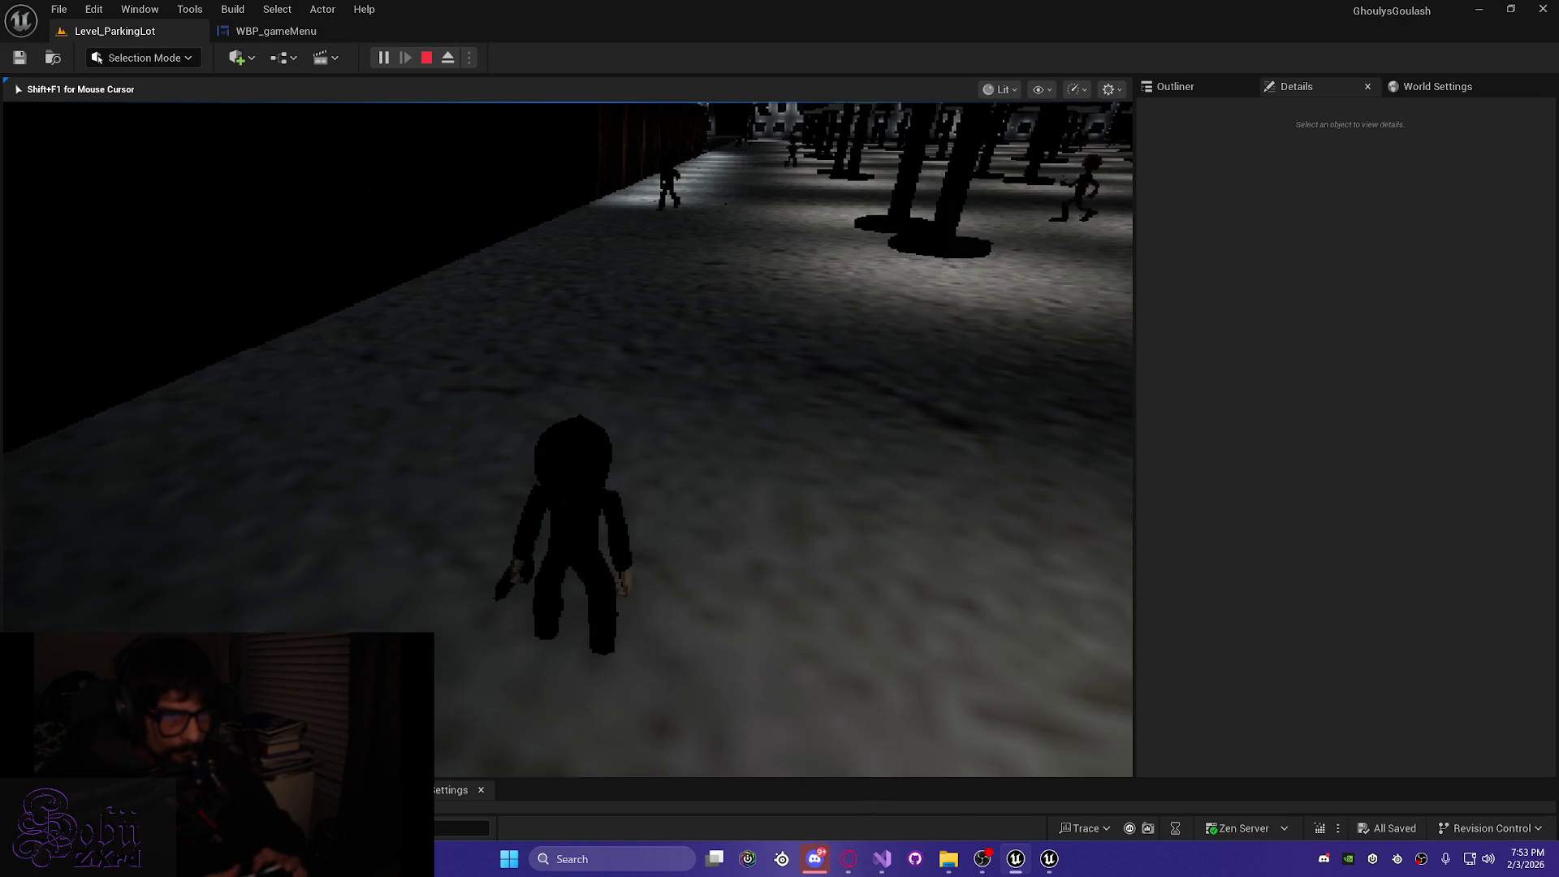
key(w)
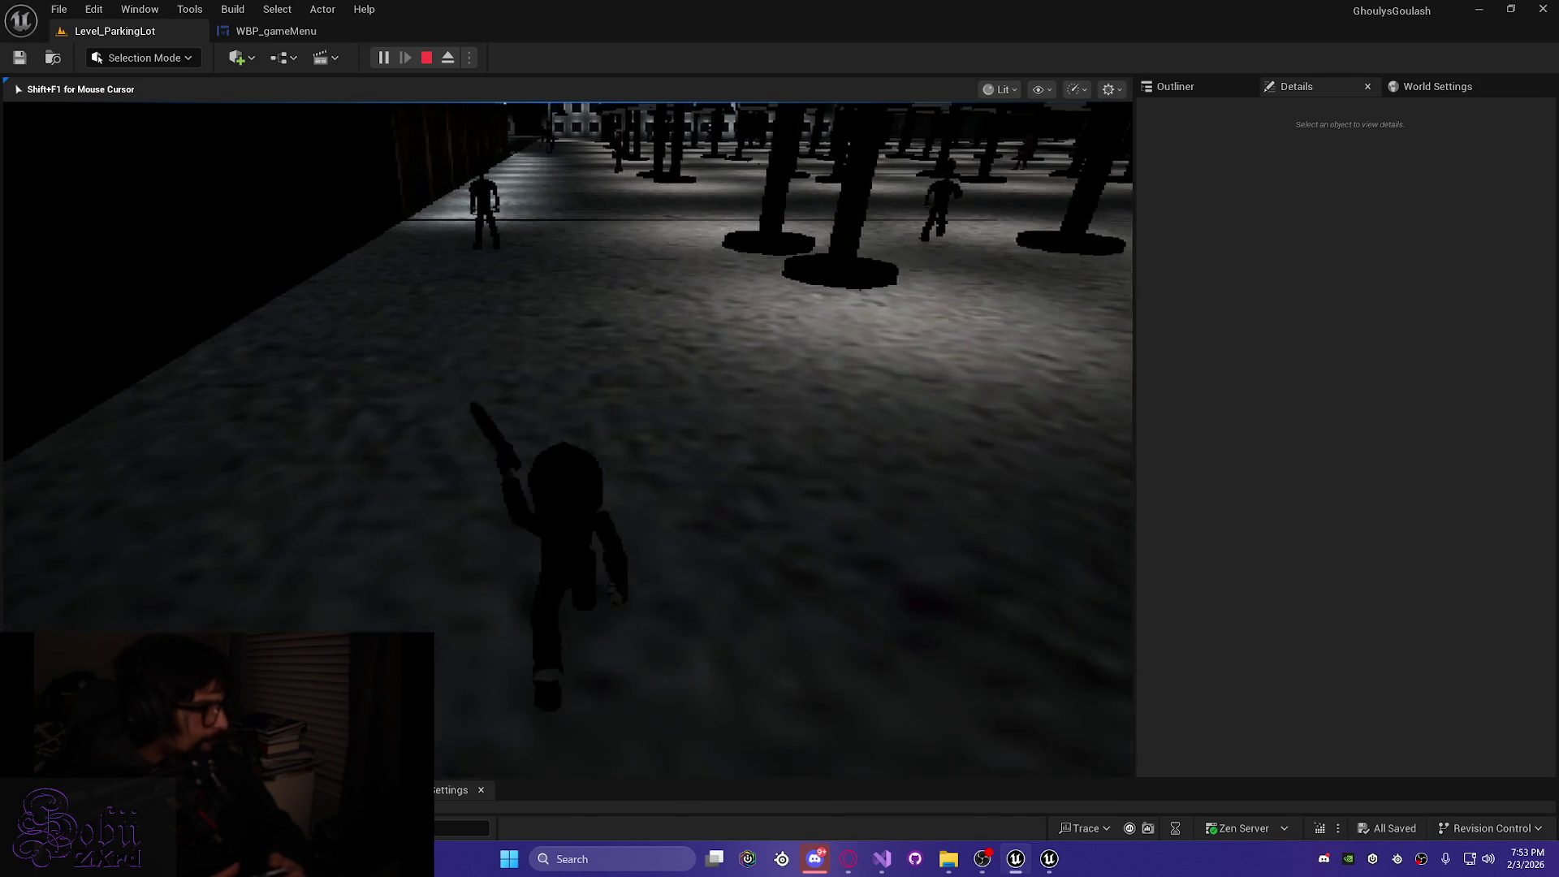
key(w)
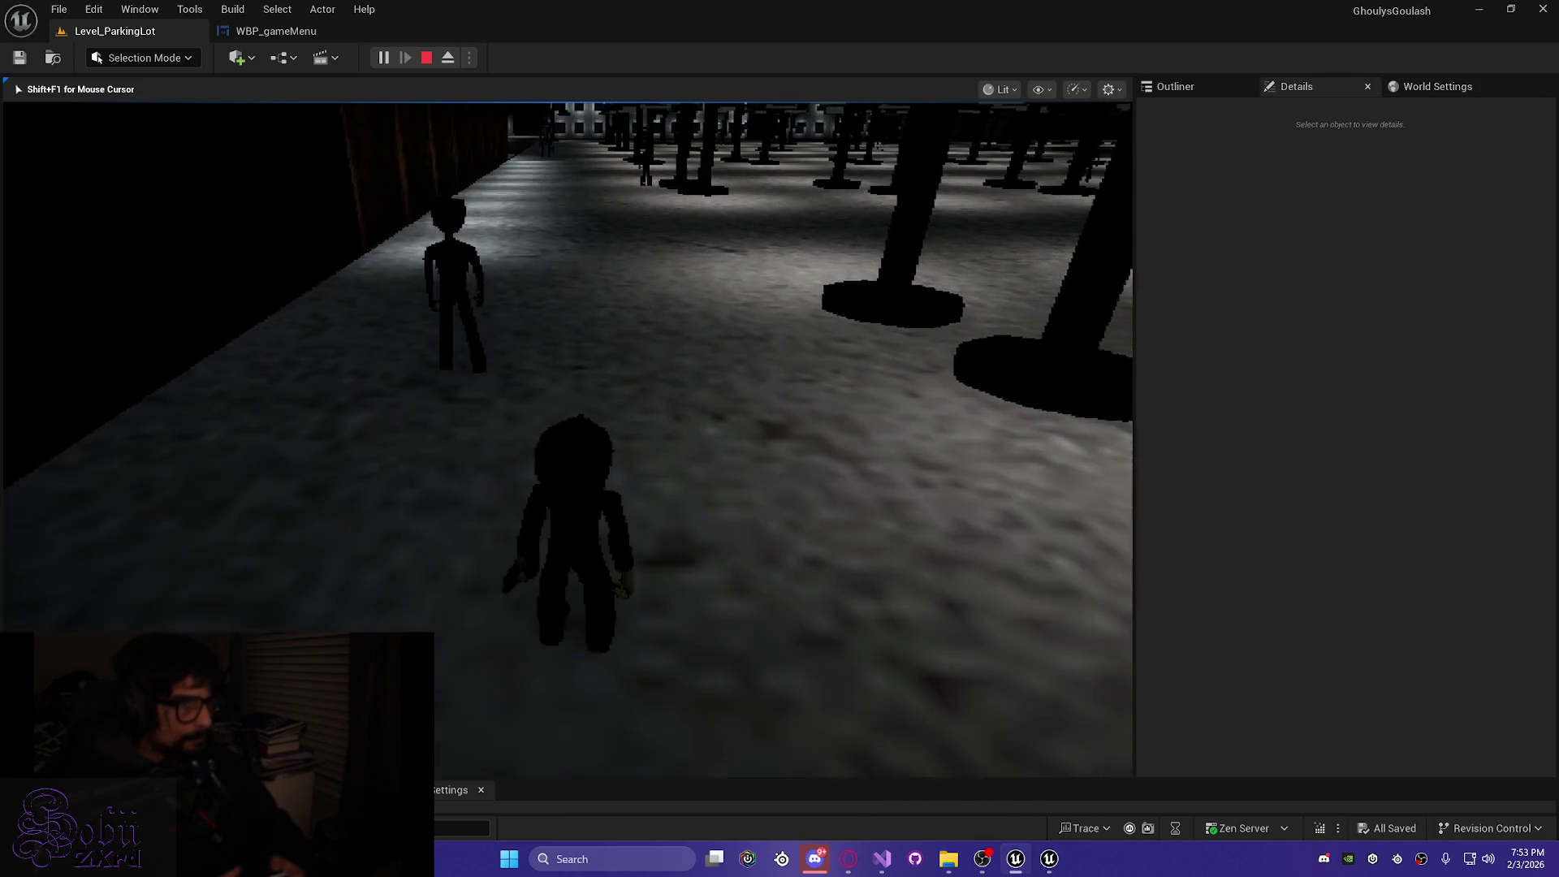
key(w)
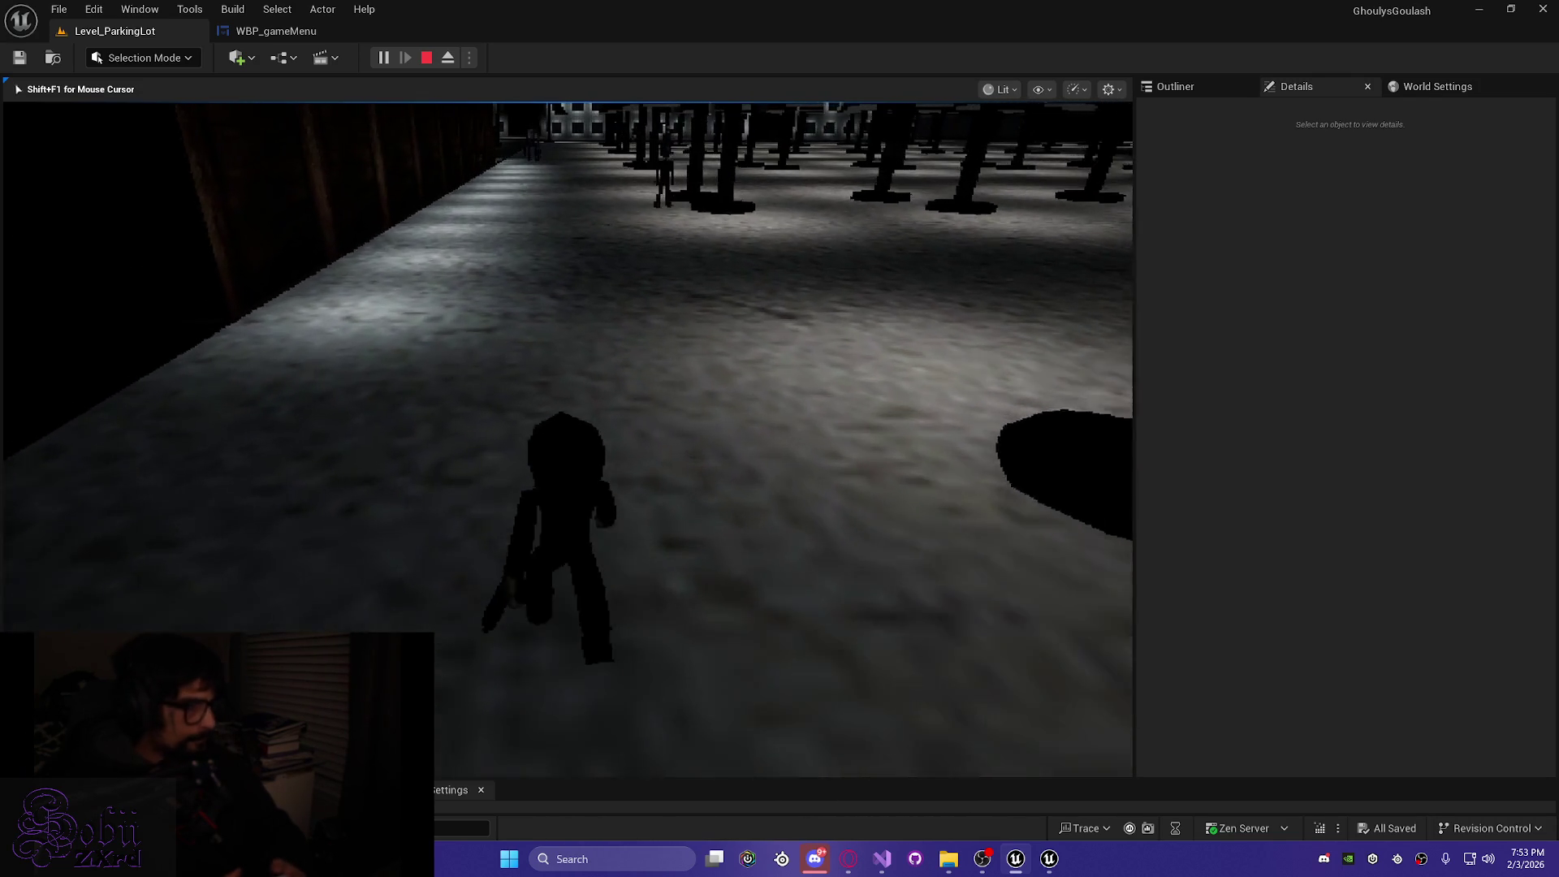
key(w)
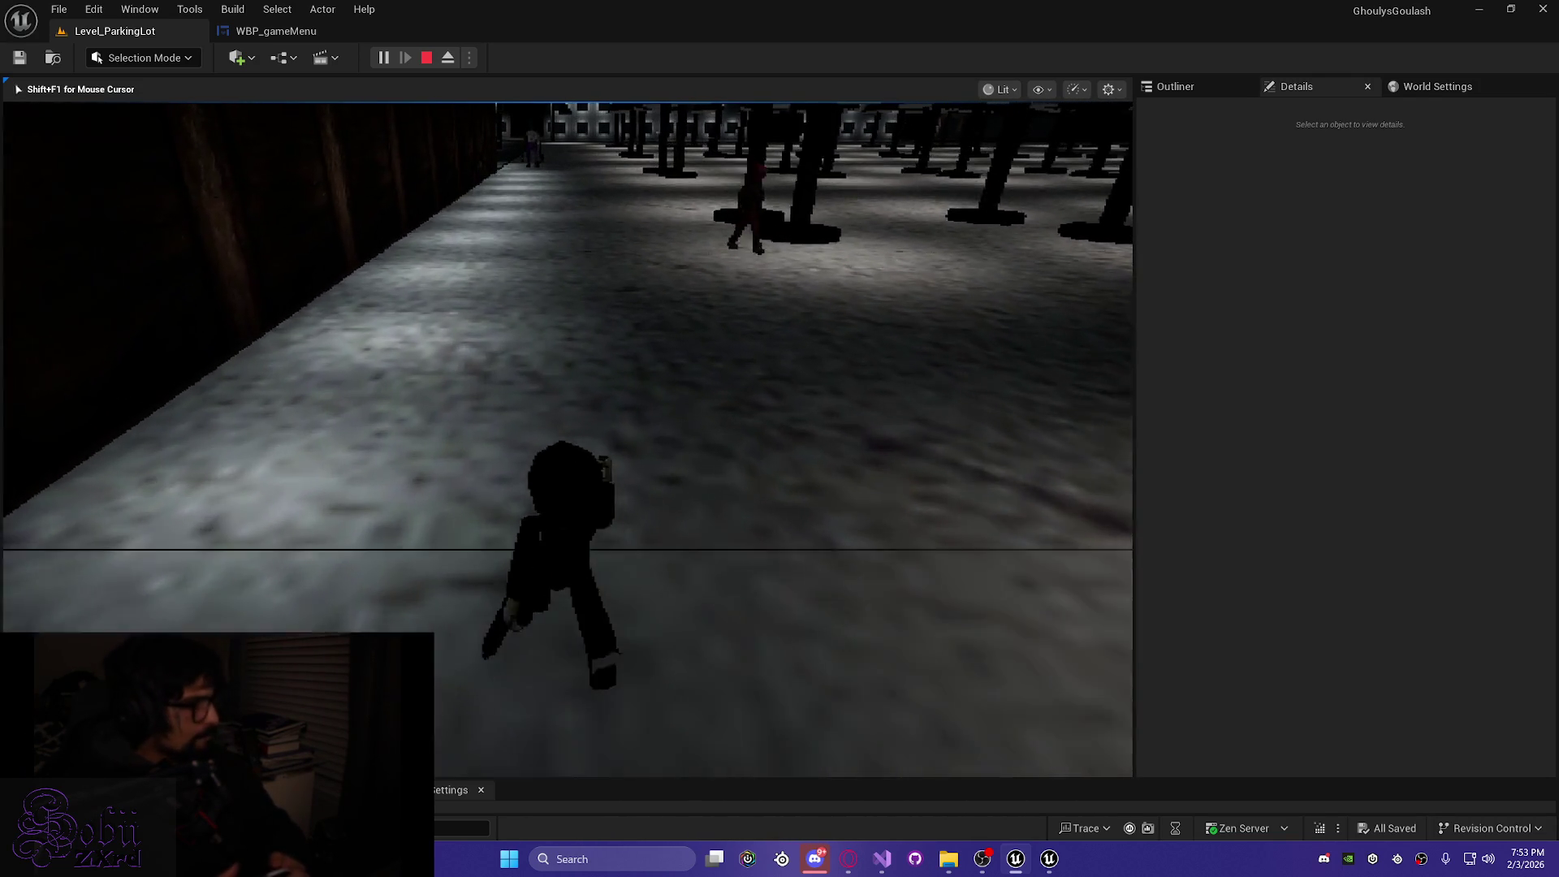
key(w)
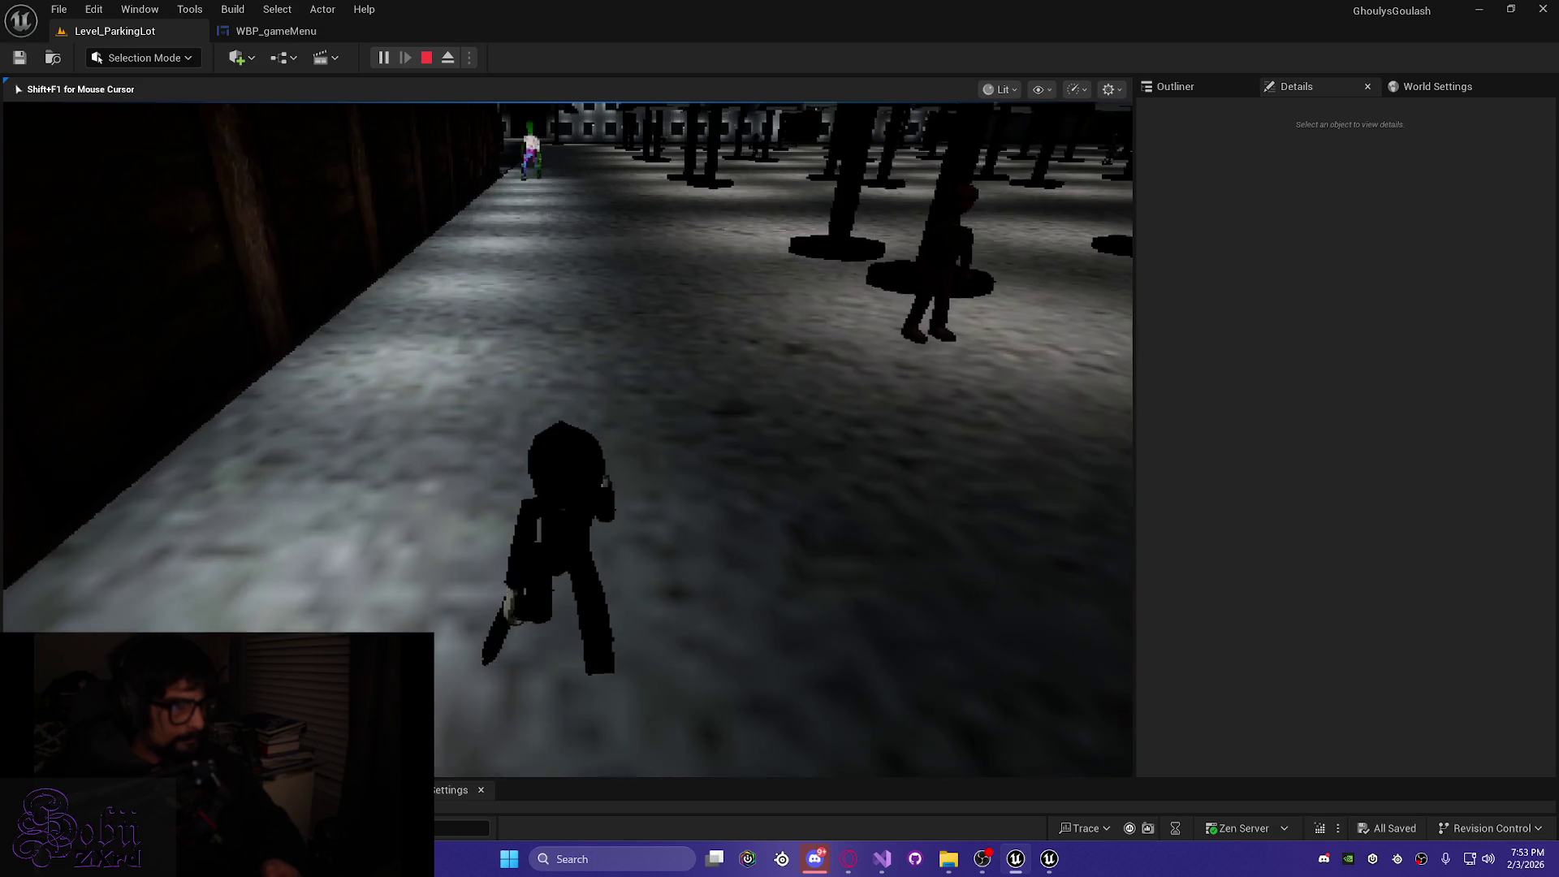
key(w)
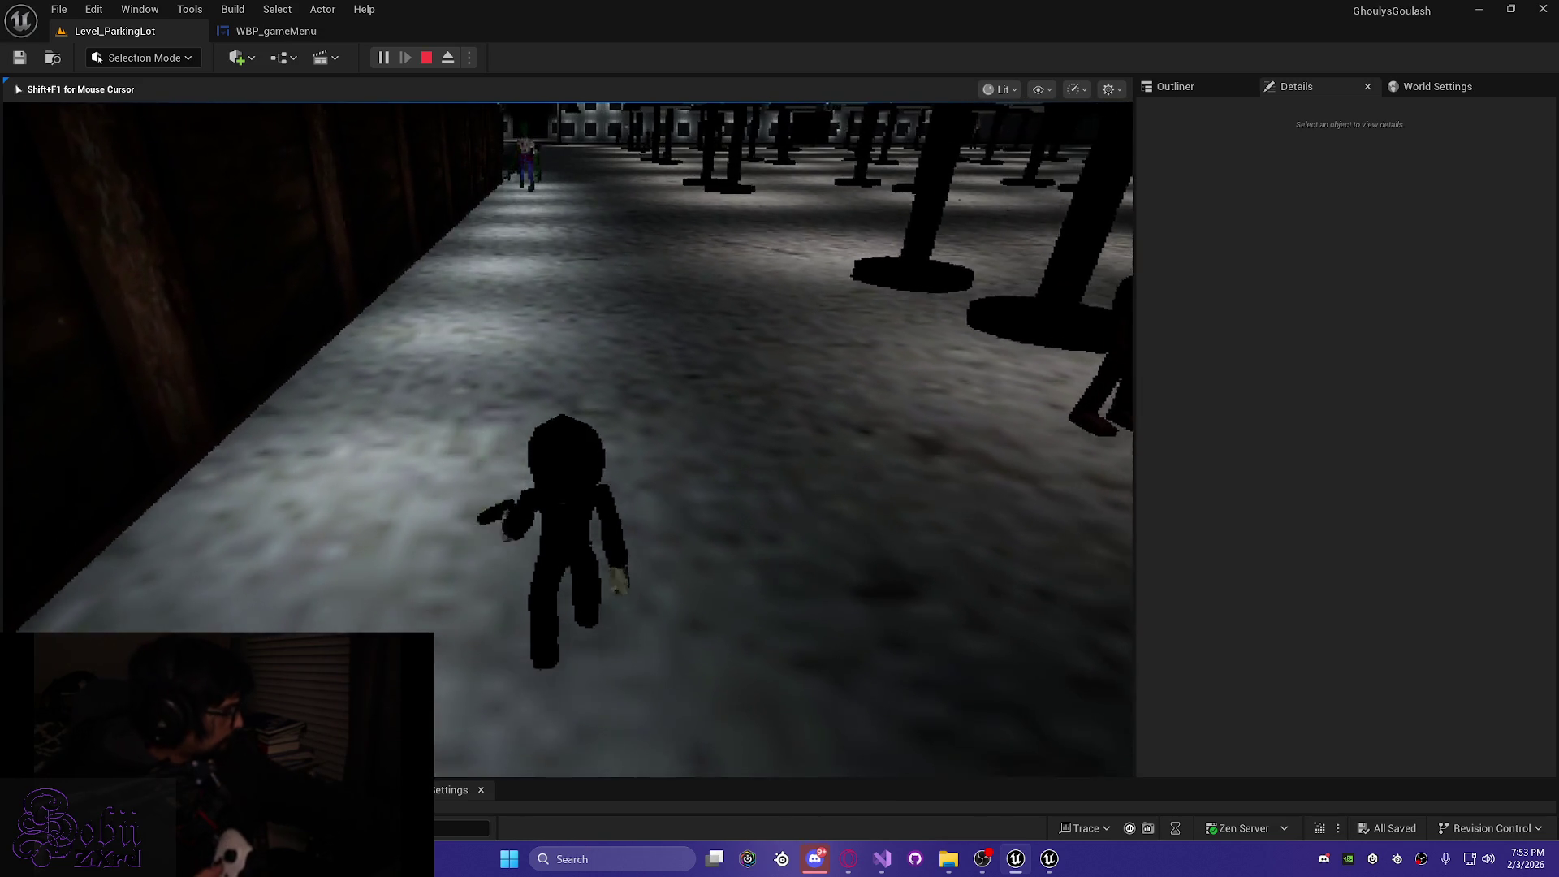
key(w)
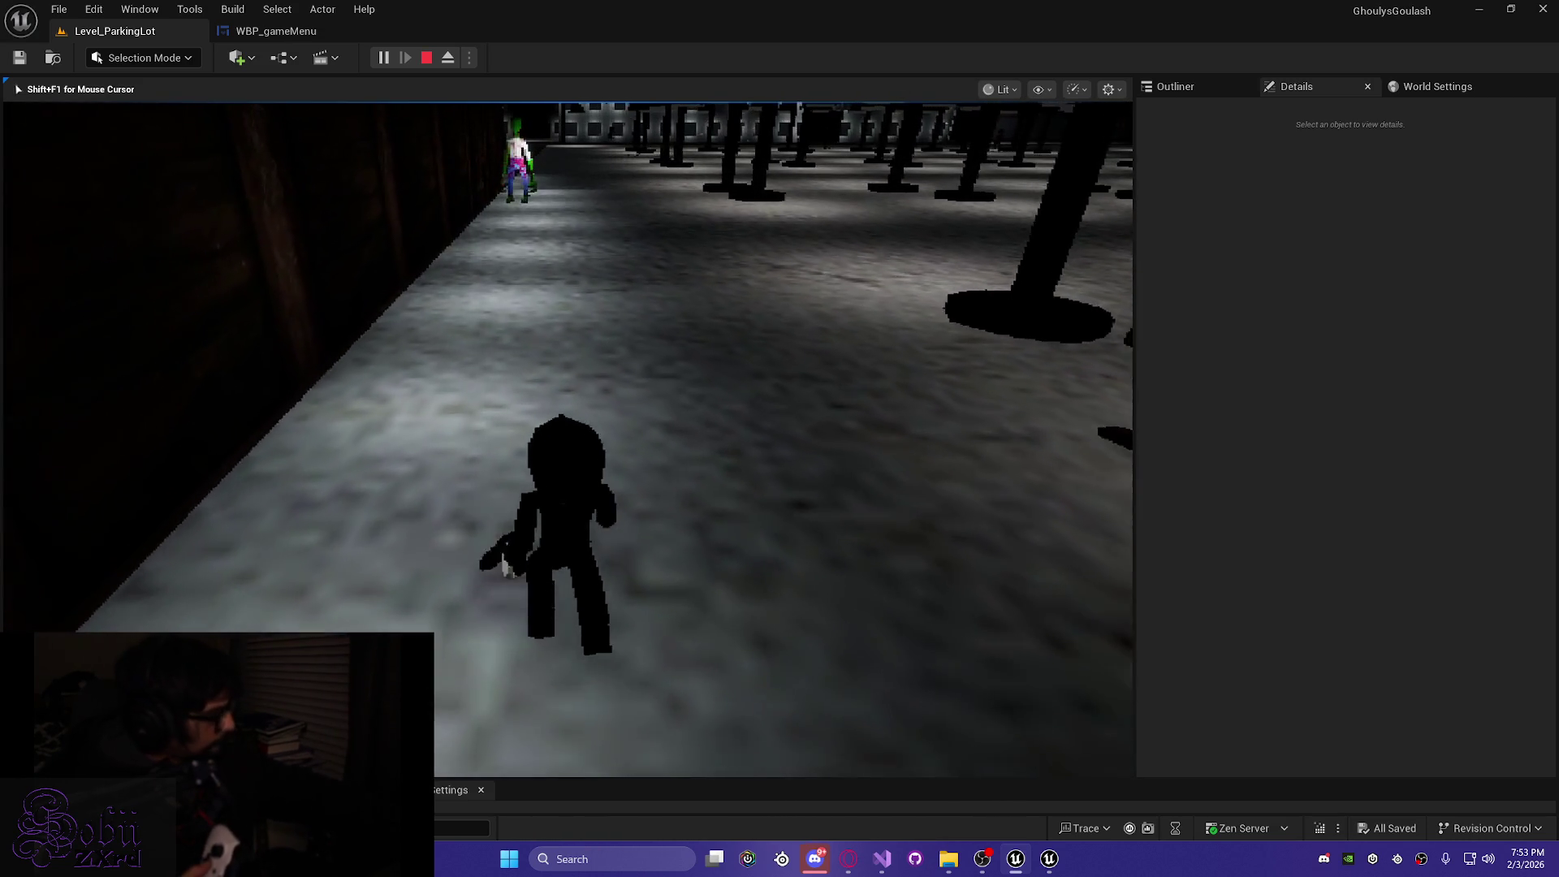
key(w)
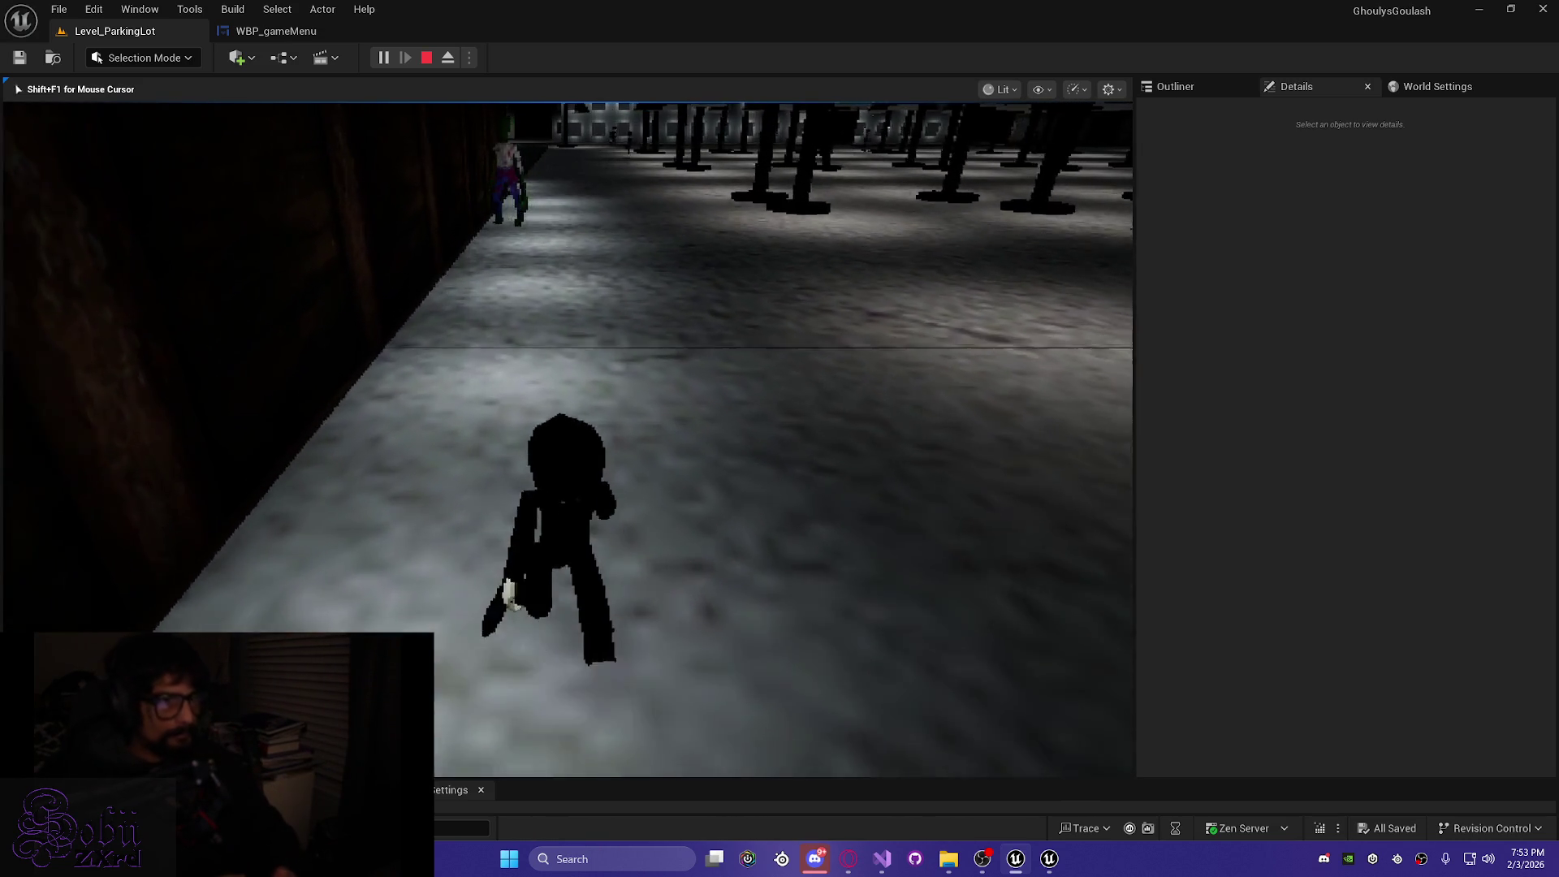
key(w)
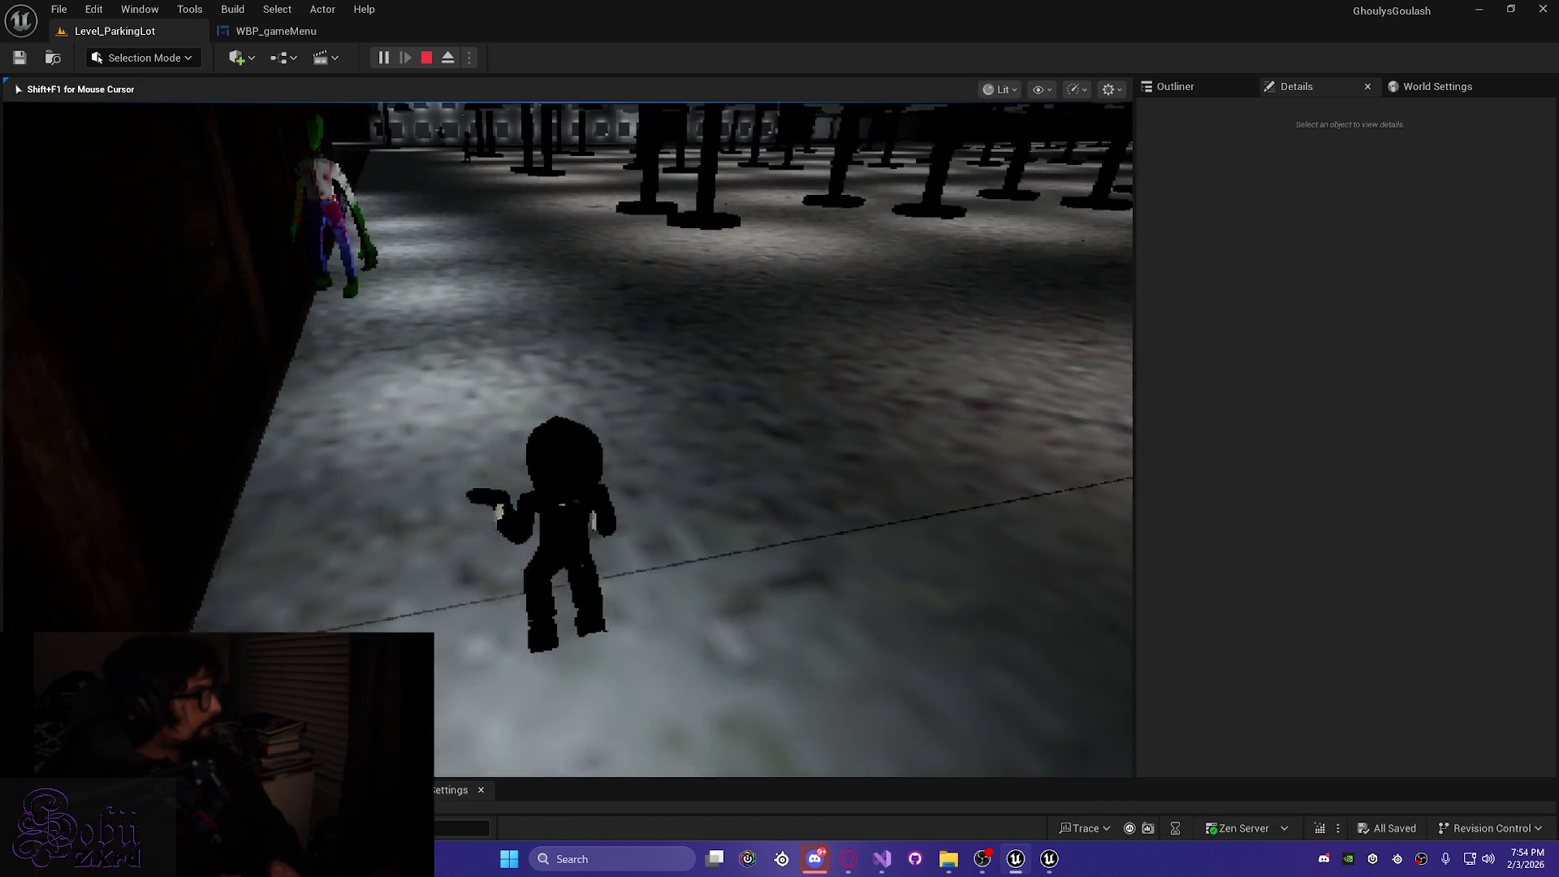
key(w)
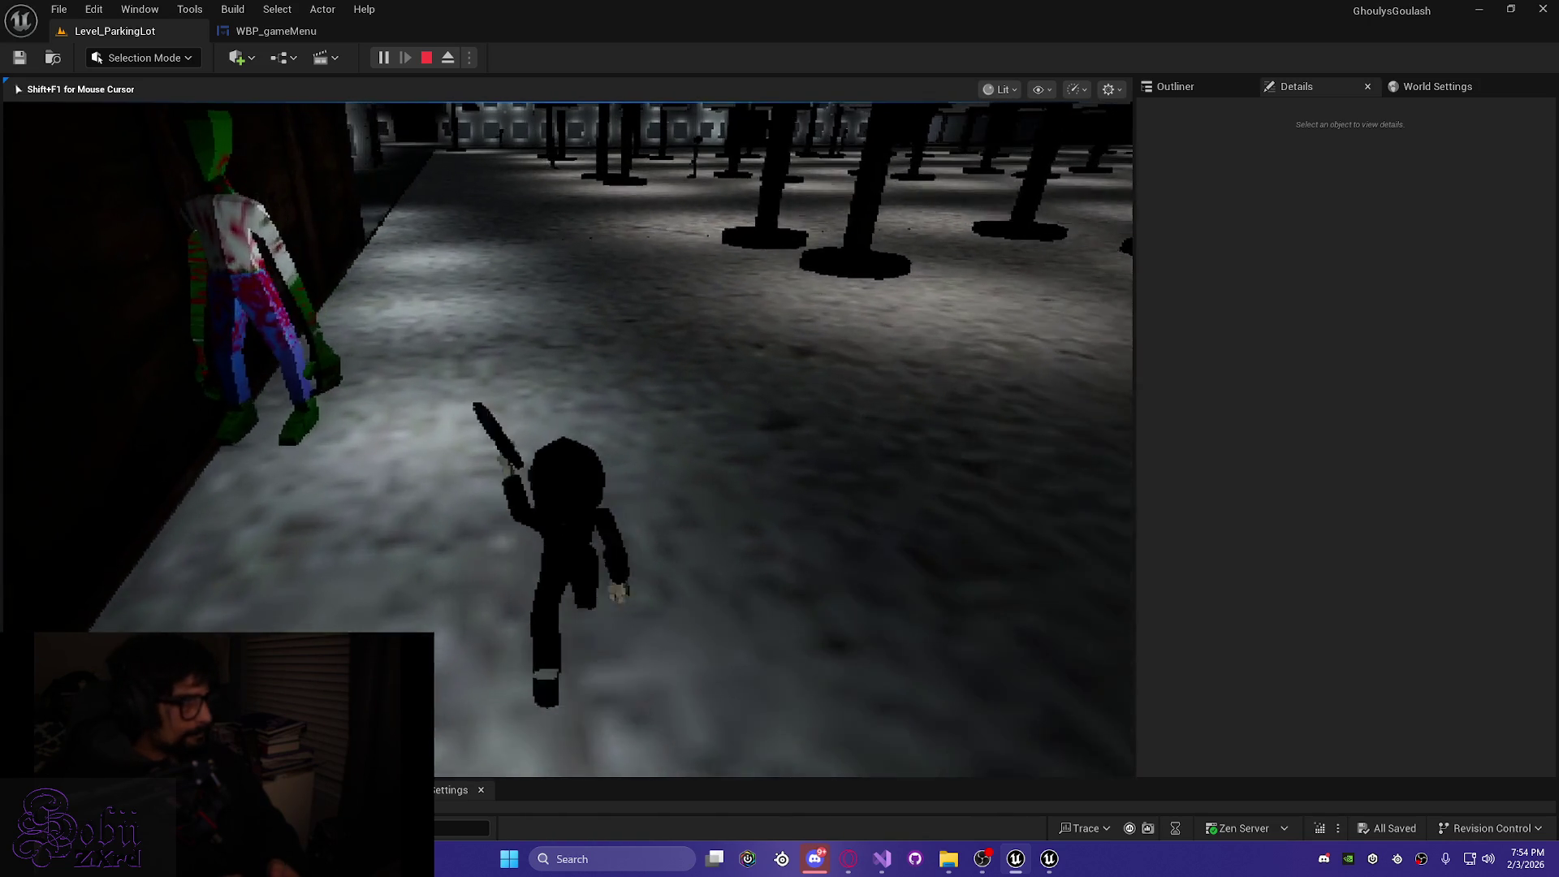
key(w)
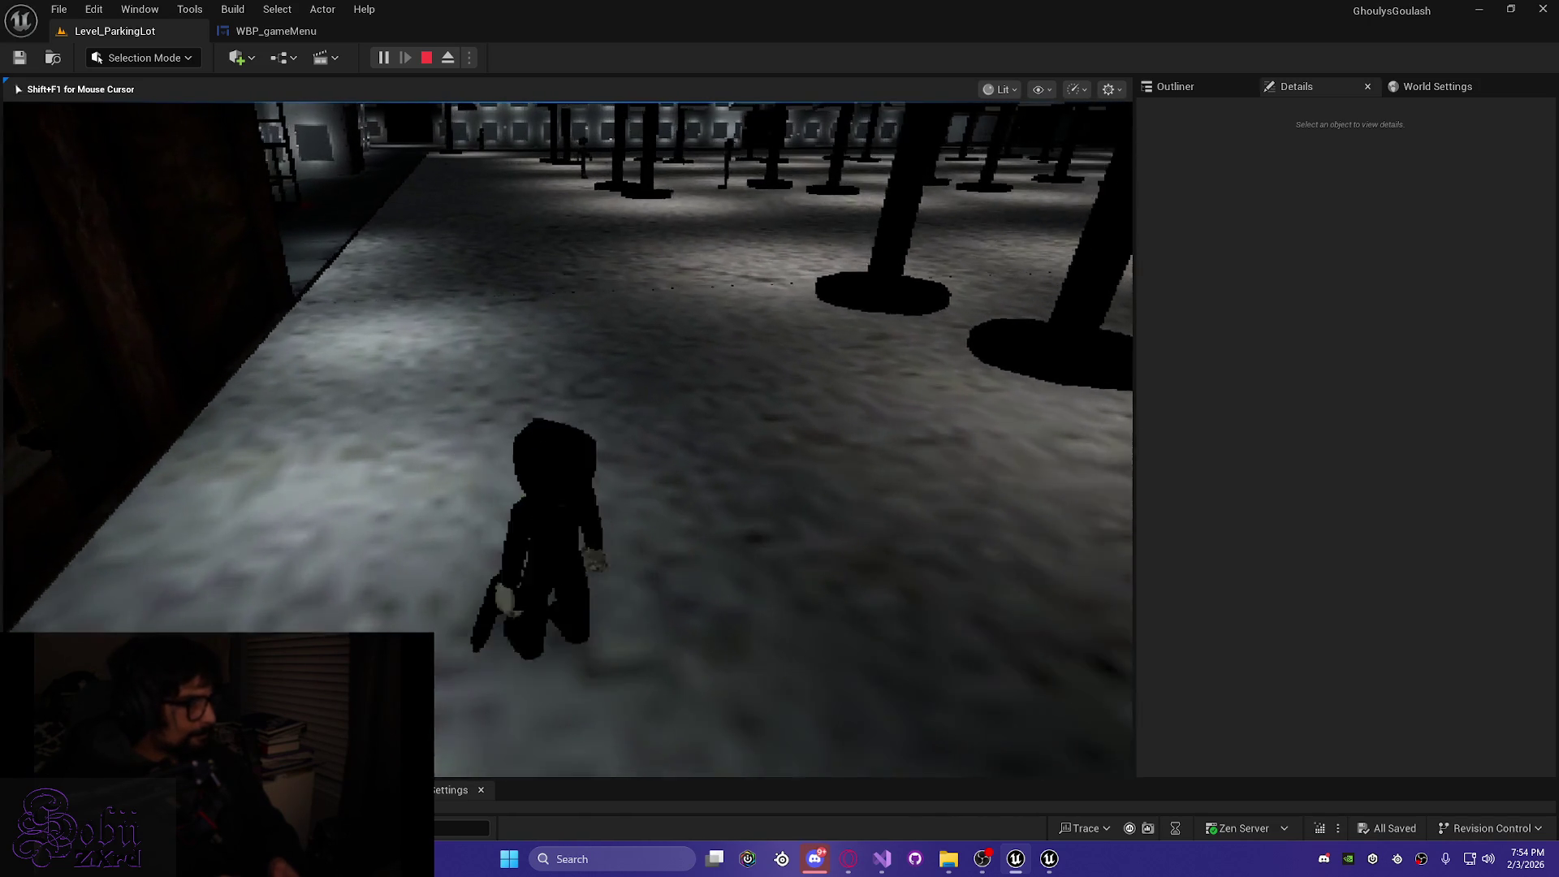
key(w)
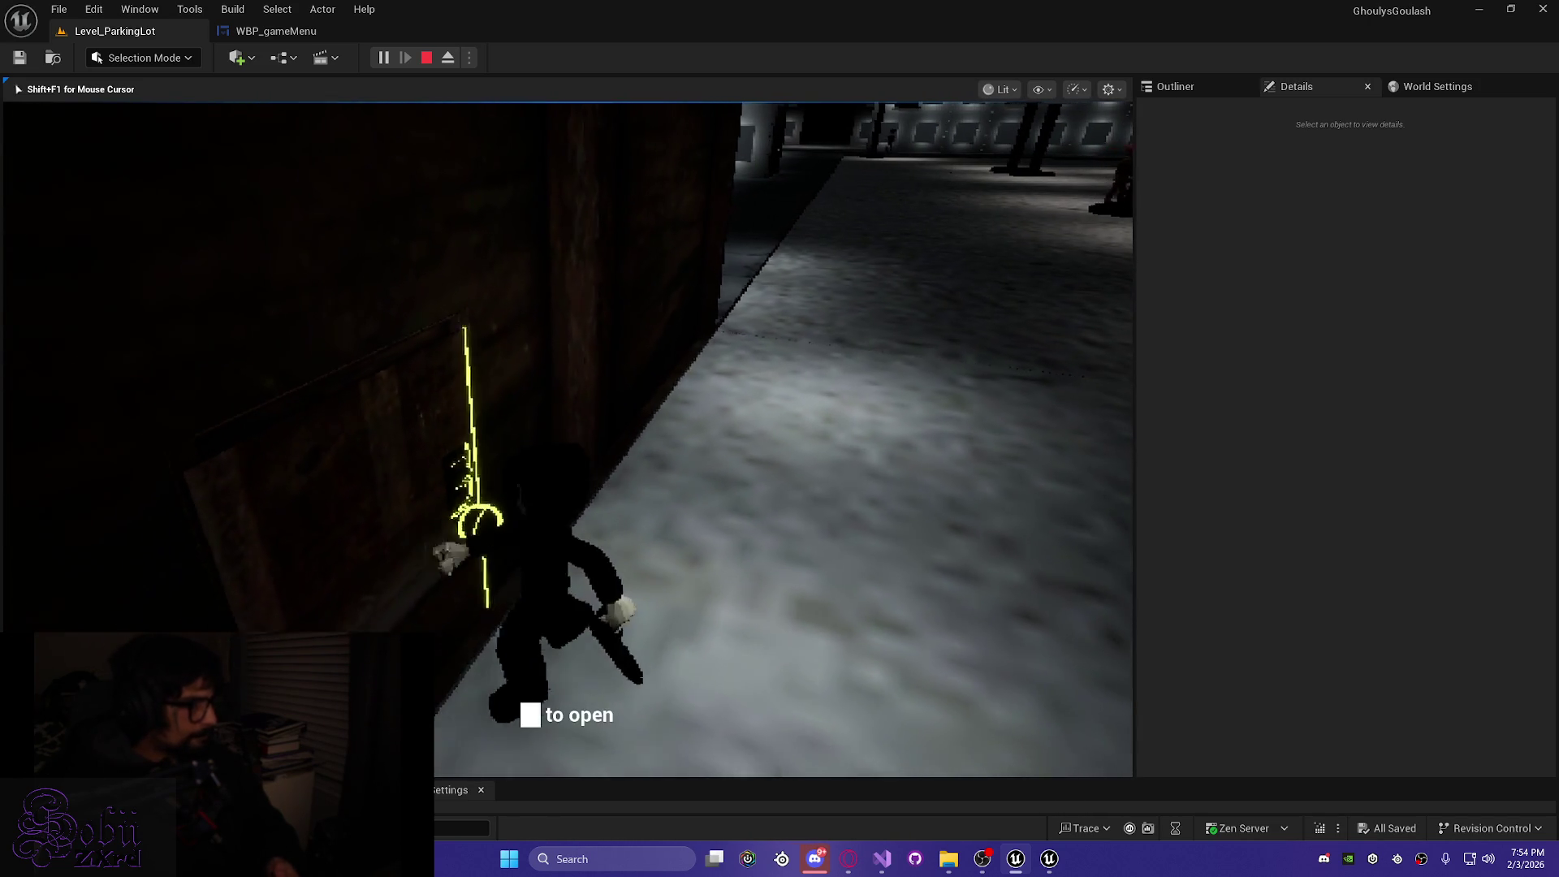
Enter the dark room, pick up two items with E, and head back toward the doorway
key(w)
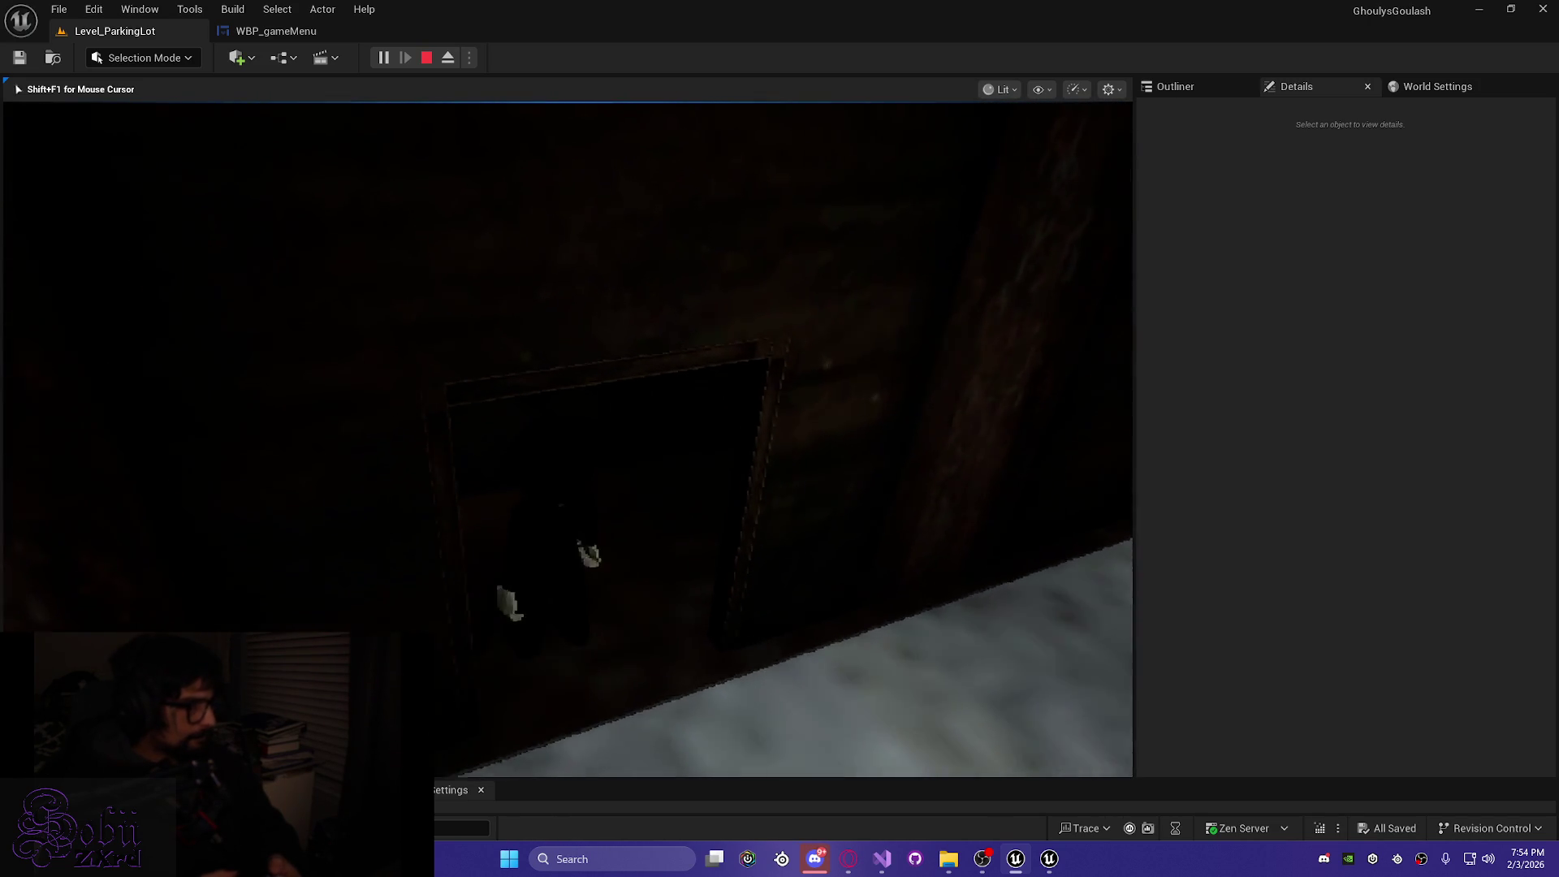
key(w)
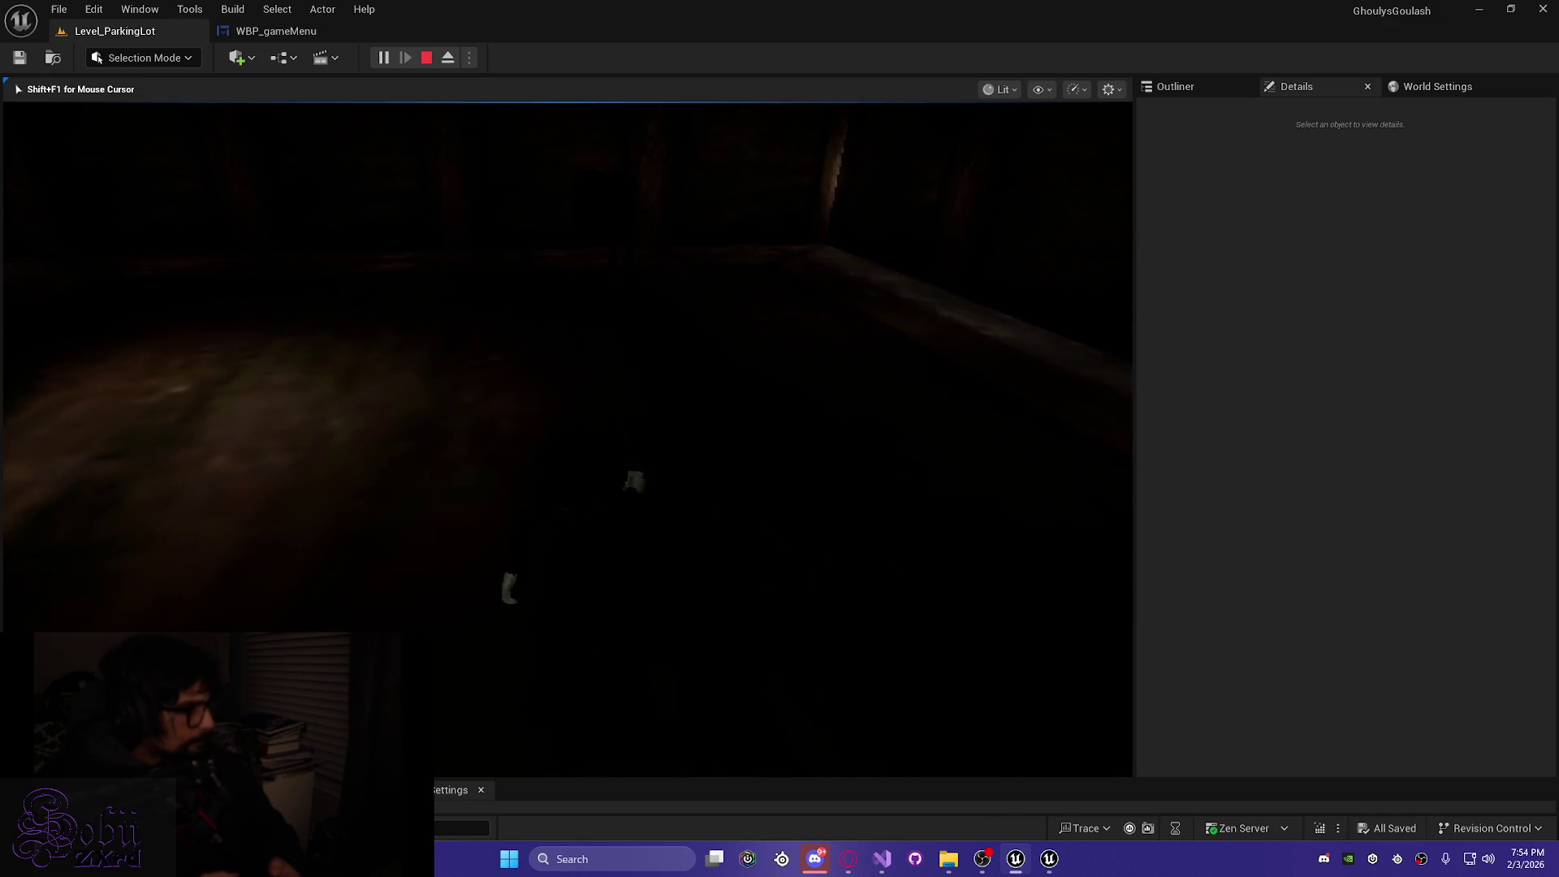
key(w)
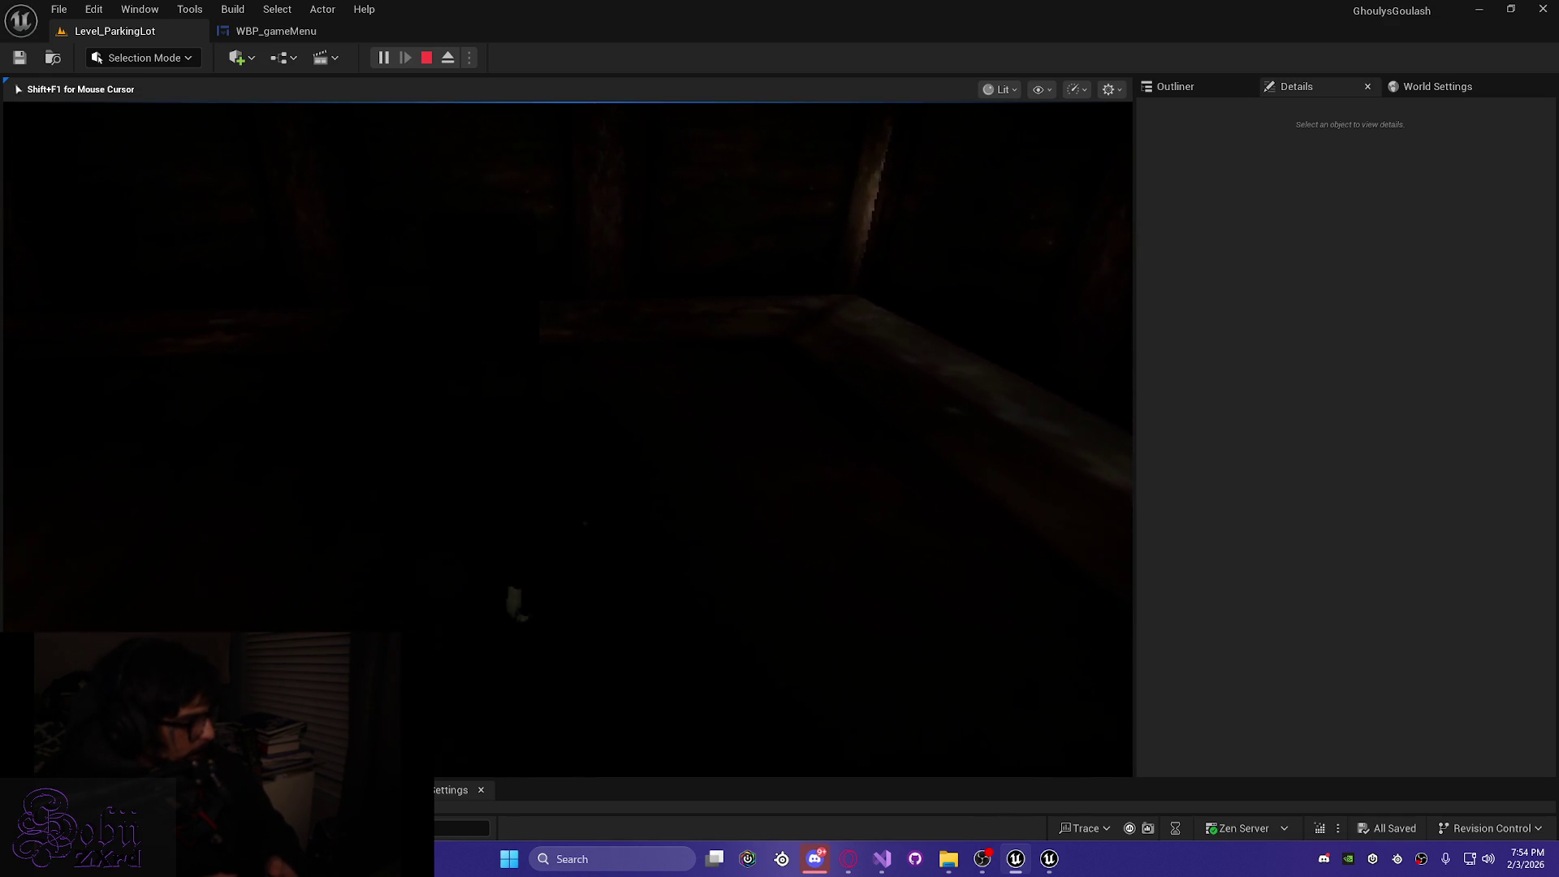
key(w)
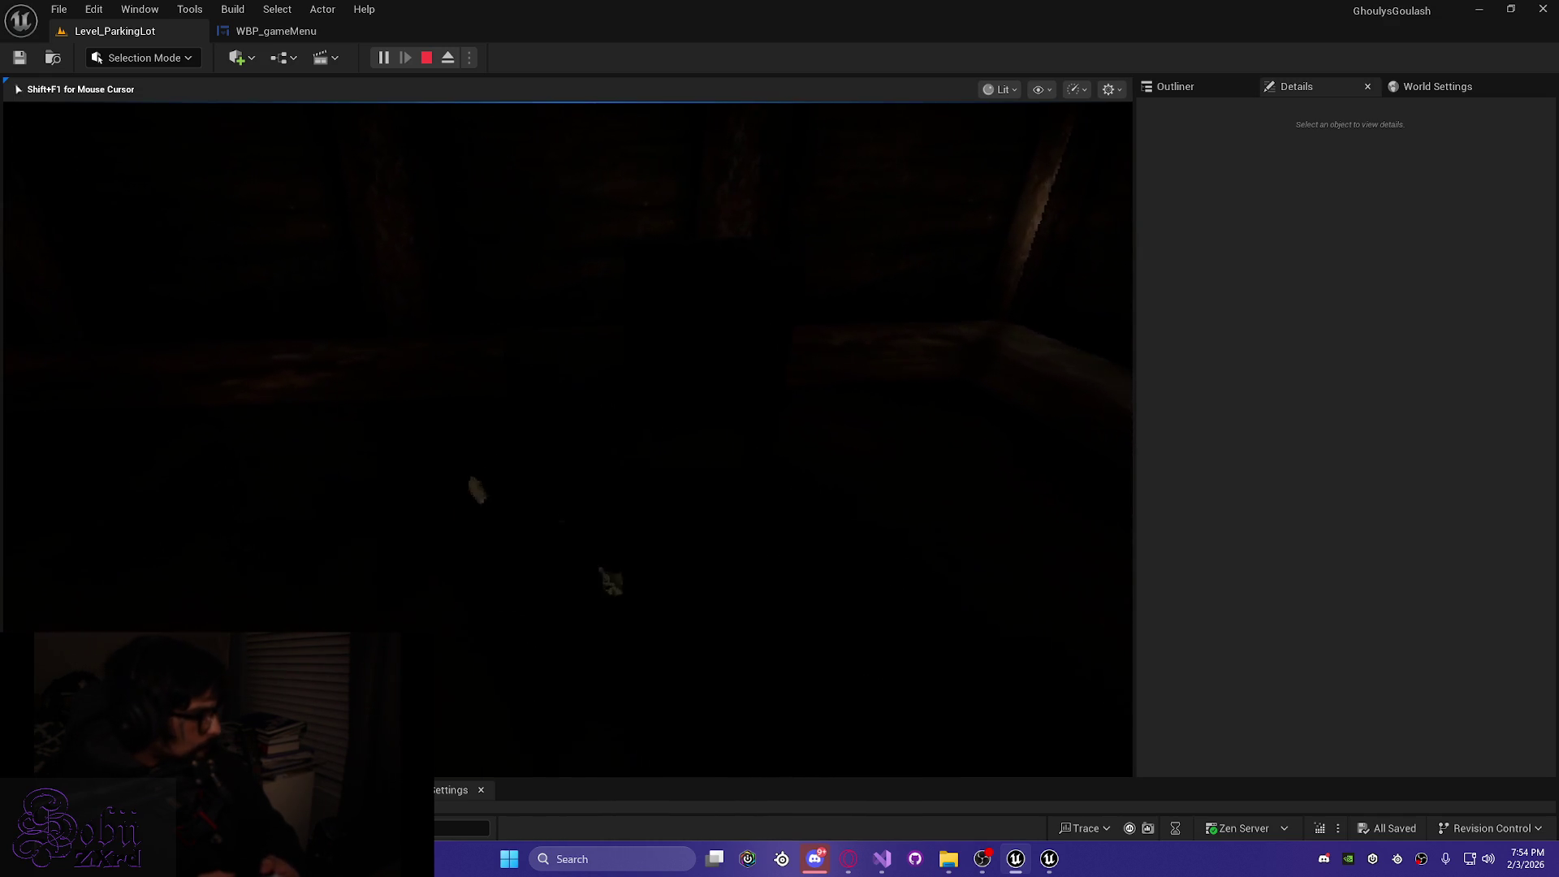
key(e)
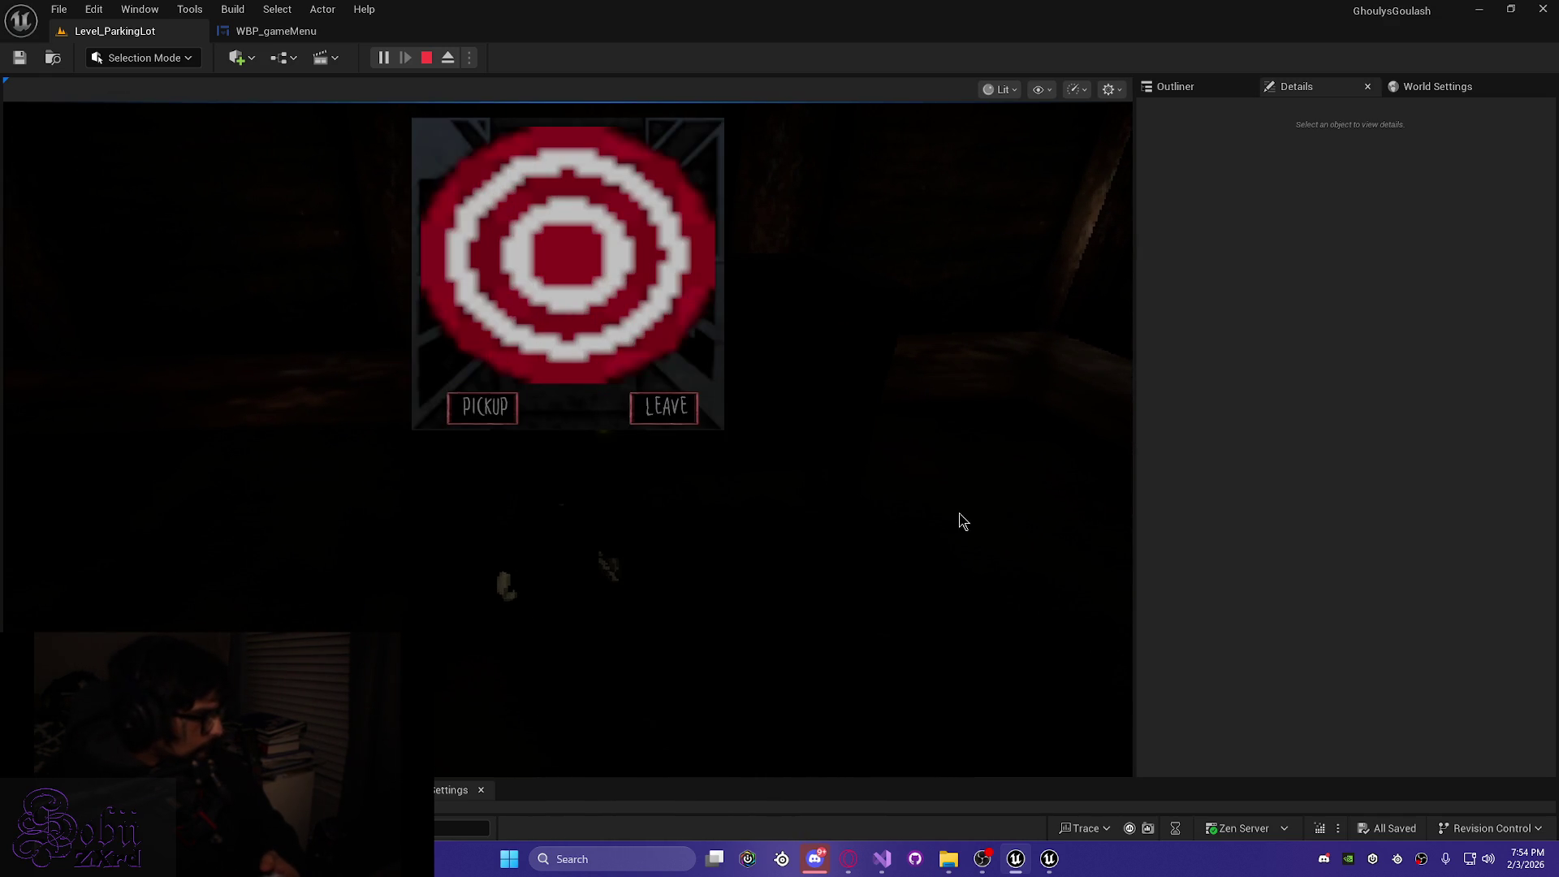
key(w)
key(e)
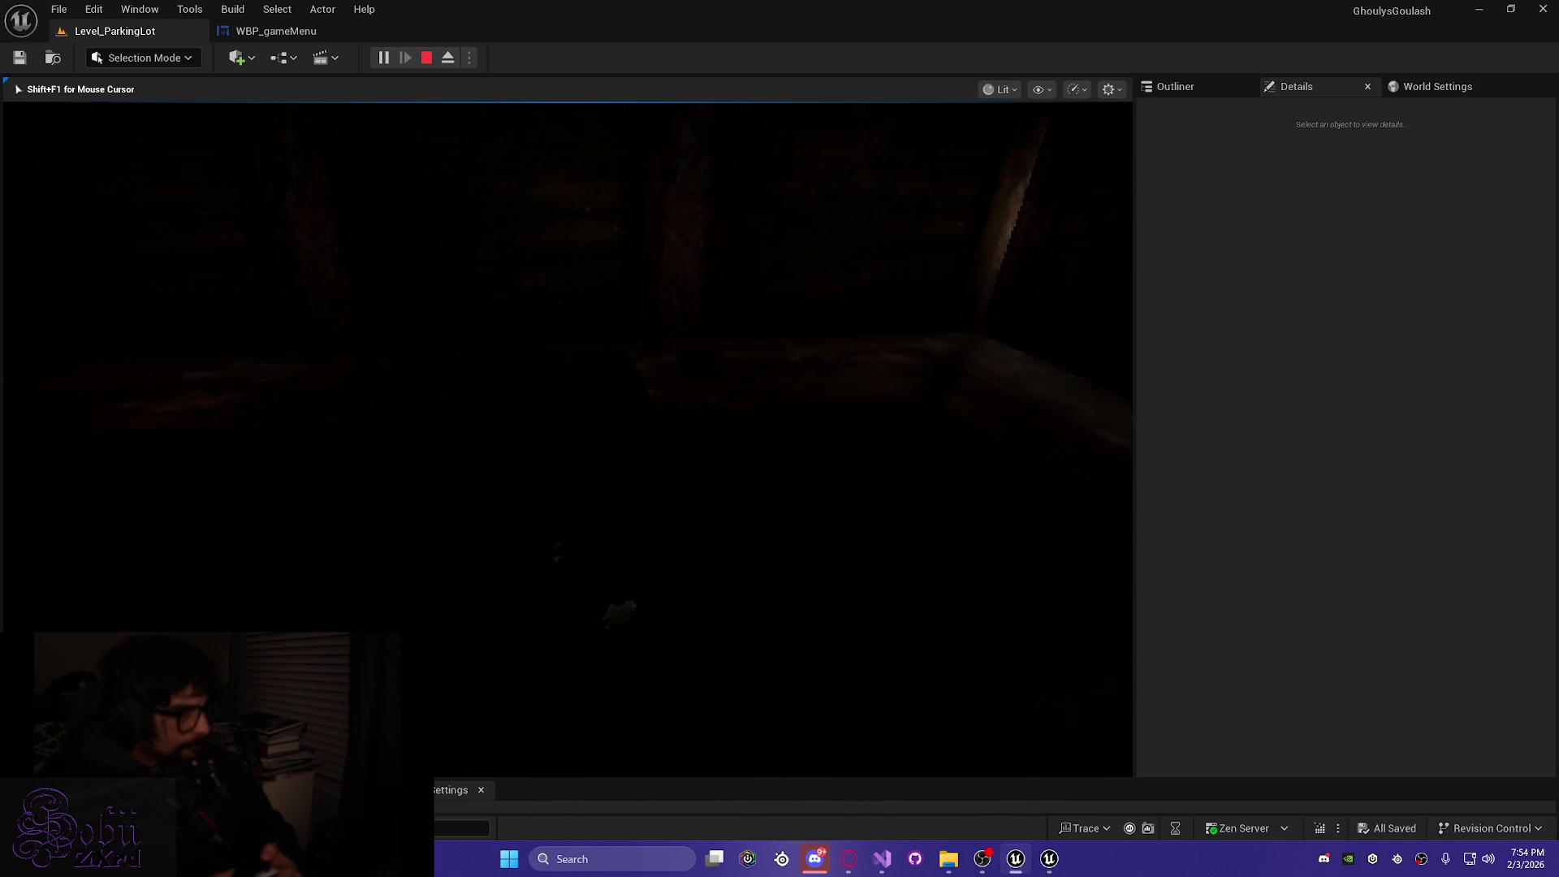
mouse_move(566, 439)
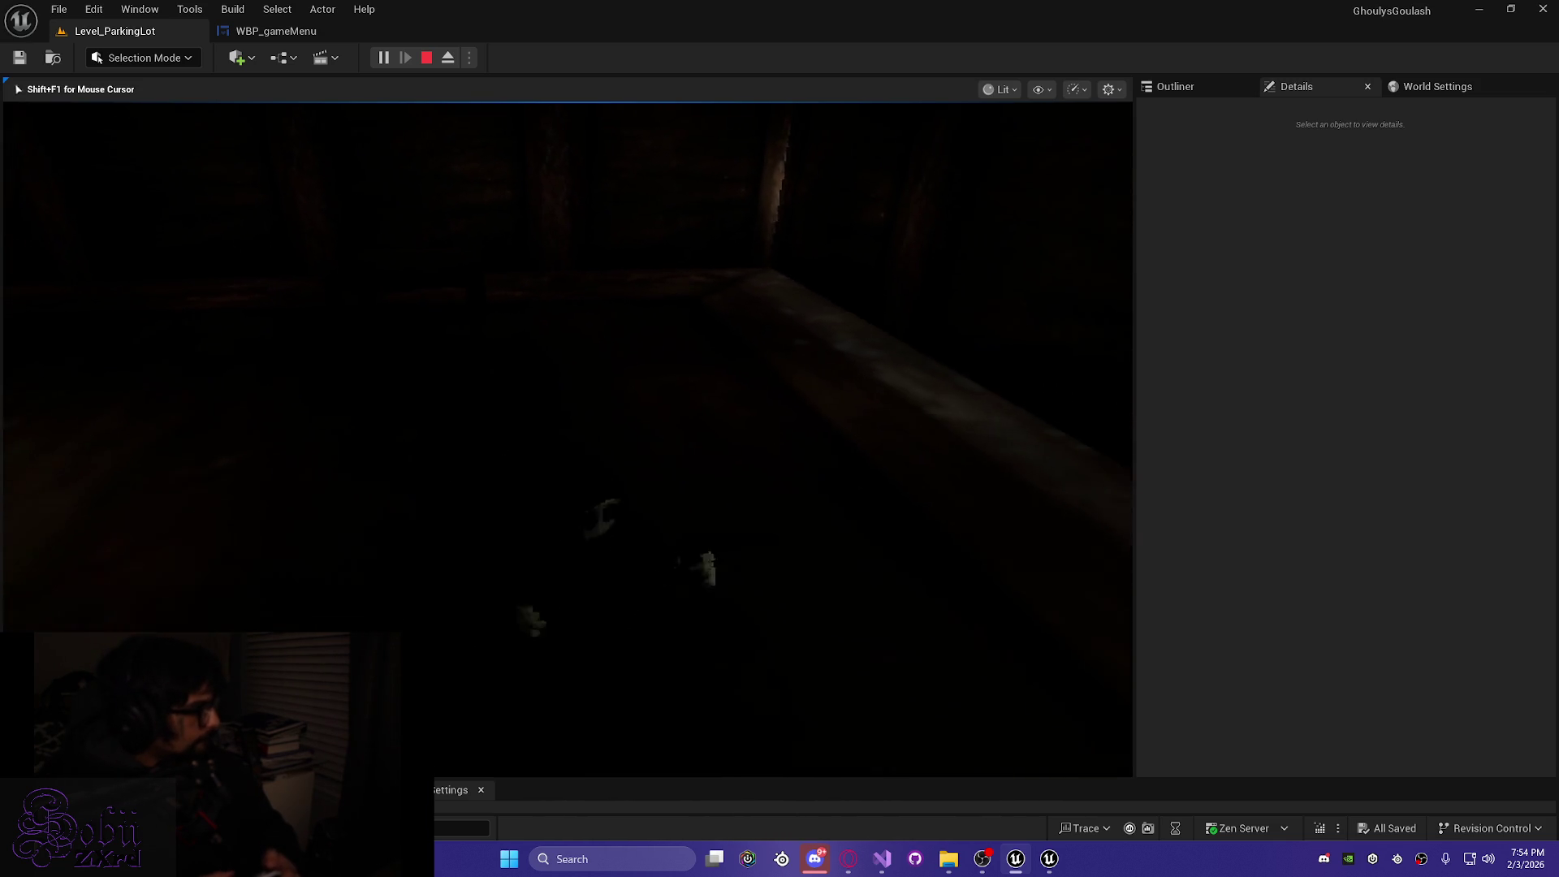
key(w)
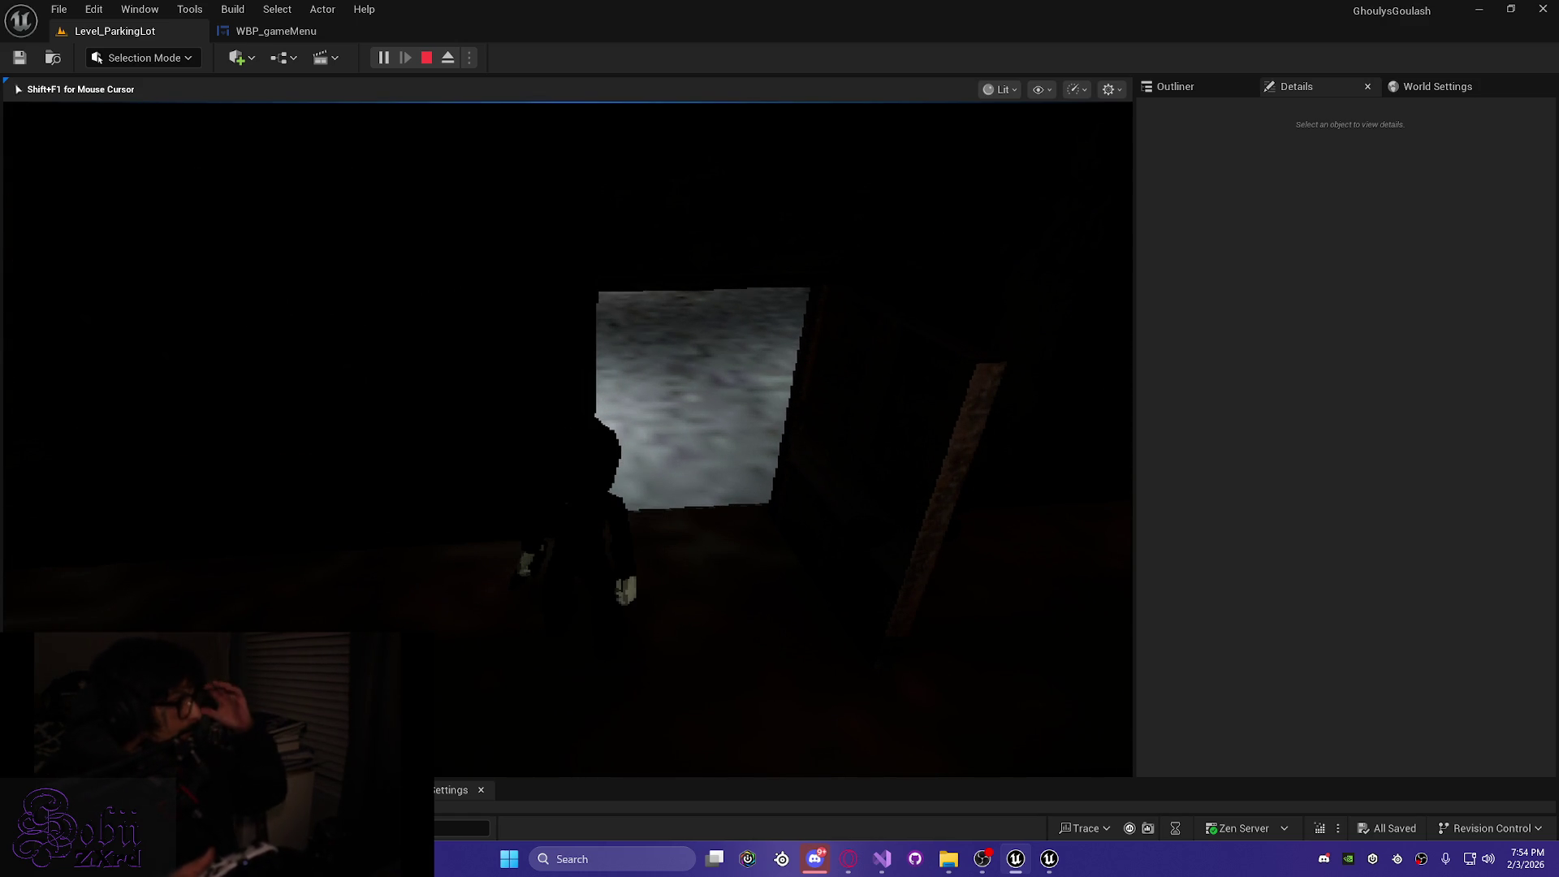
key(w)
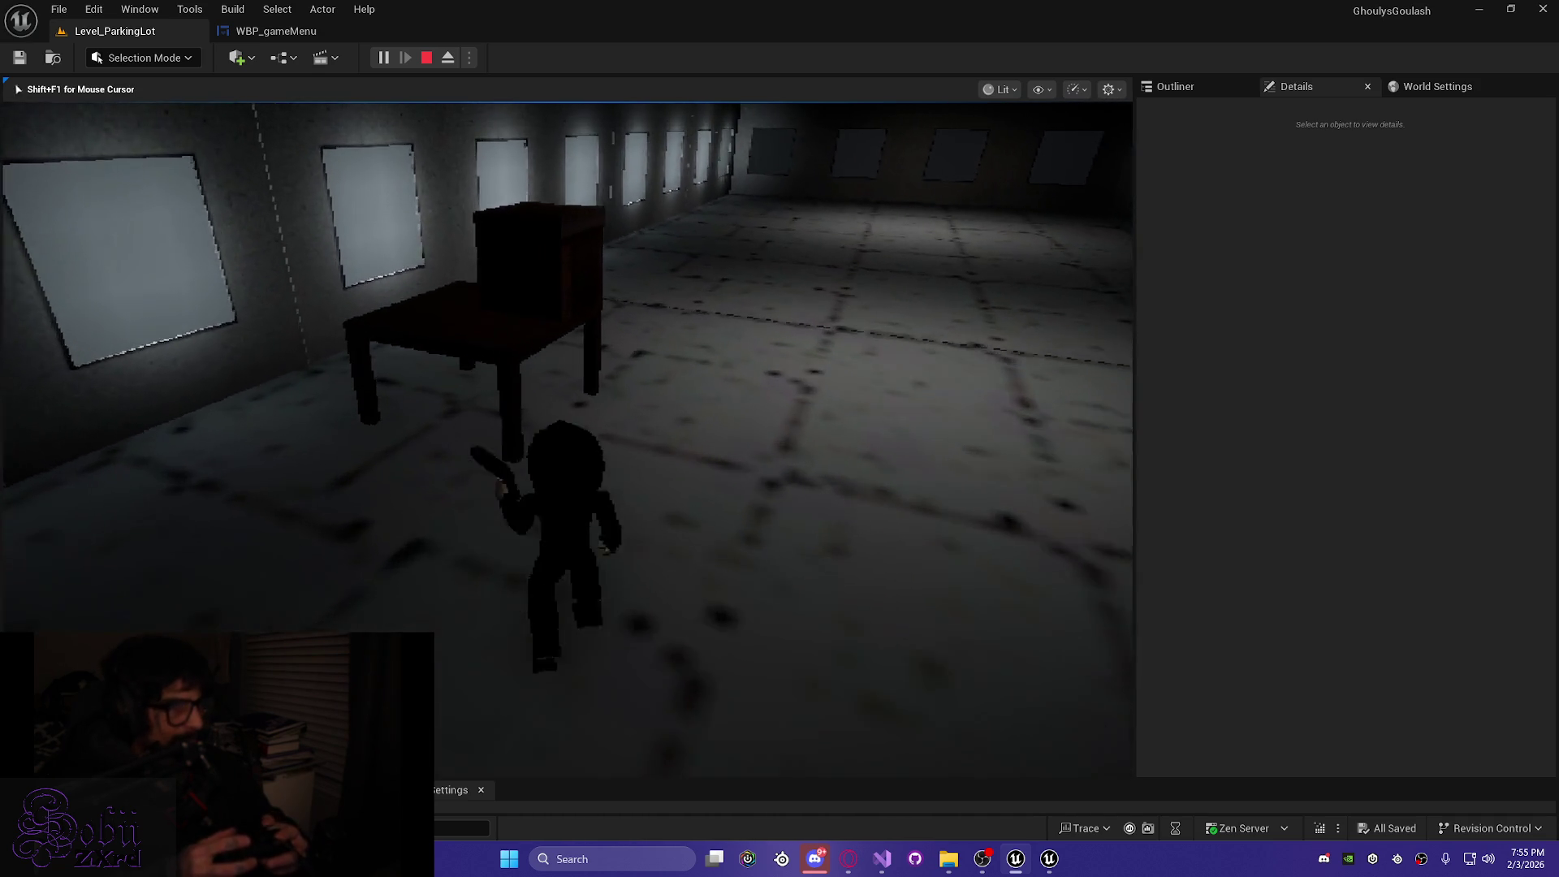
Interact with the item on the wooden table, then dismiss its pickup dialog
key(e)
key(Escape)
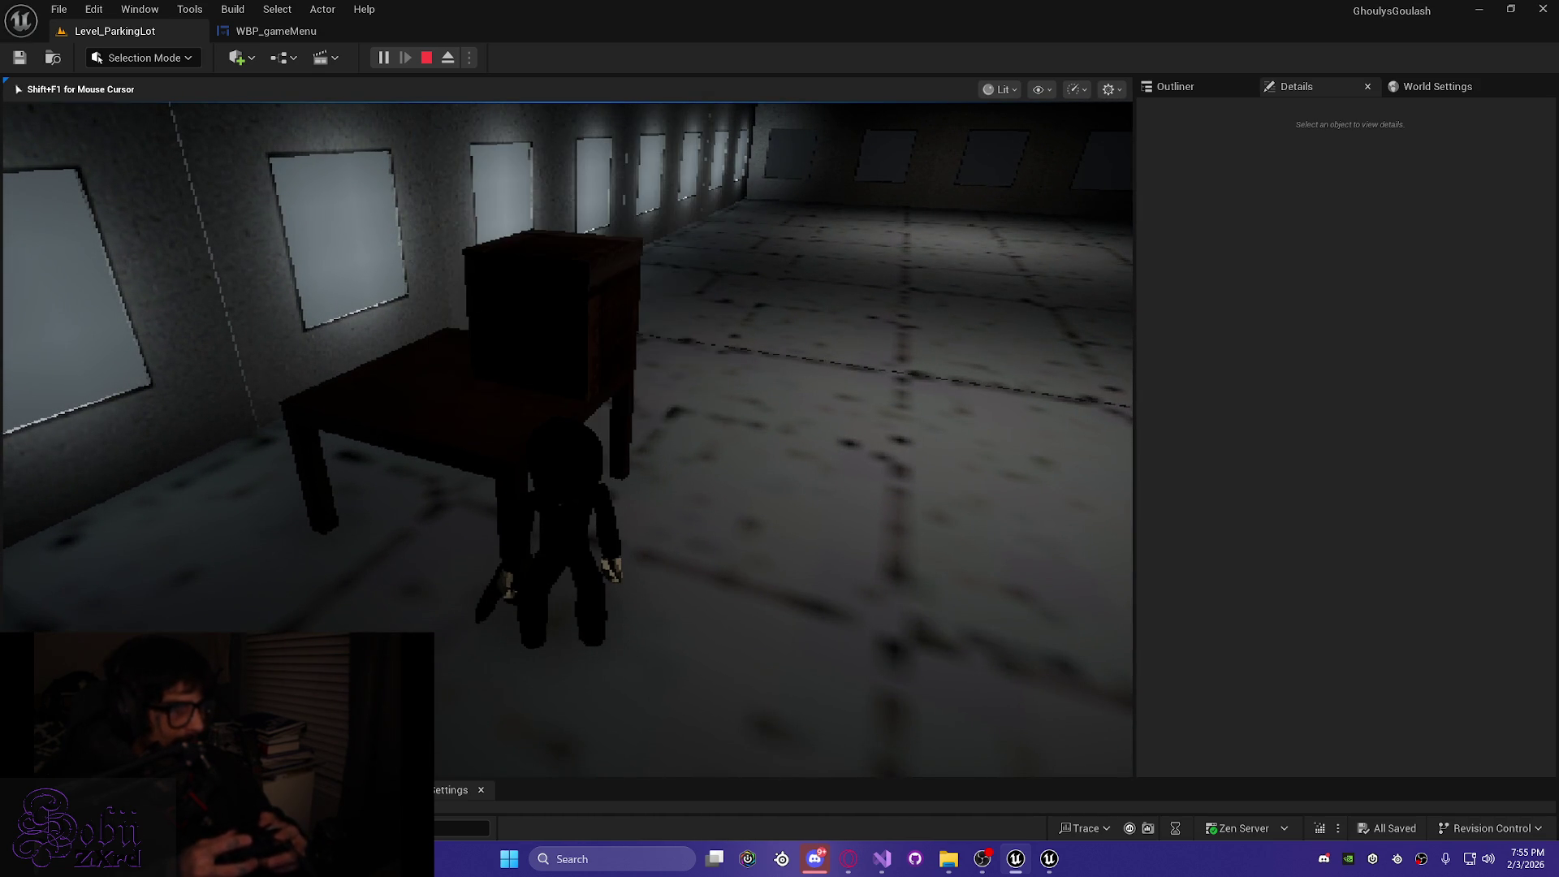
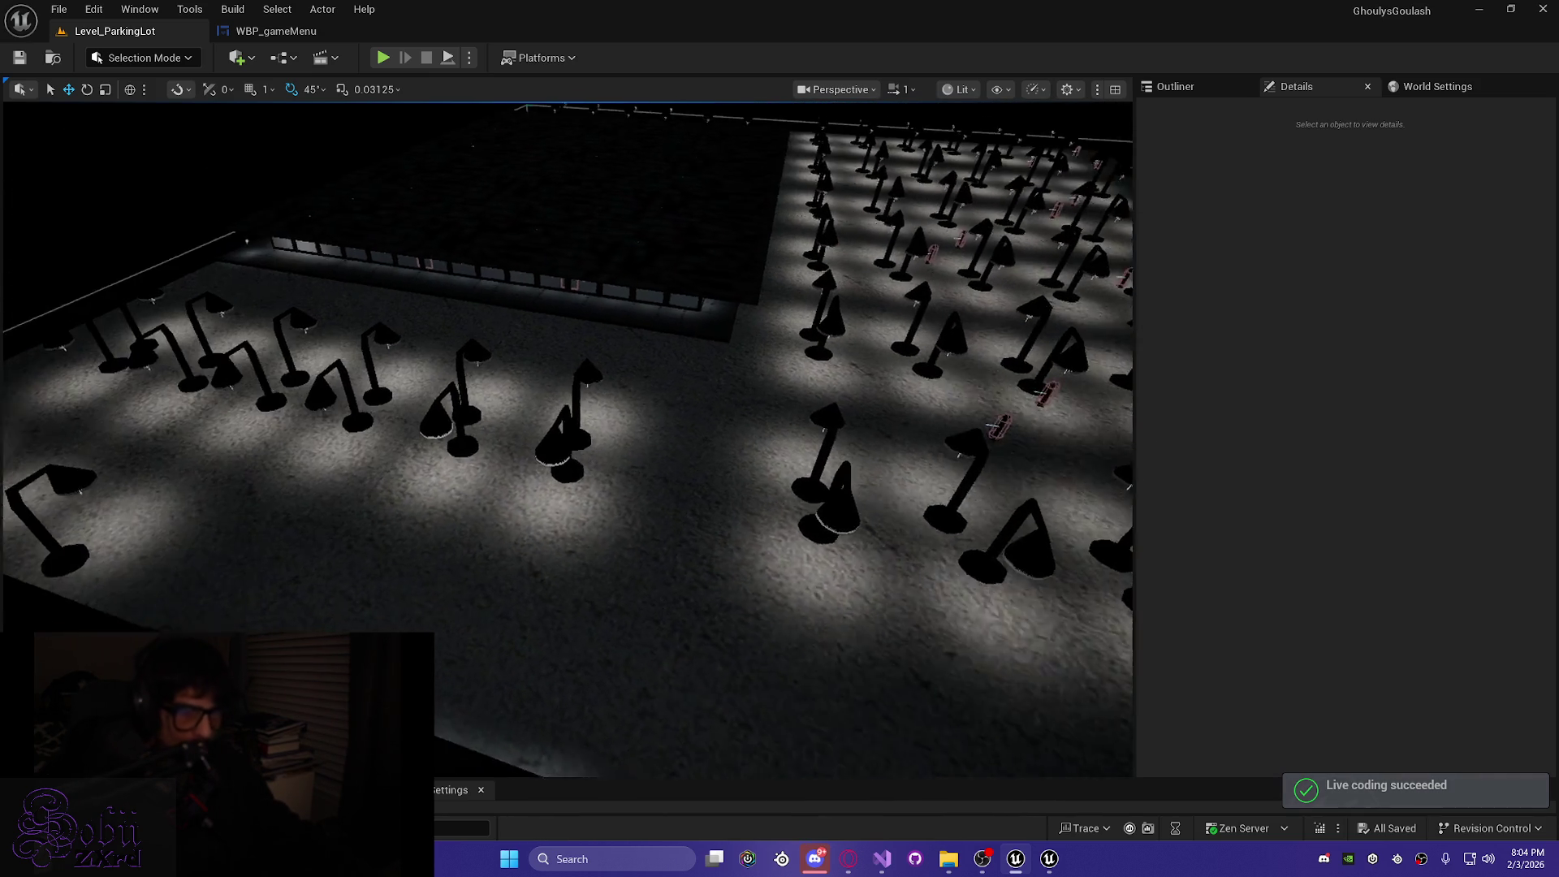
Start a play session in the parking-lot level, then open and close the inventory
key(alt+p)
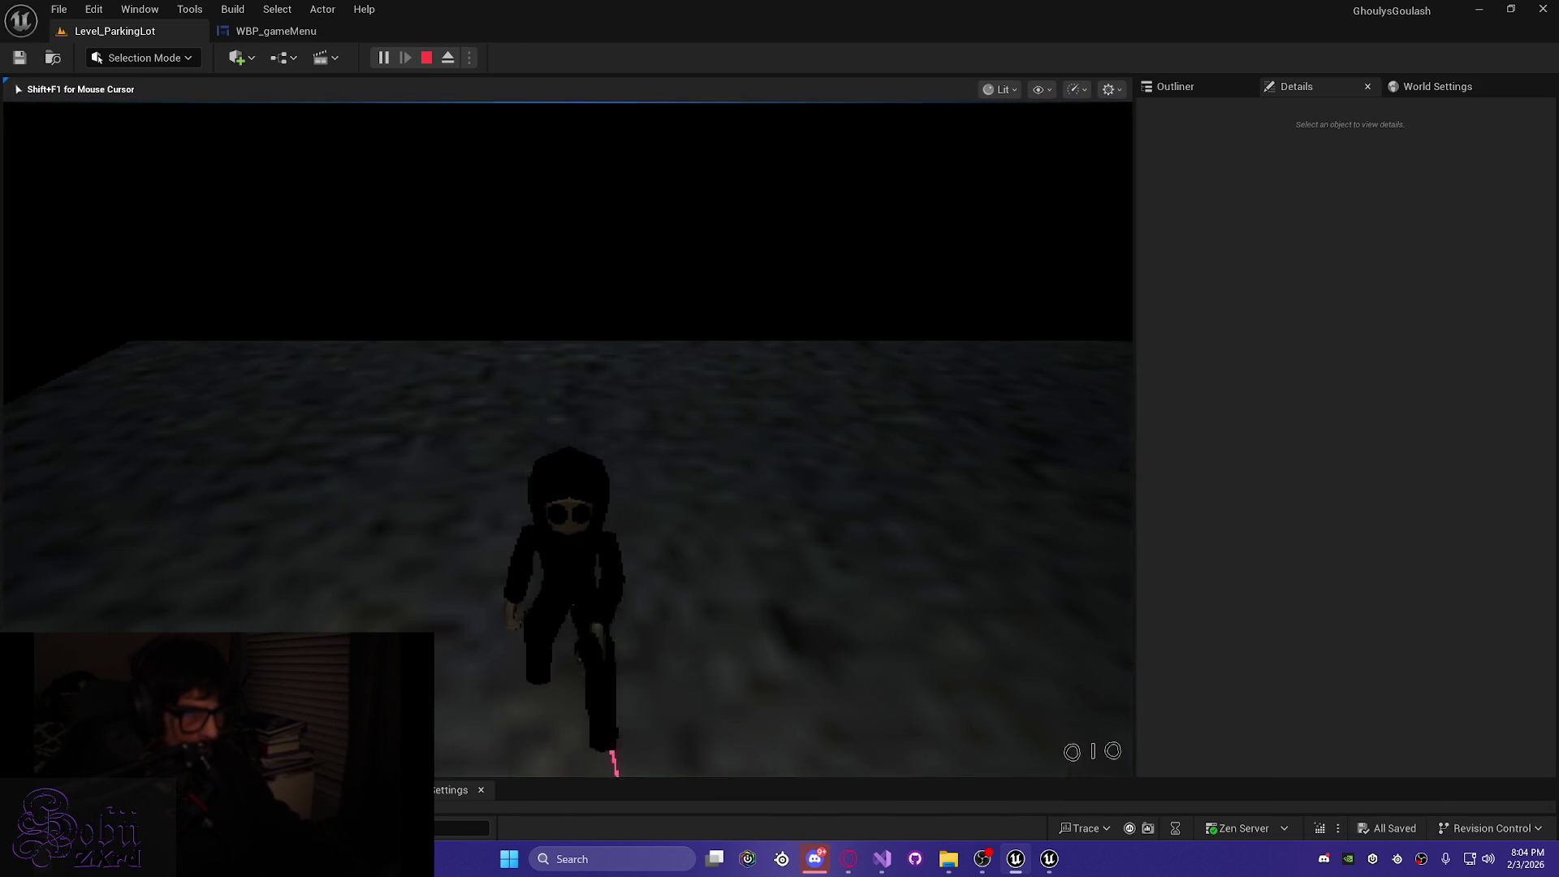
key(Tab)
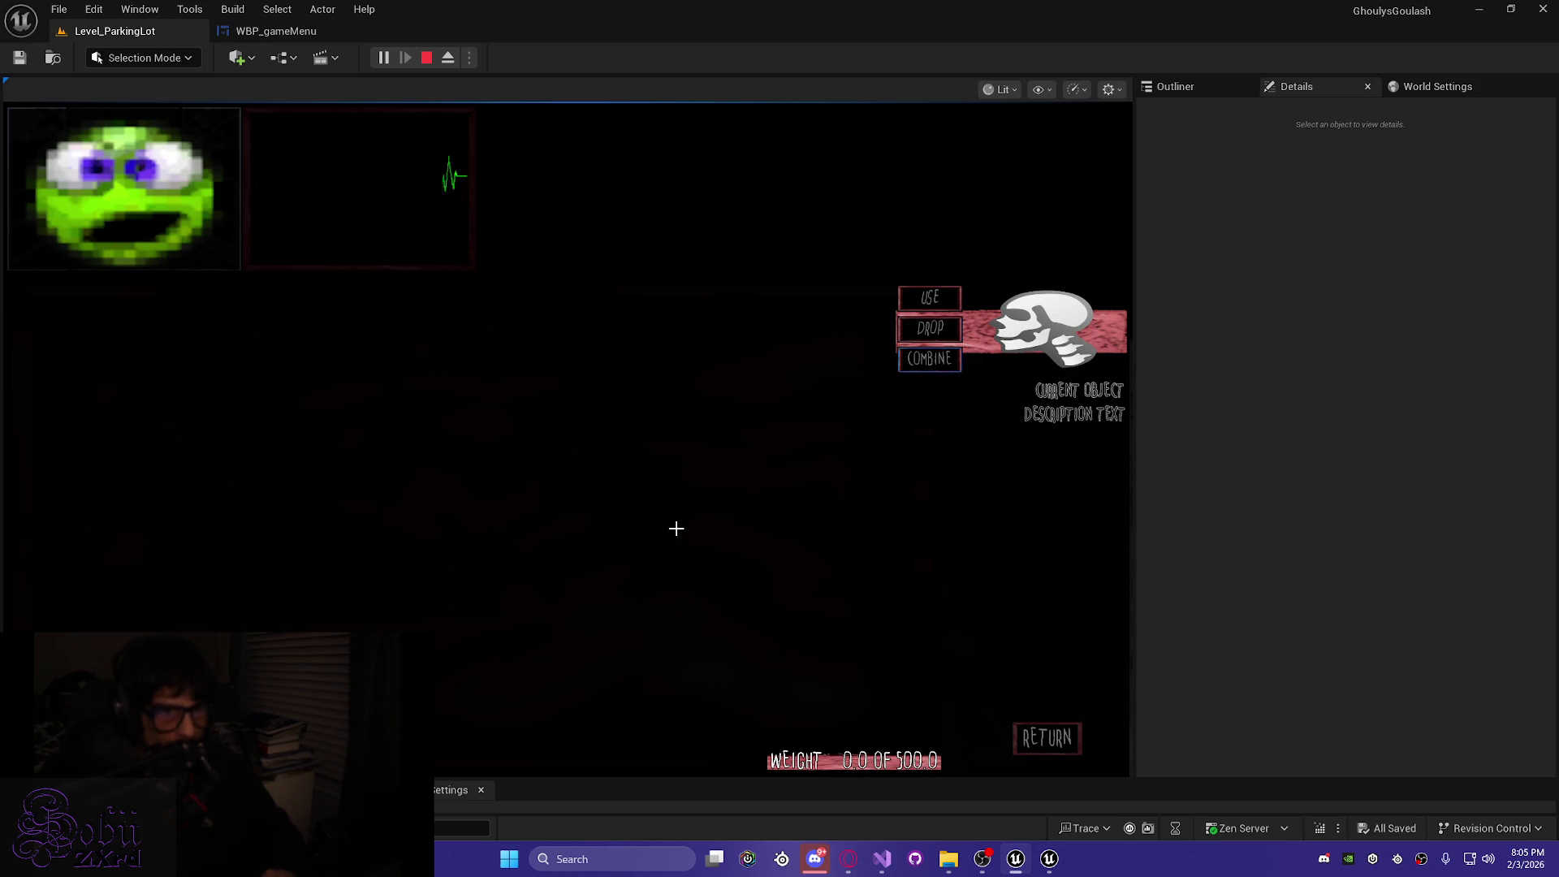
key(Tab)
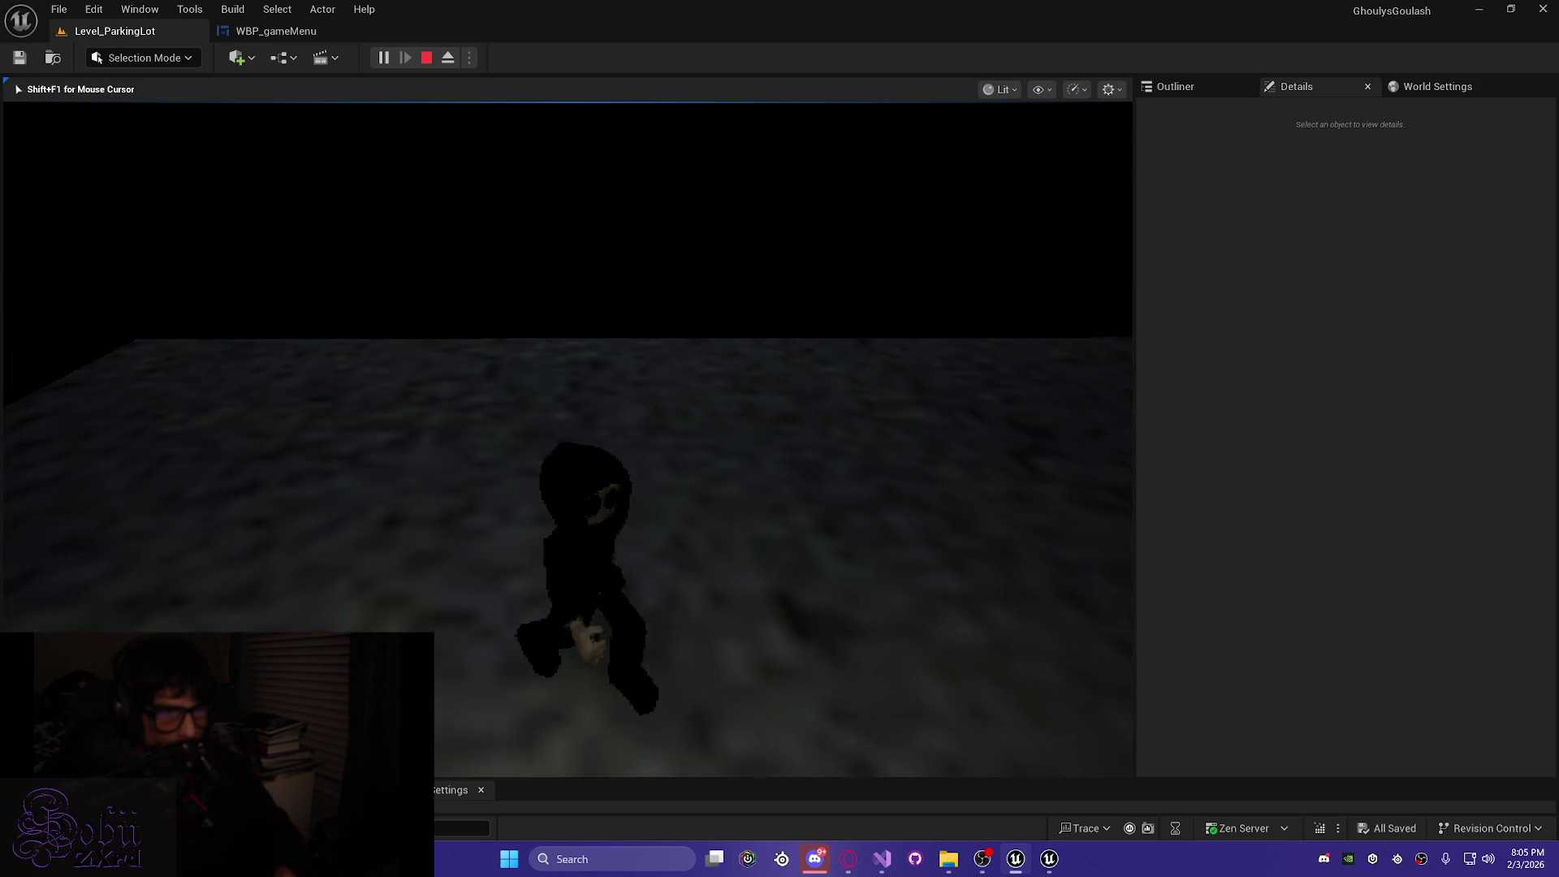
Run down the lit corridor and through the pillar field until the item's pickup prompt appears
key(w)
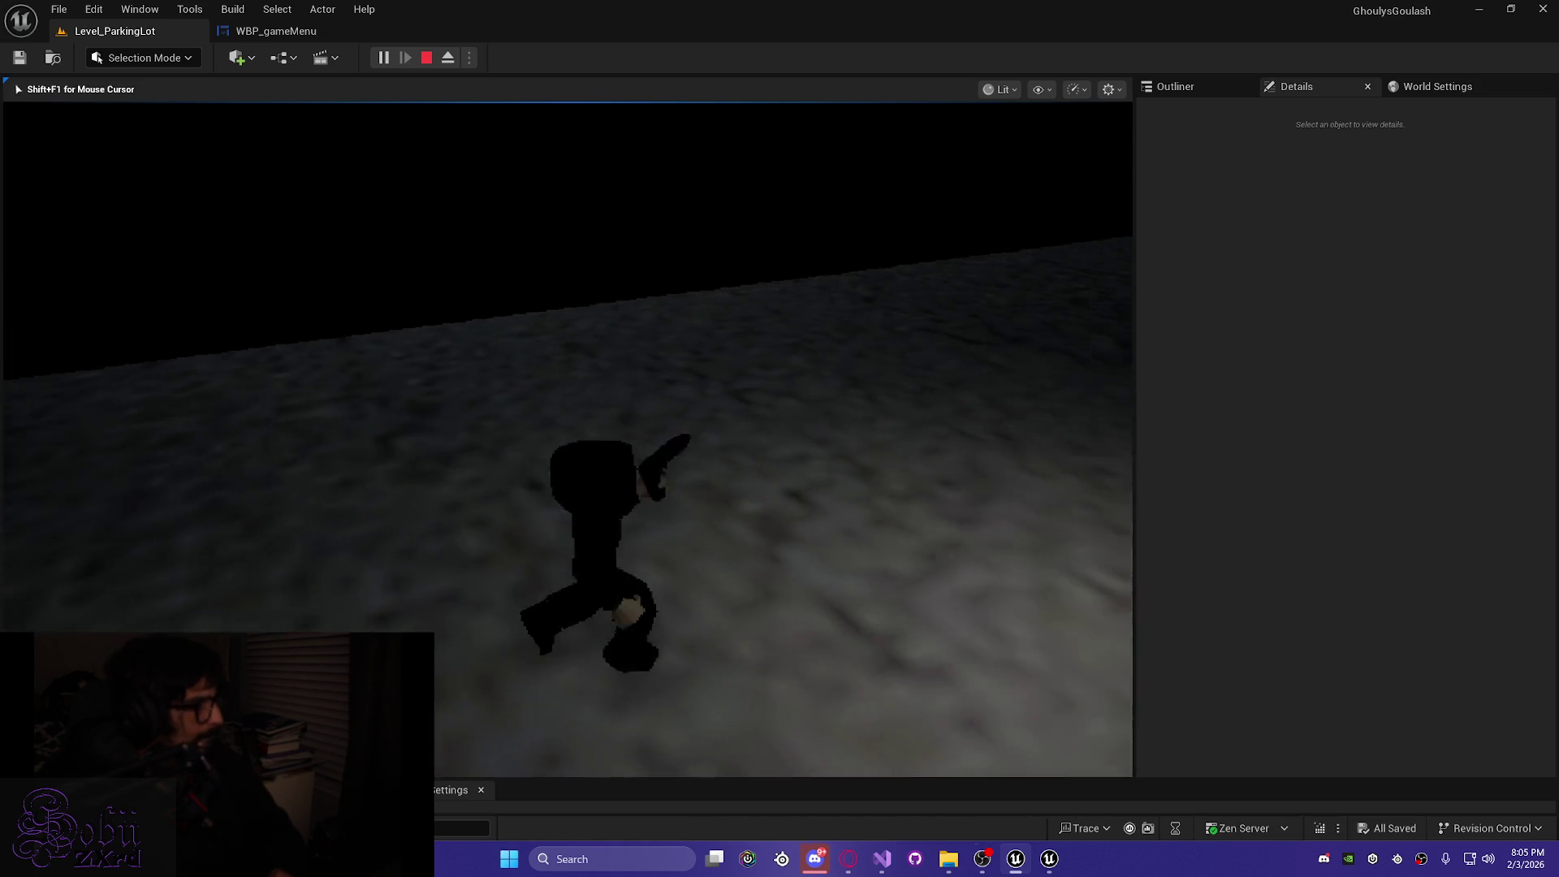
key(w)
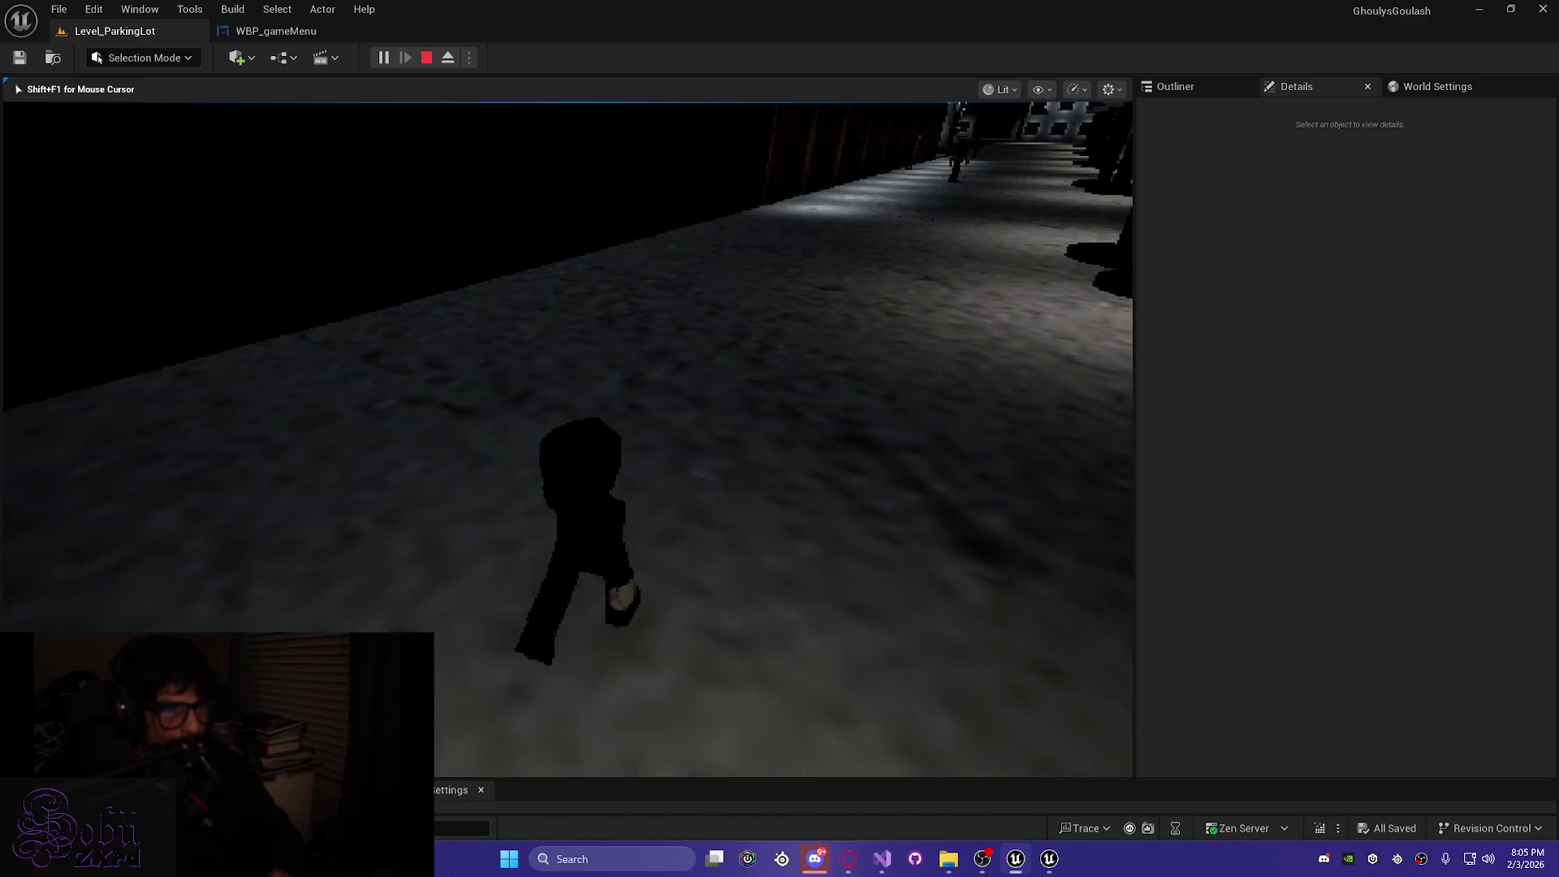
key(w)
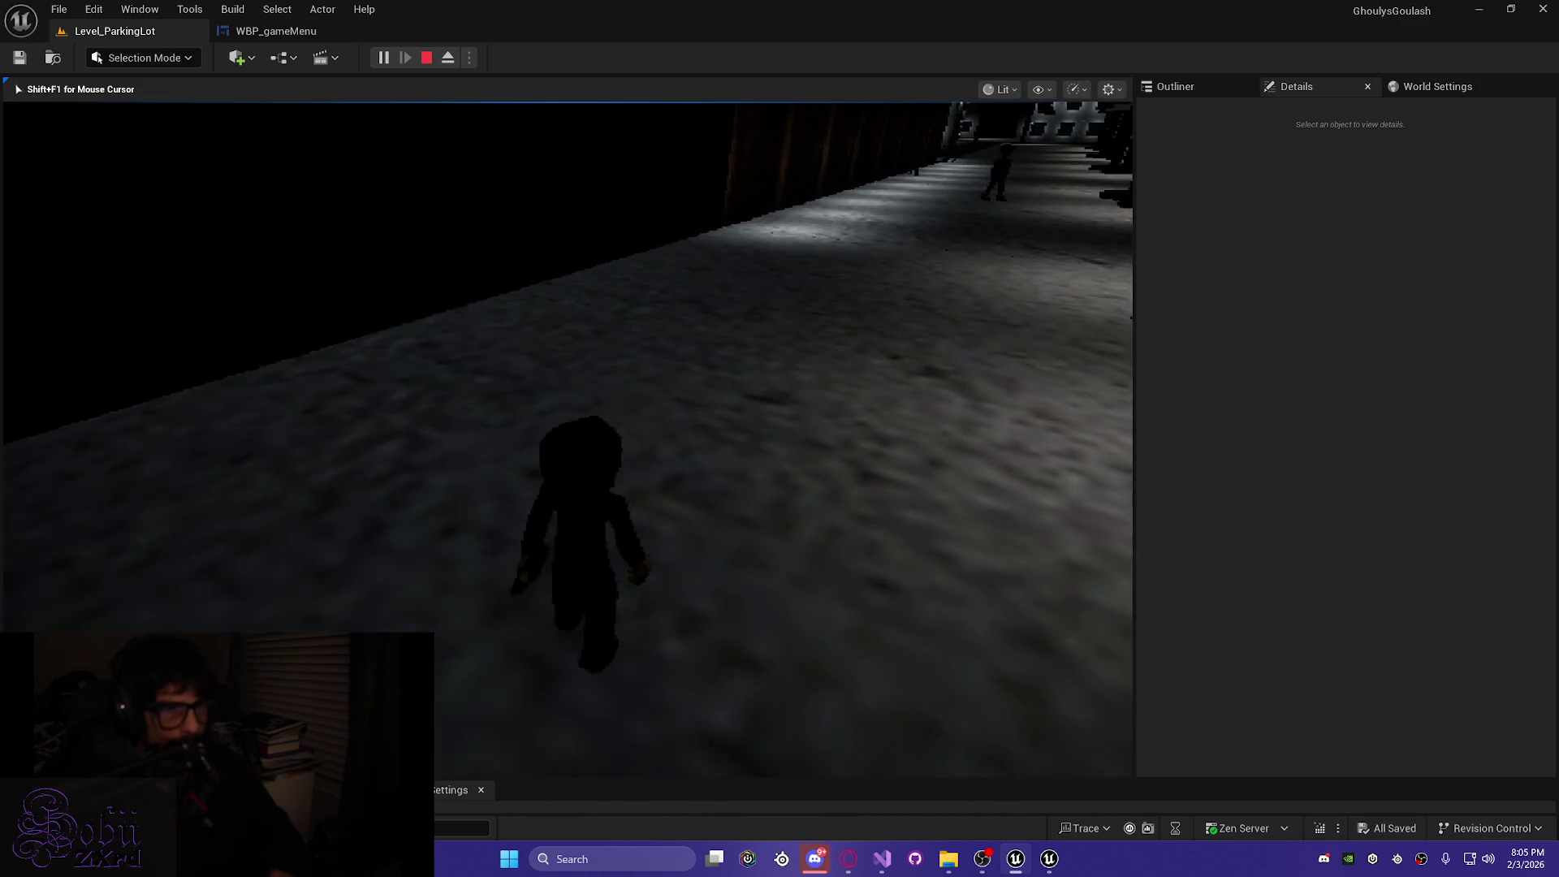
key(w)
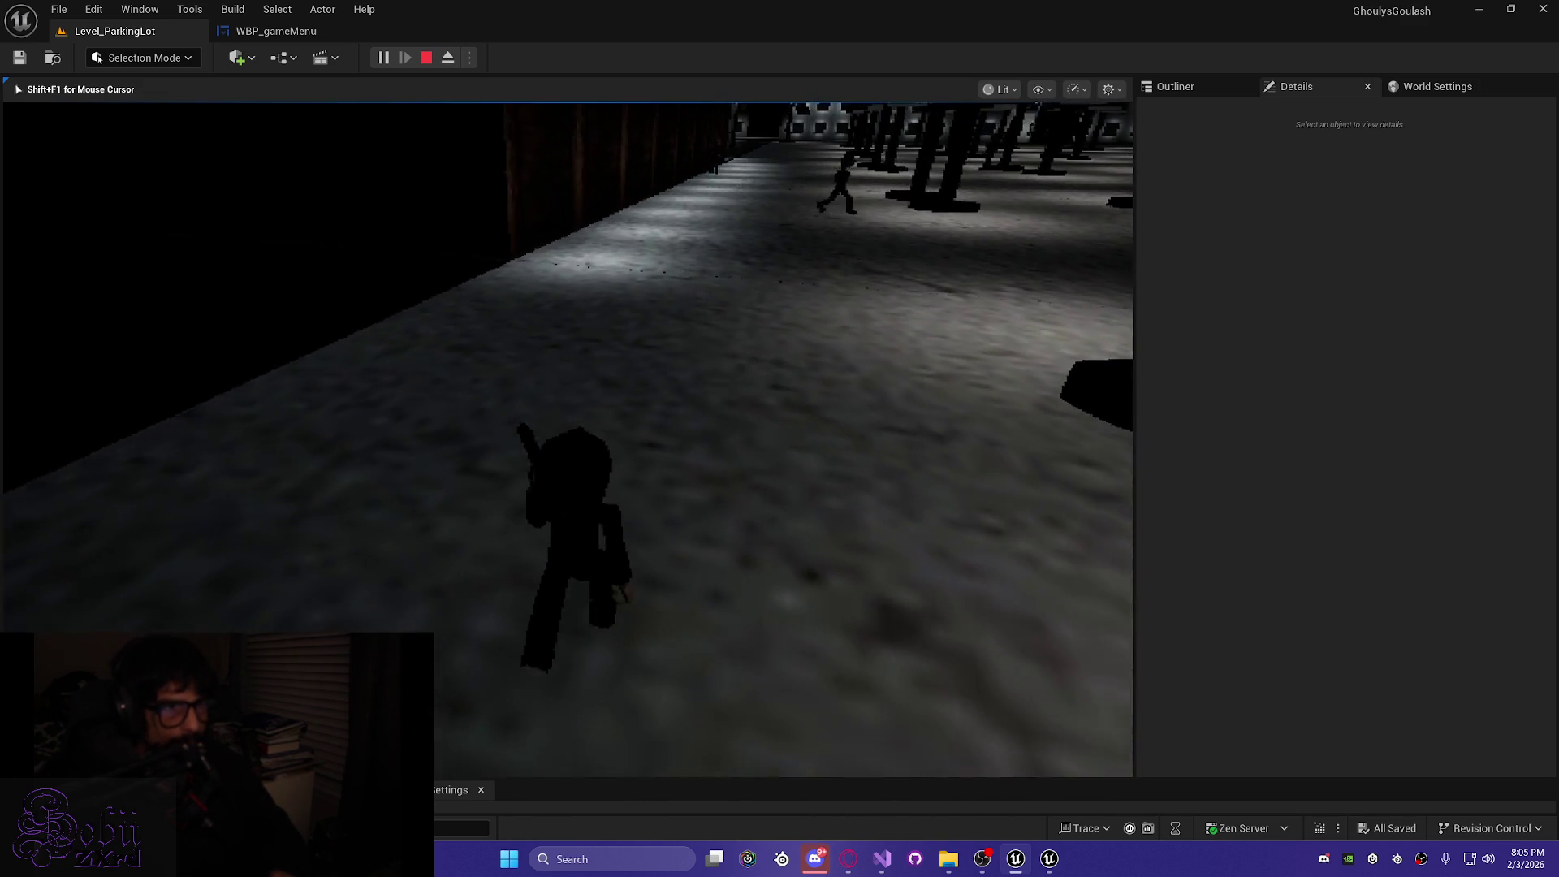
key(w)
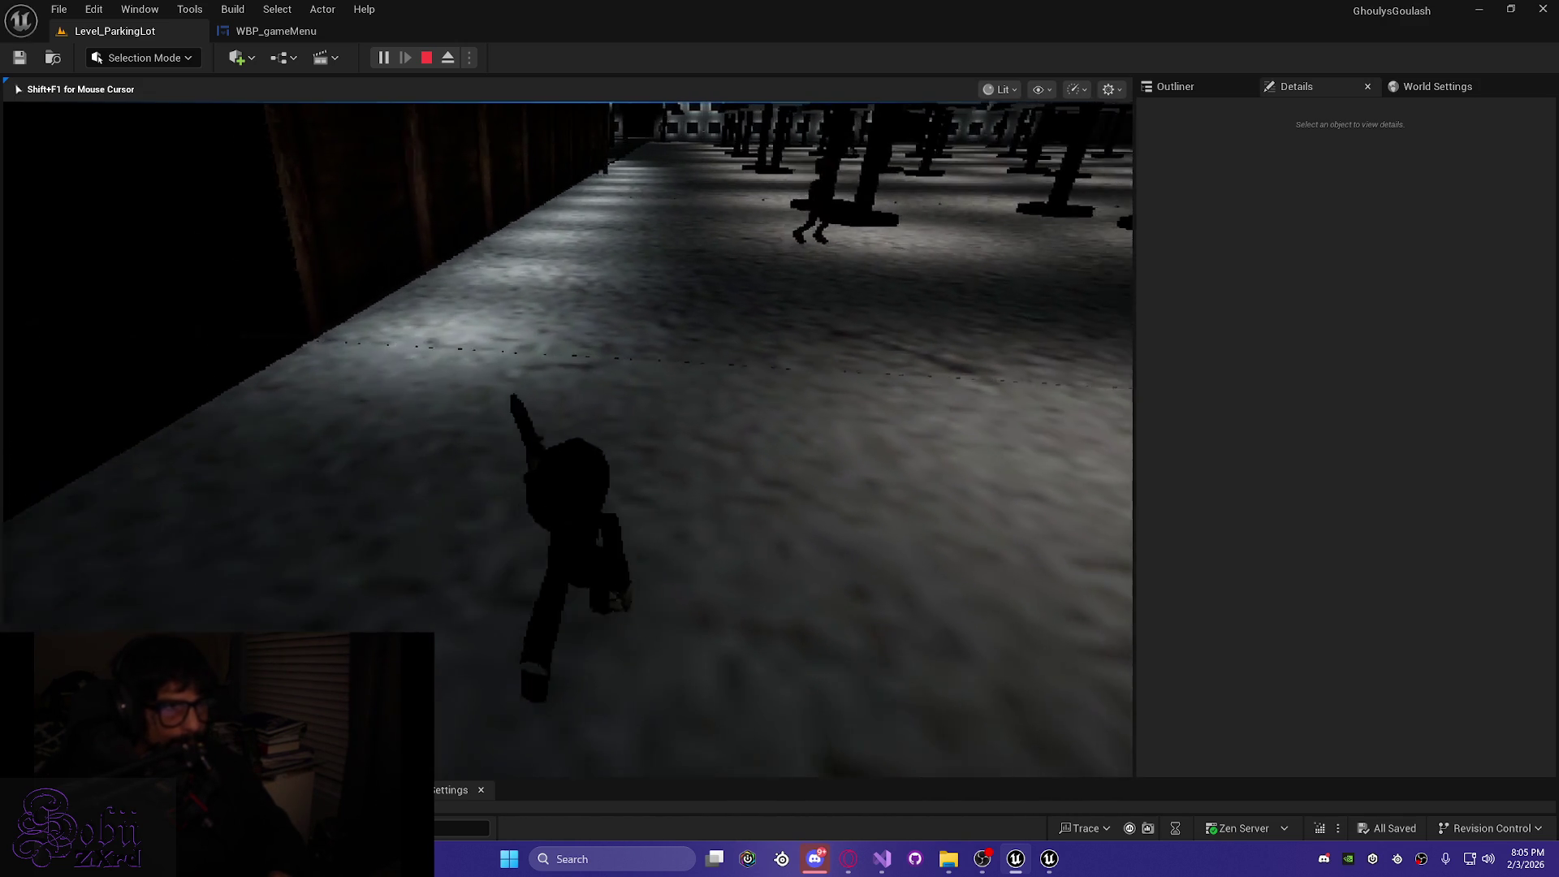
key(w)
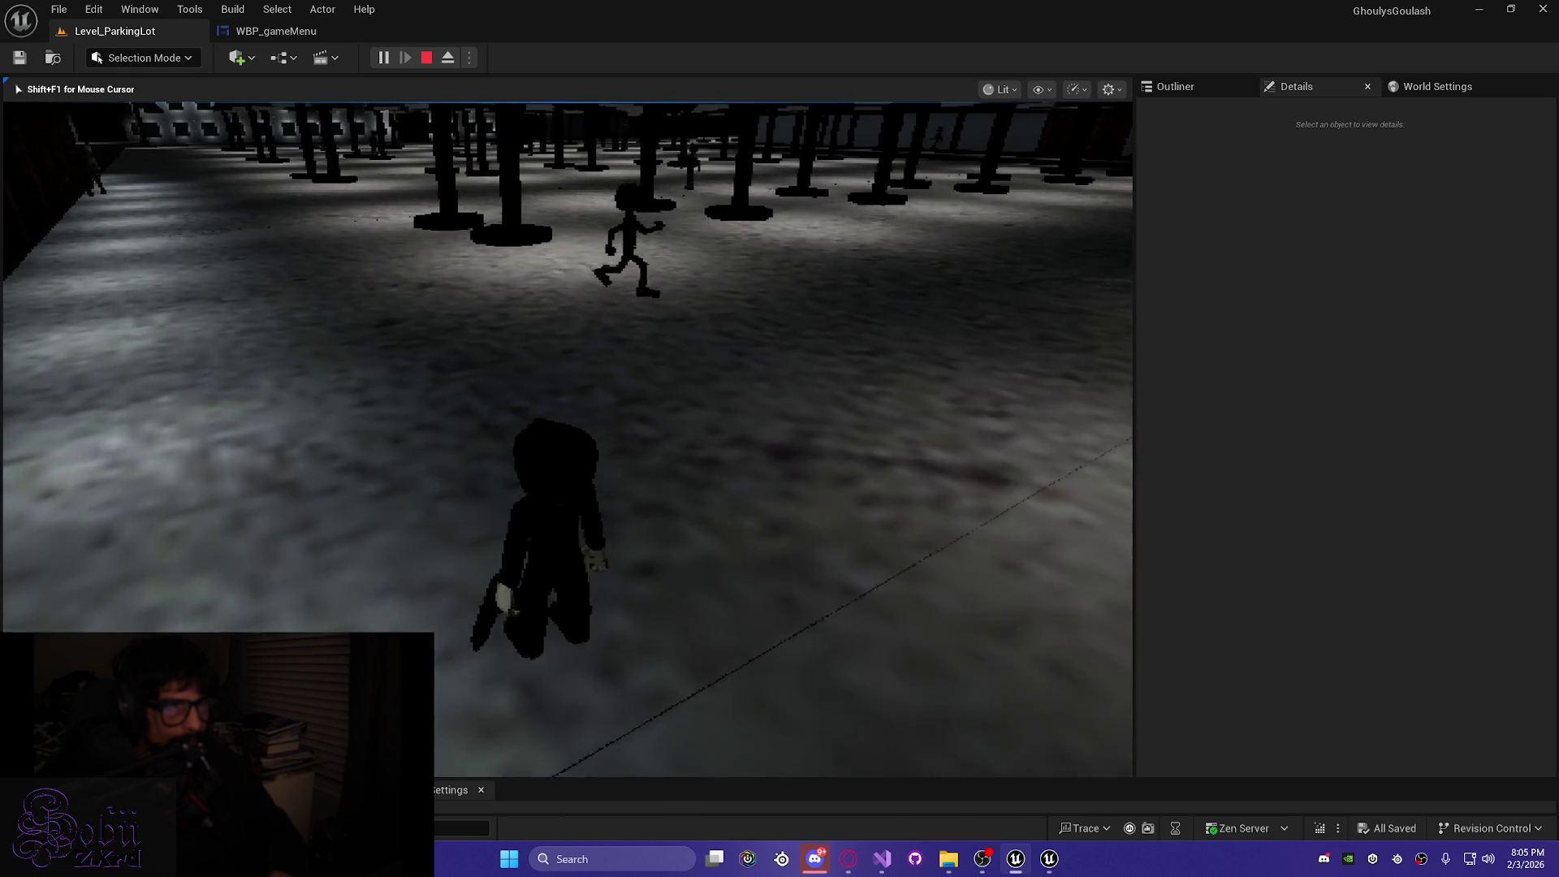
key(w)
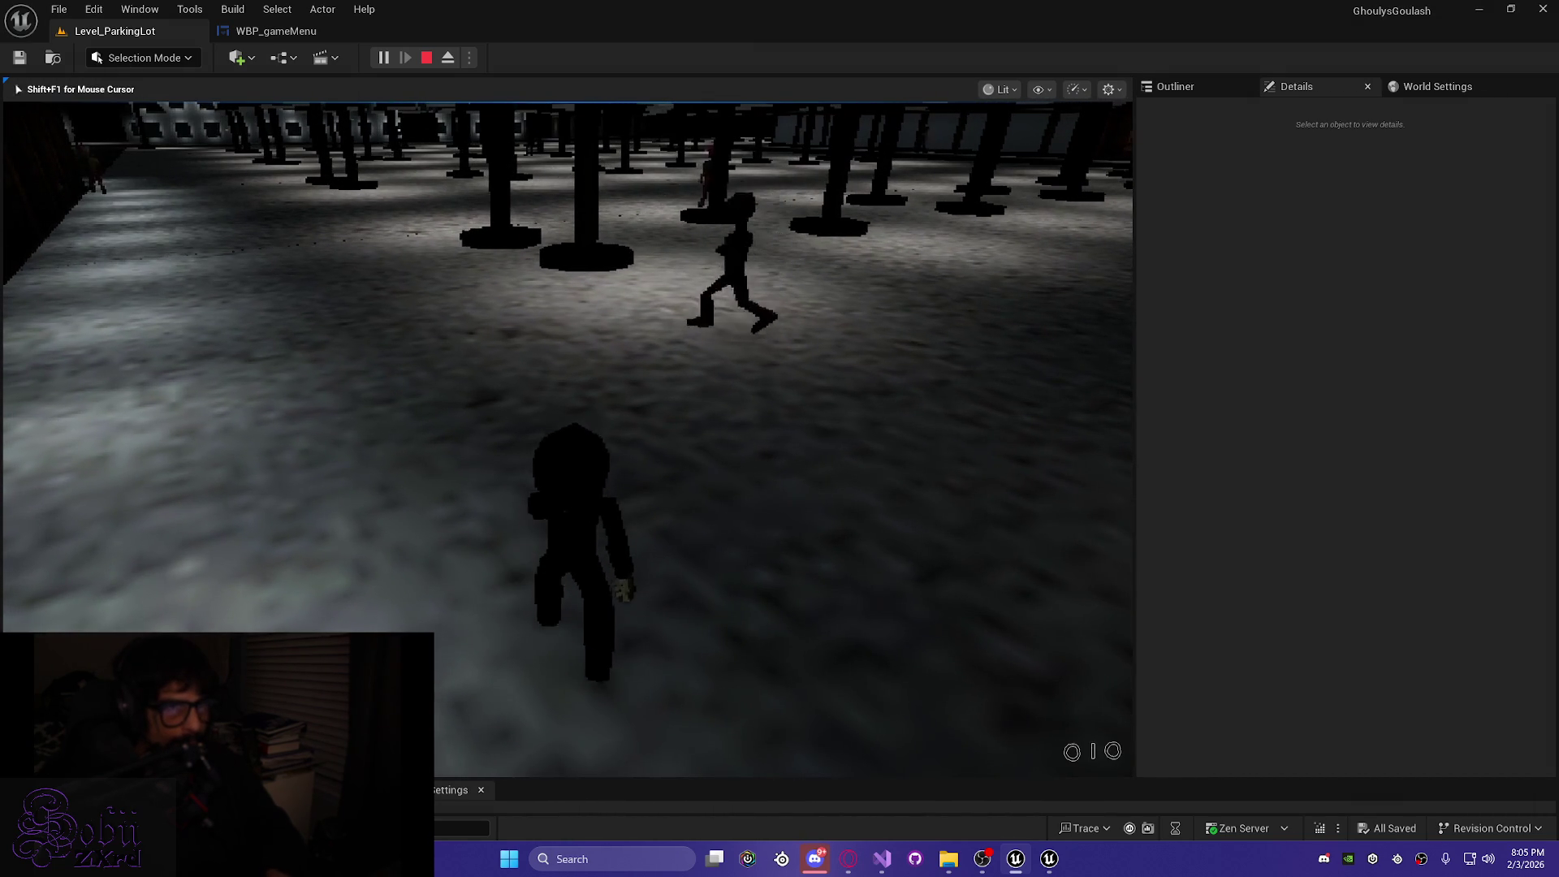
key(w)
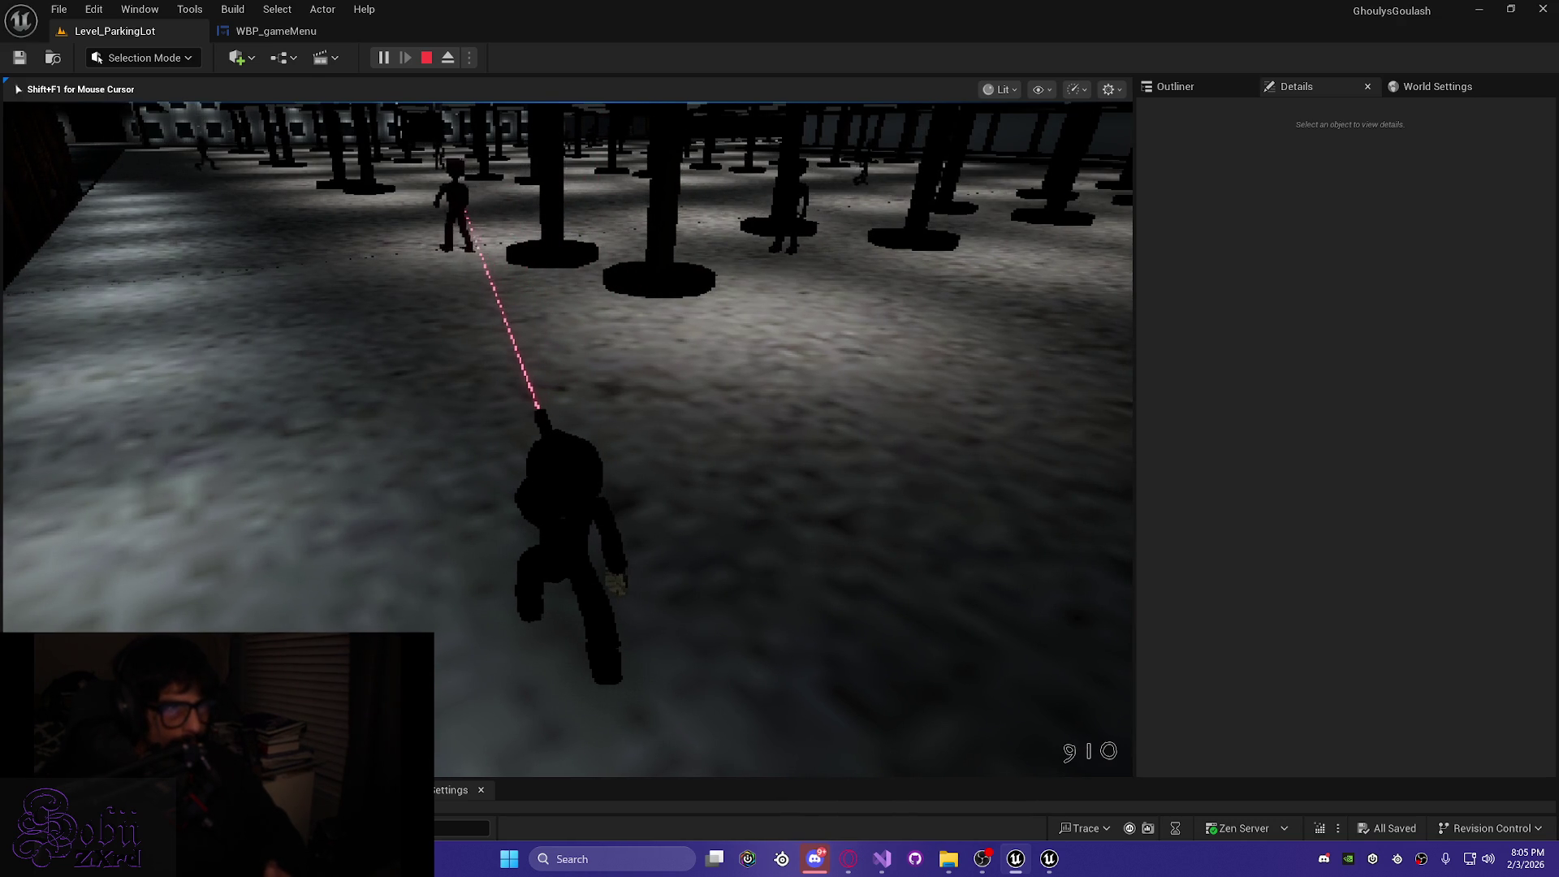
key(w)
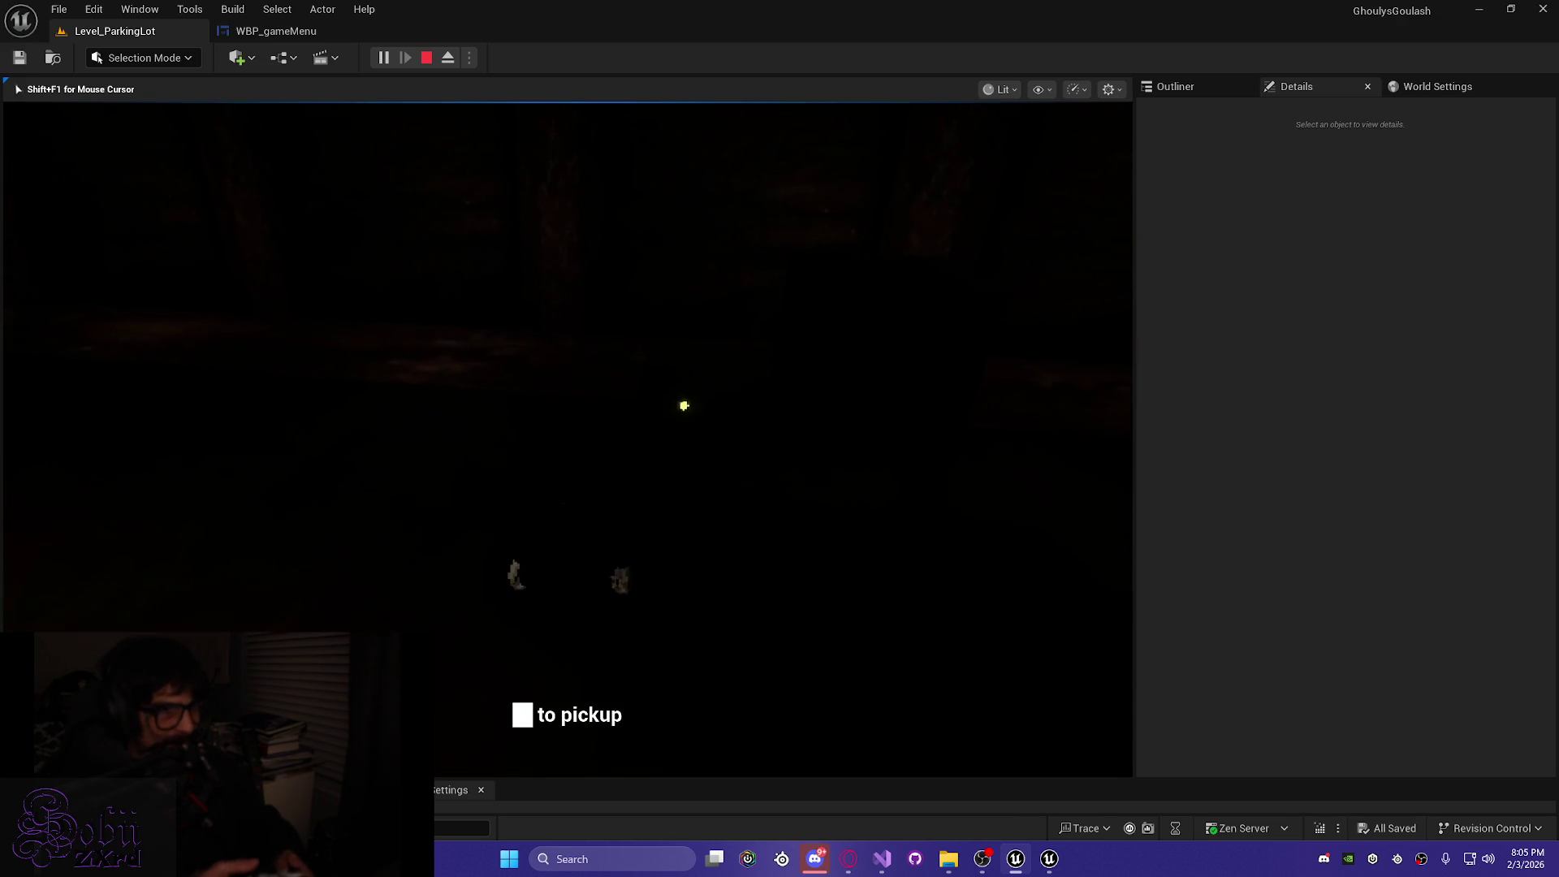
Pick up the item, check it in the inventory, then stop the play session
key(e)
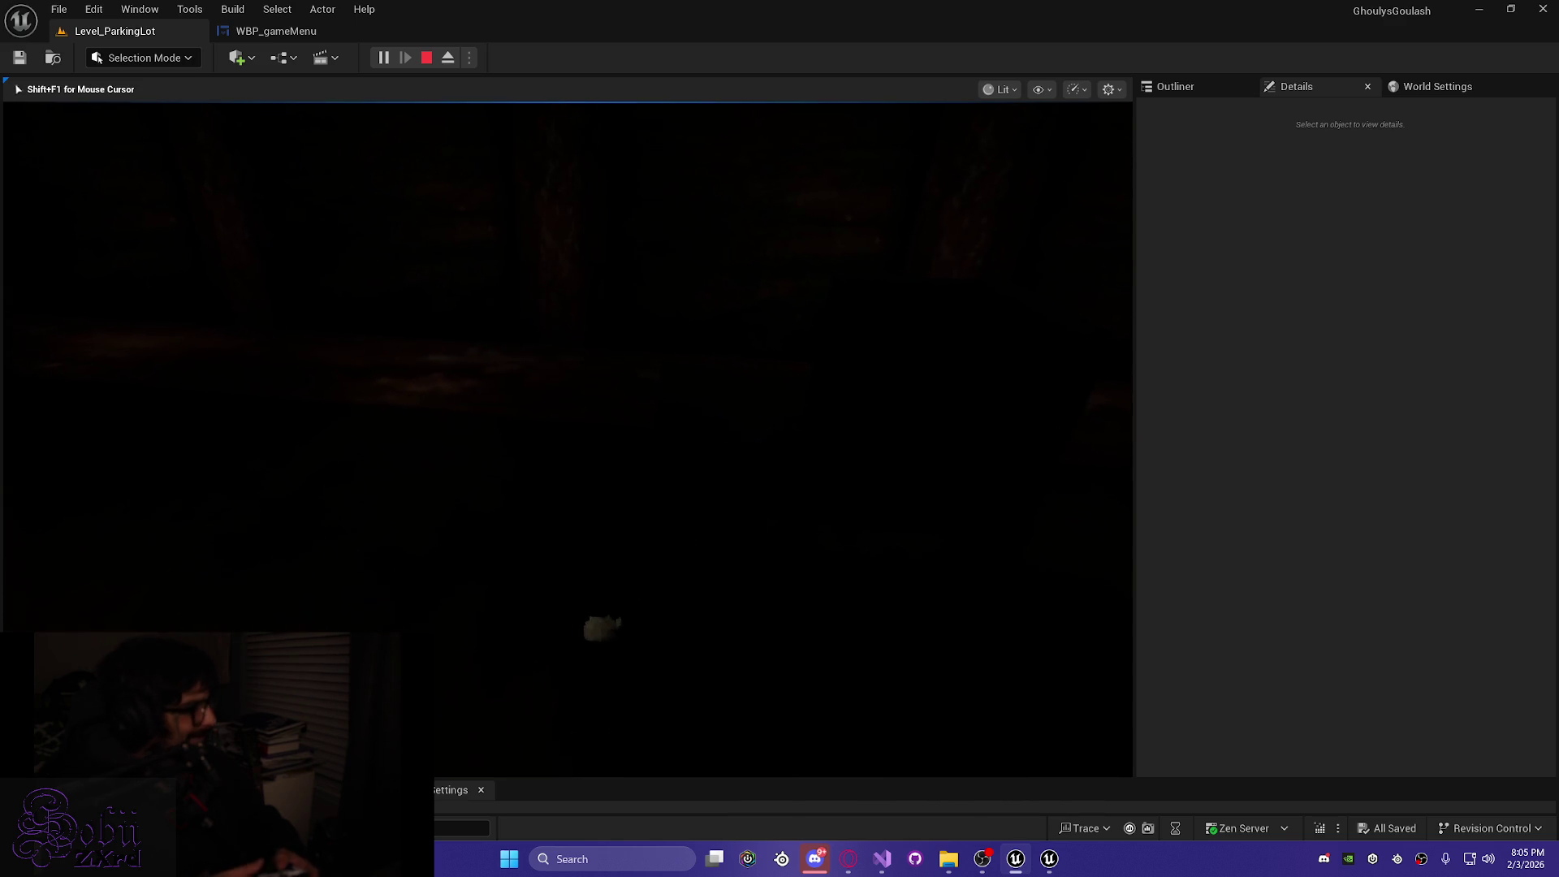
key(Tab)
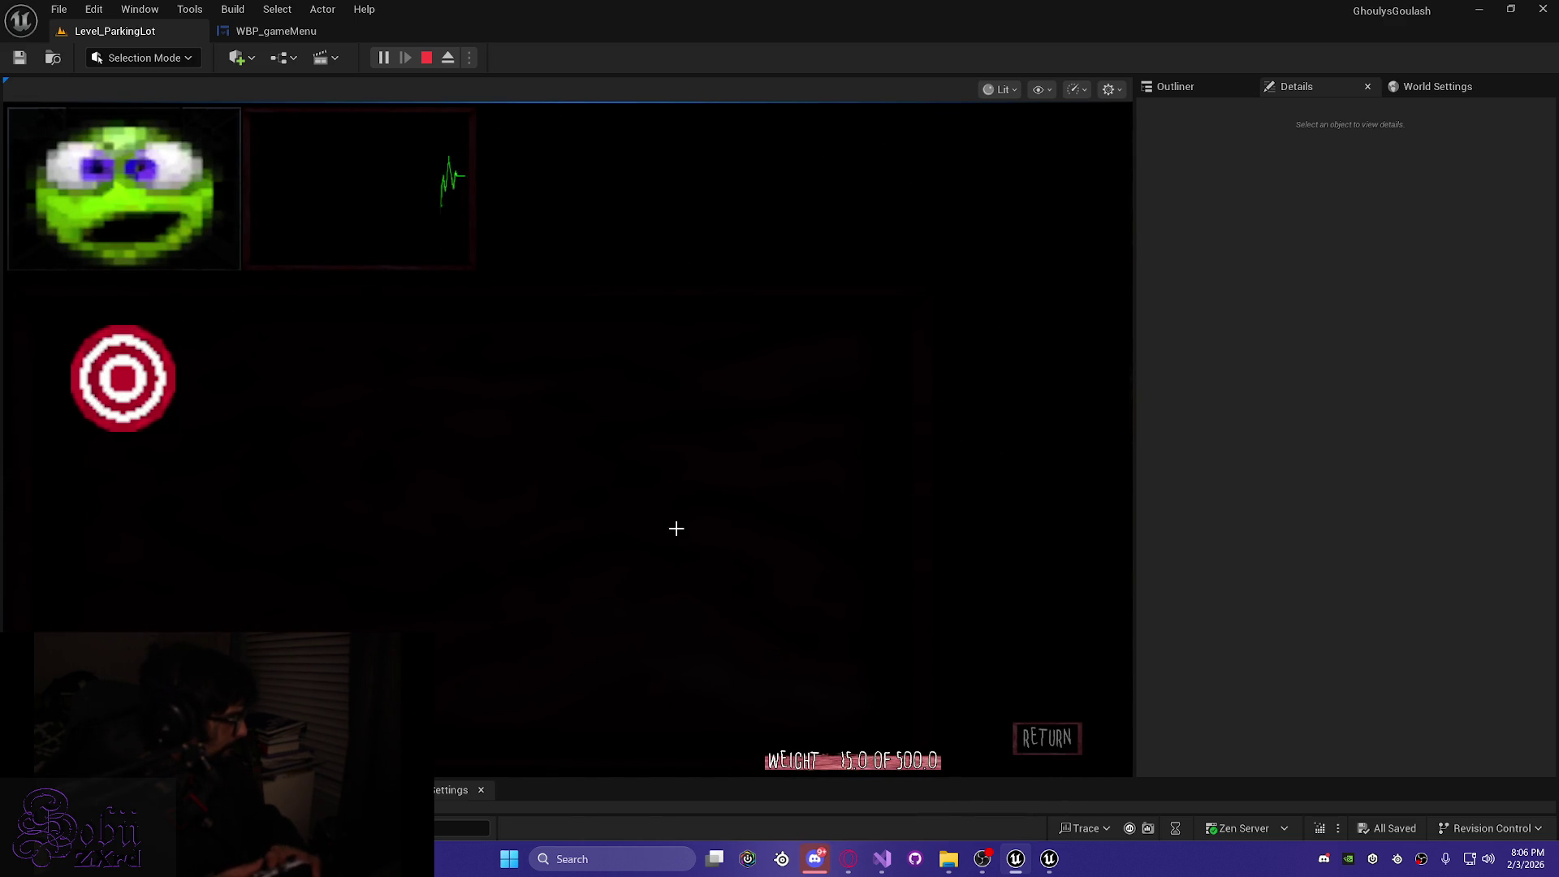
key(Tab)
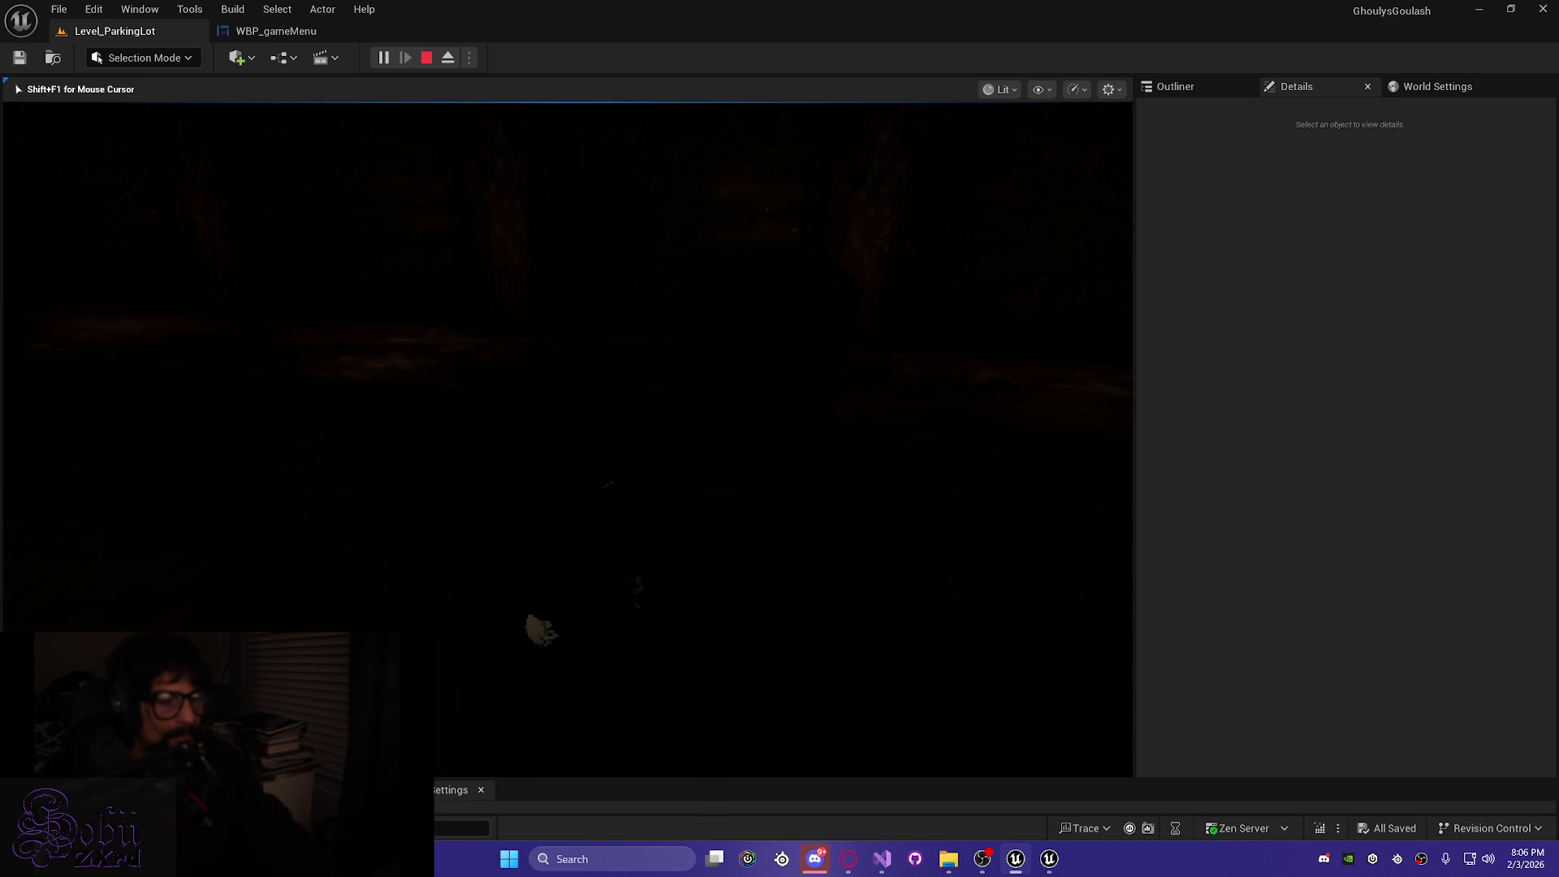
key(Escape)
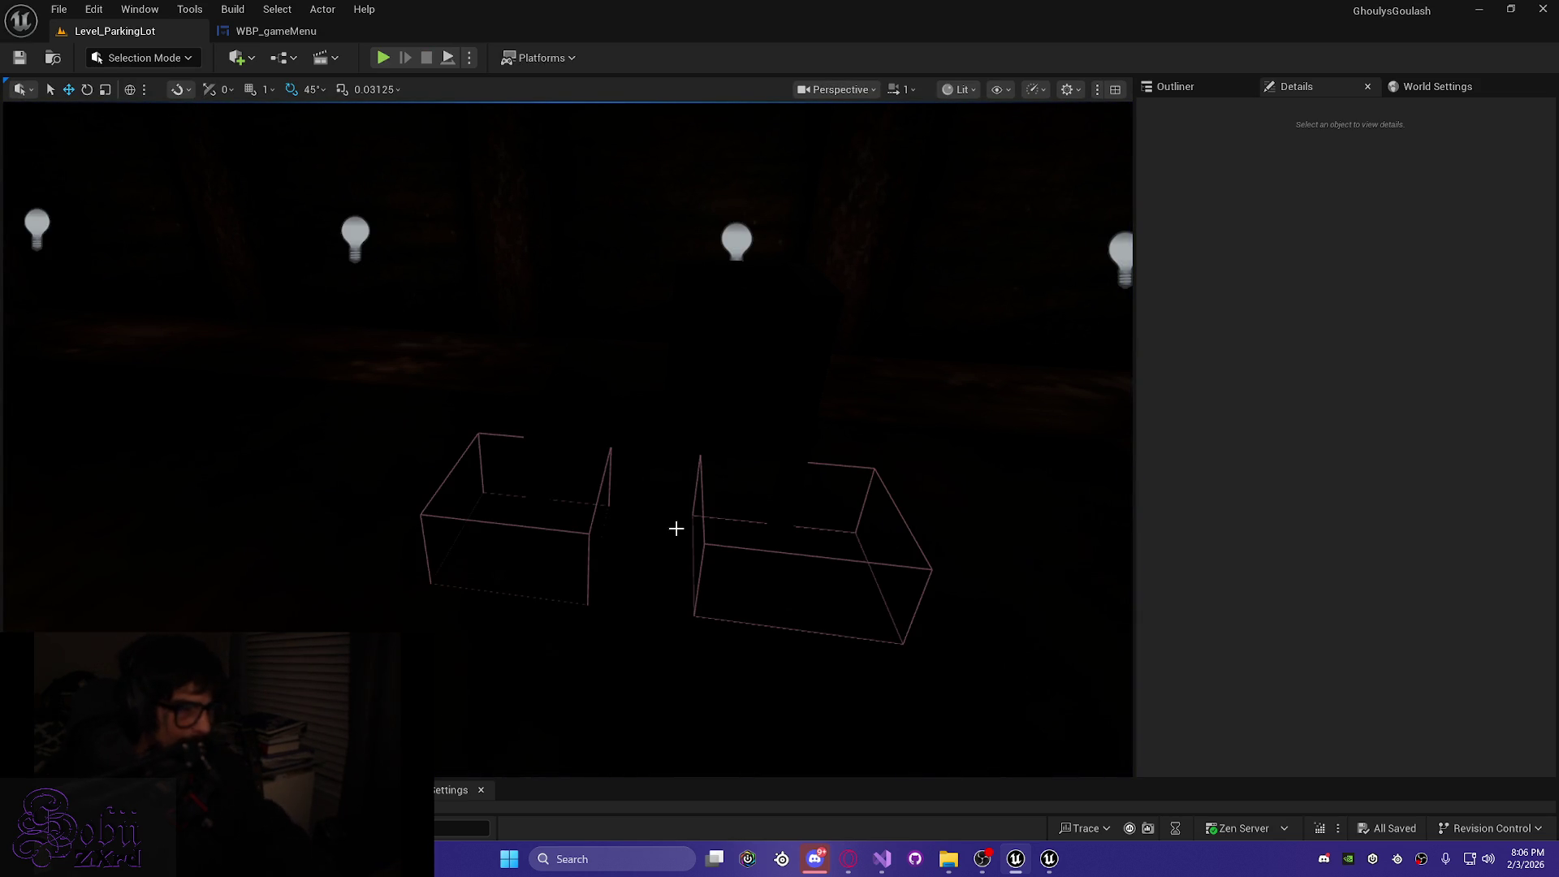
Fly the editor camera low among the parking-lot lamps and close the Live Coding console
drag(613, 529, 613, 529)
drag(666, 459, 666, 460)
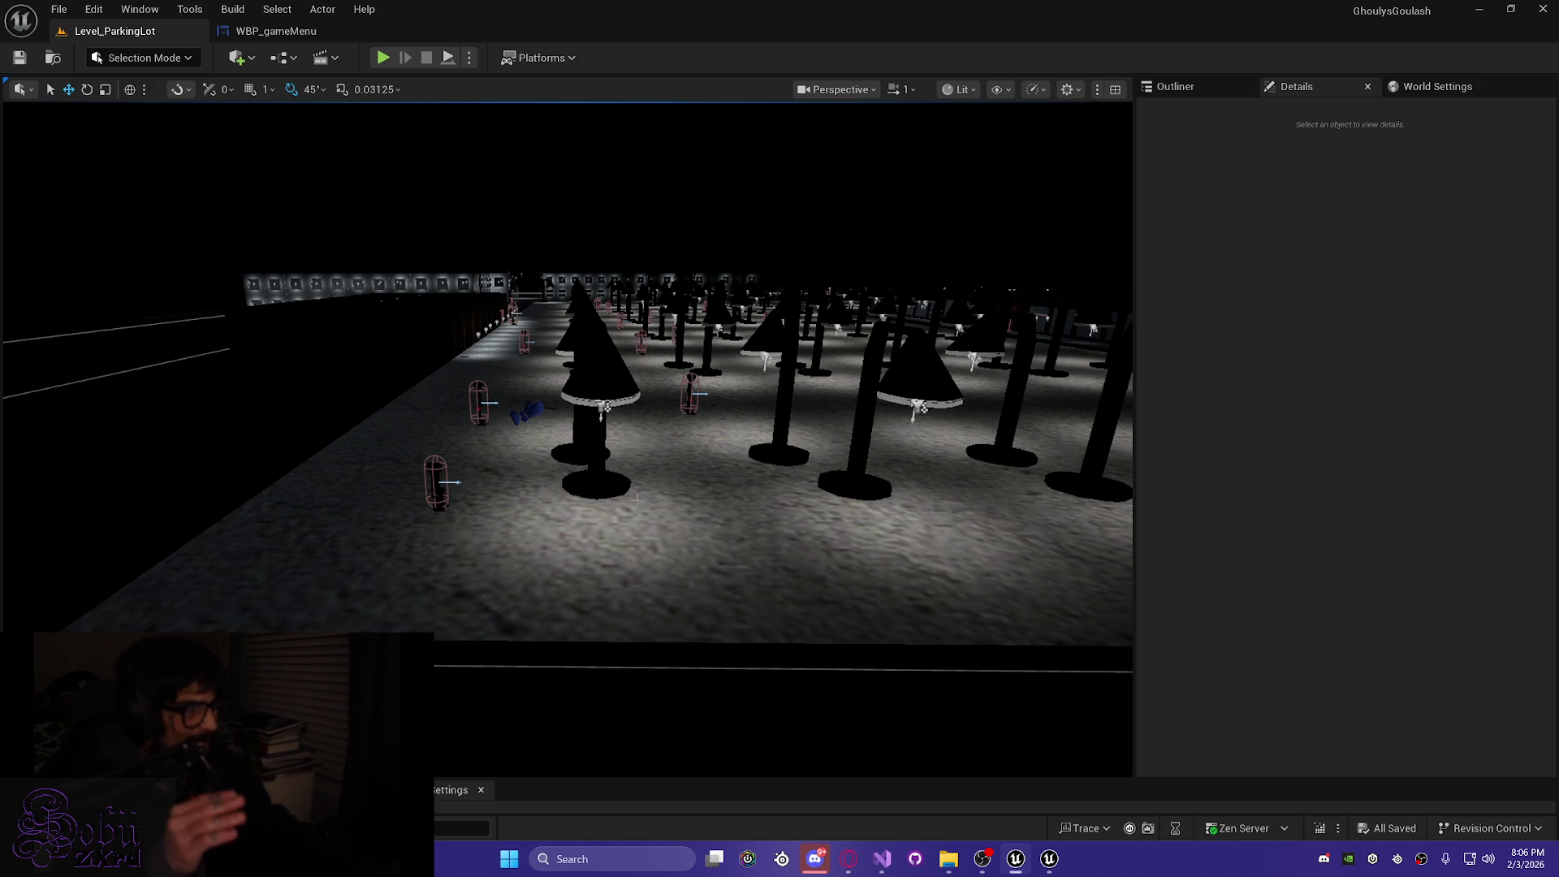
click(1052, 859)
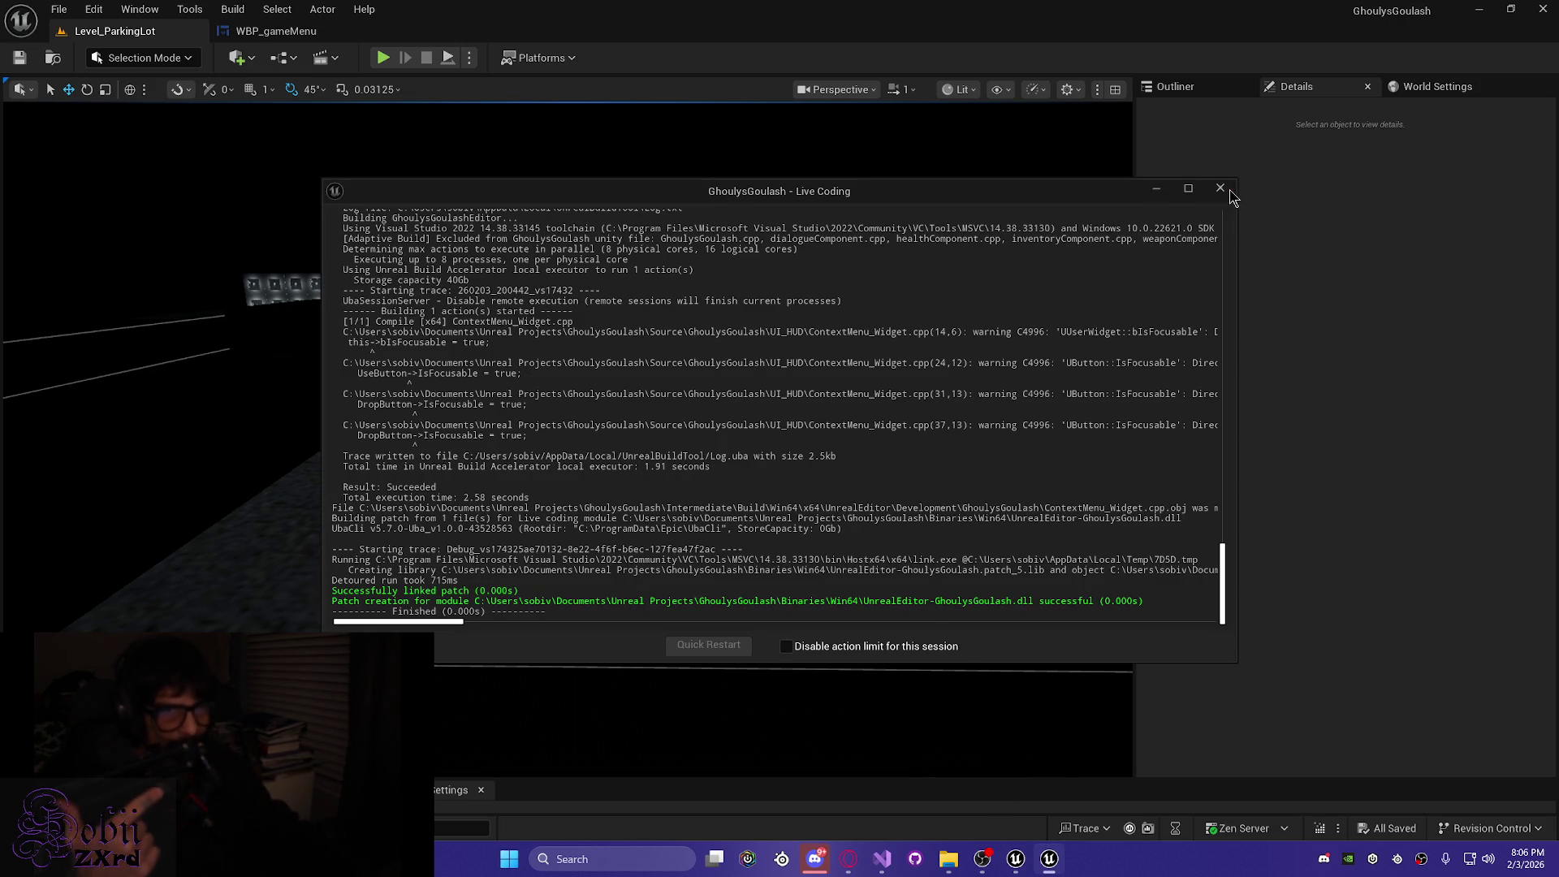
click(840, 116)
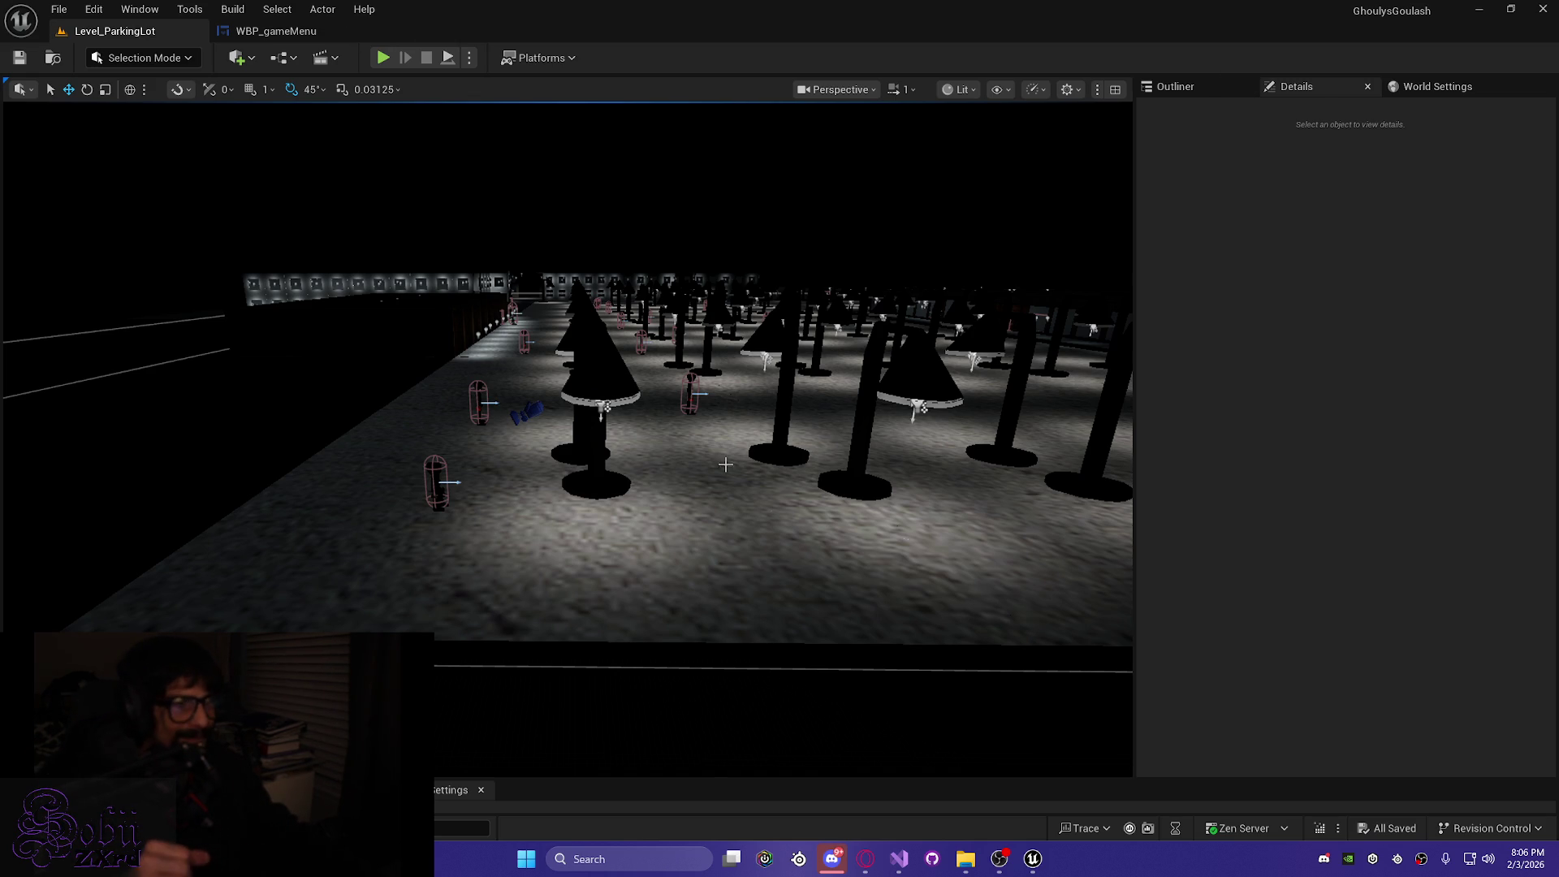
Survey the parking lot from above, then bring Visual Studio's ContextMenu_Widget code to the front
drag(525, 474, 540, 512)
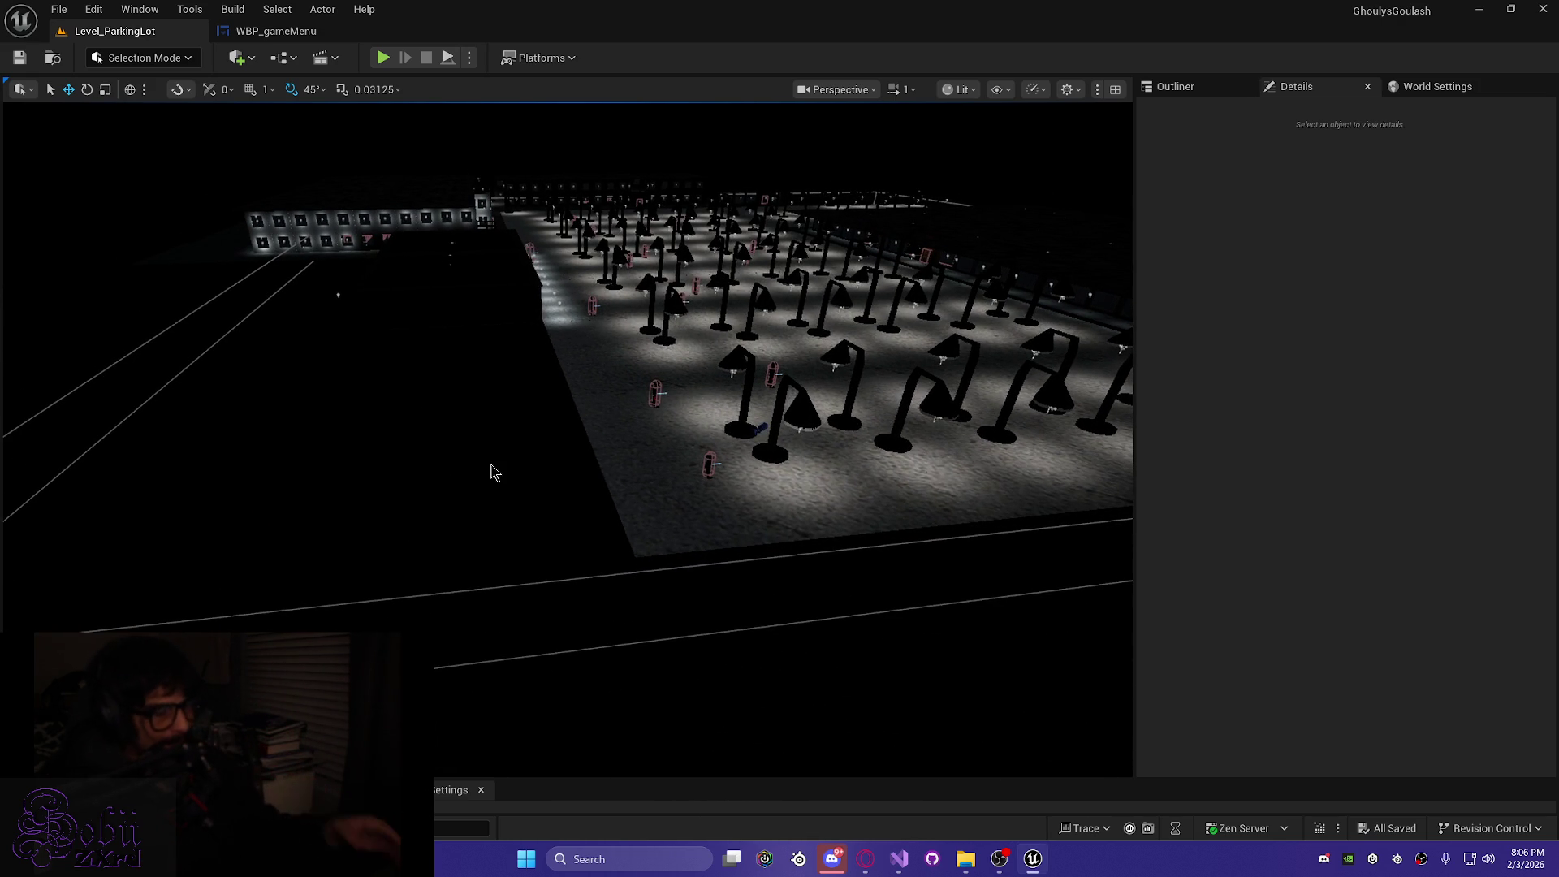
drag(492, 471, 472, 439)
mouse_move(579, 473)
mouse_down()
mouse_move(563, 455)
mouse_move(579, 474)
mouse_up()
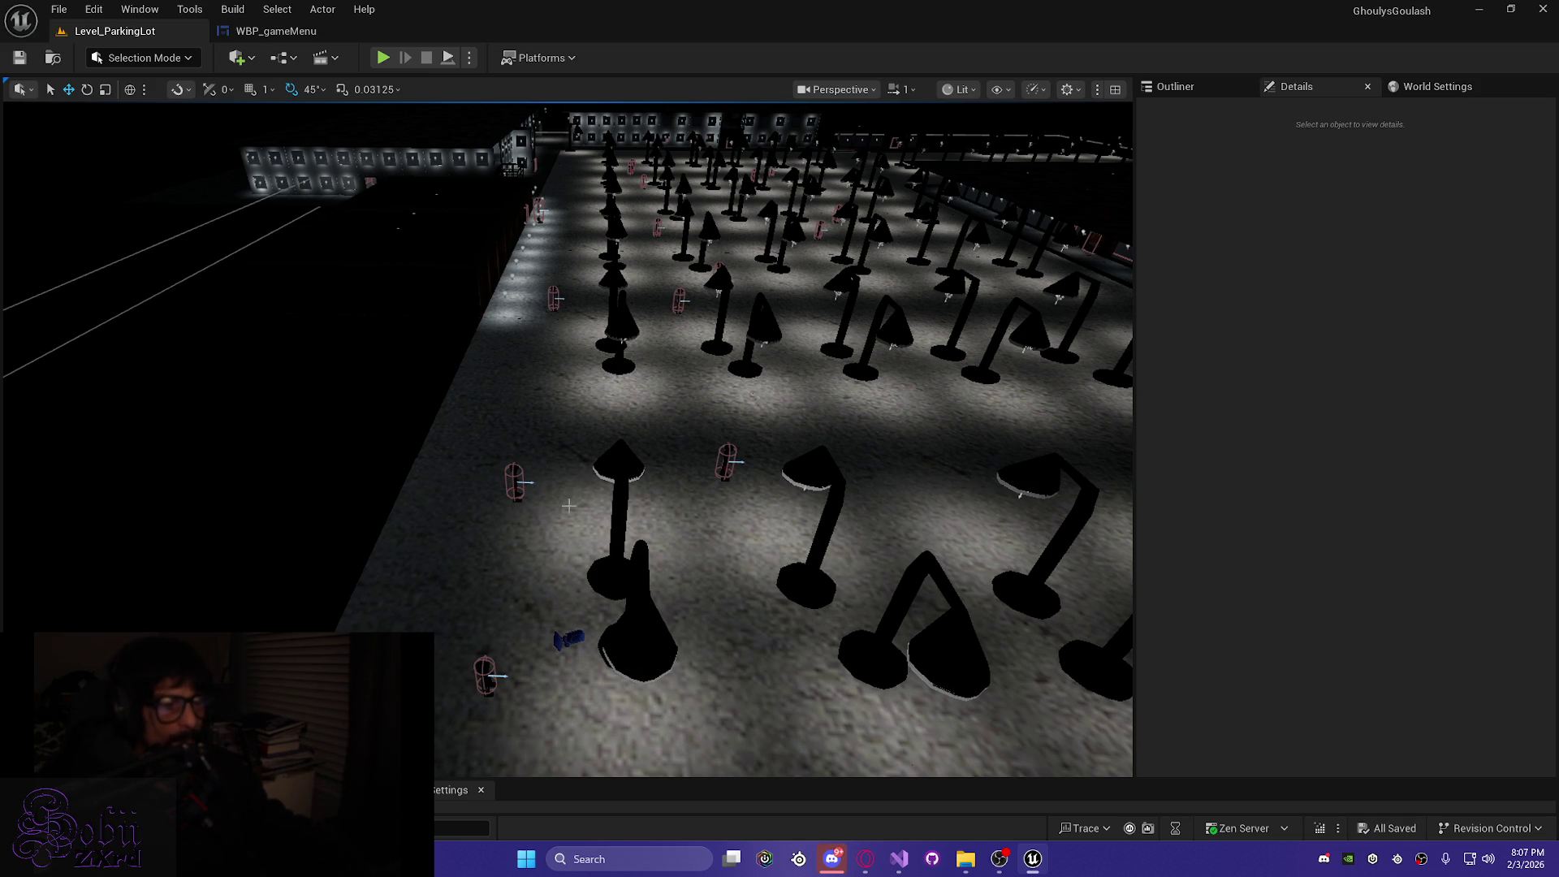
click(898, 859)
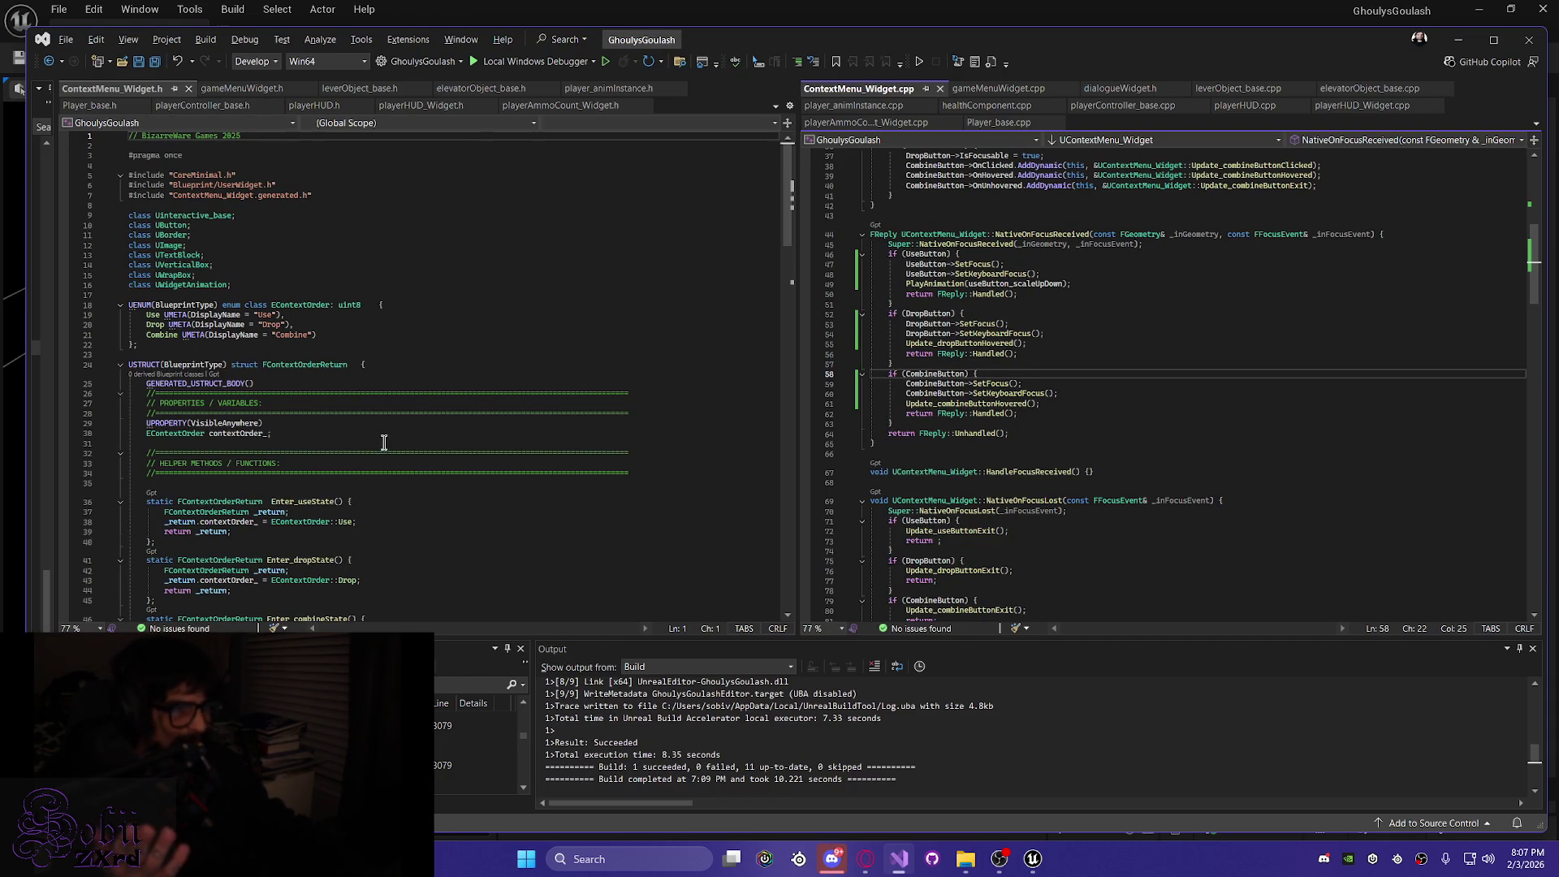
scroll(582, 475, down, 8)
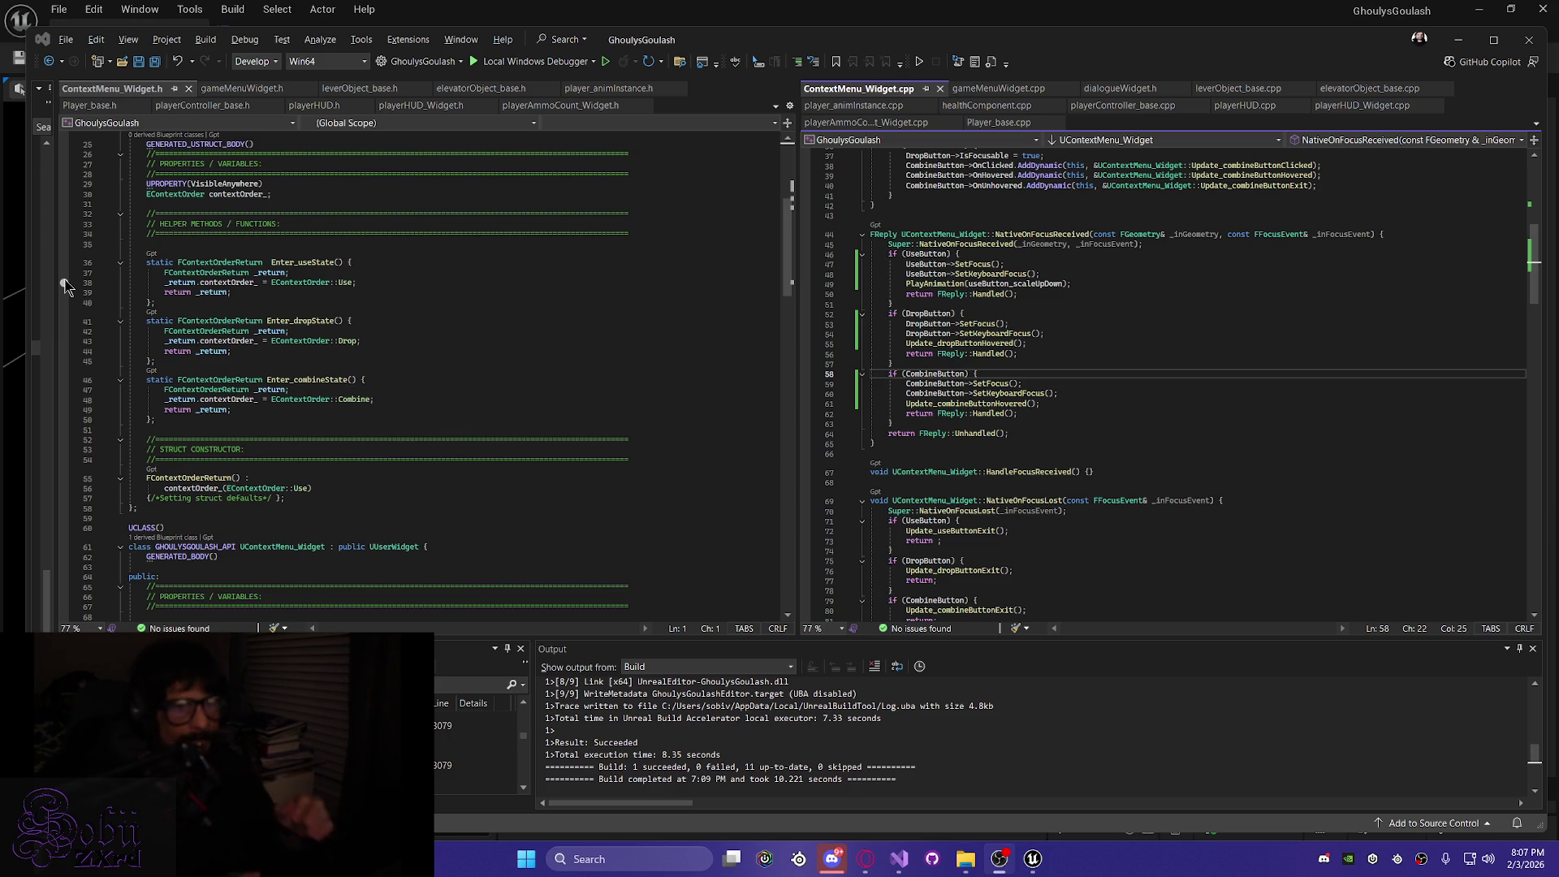
scroll(1282, 404, up, 7)
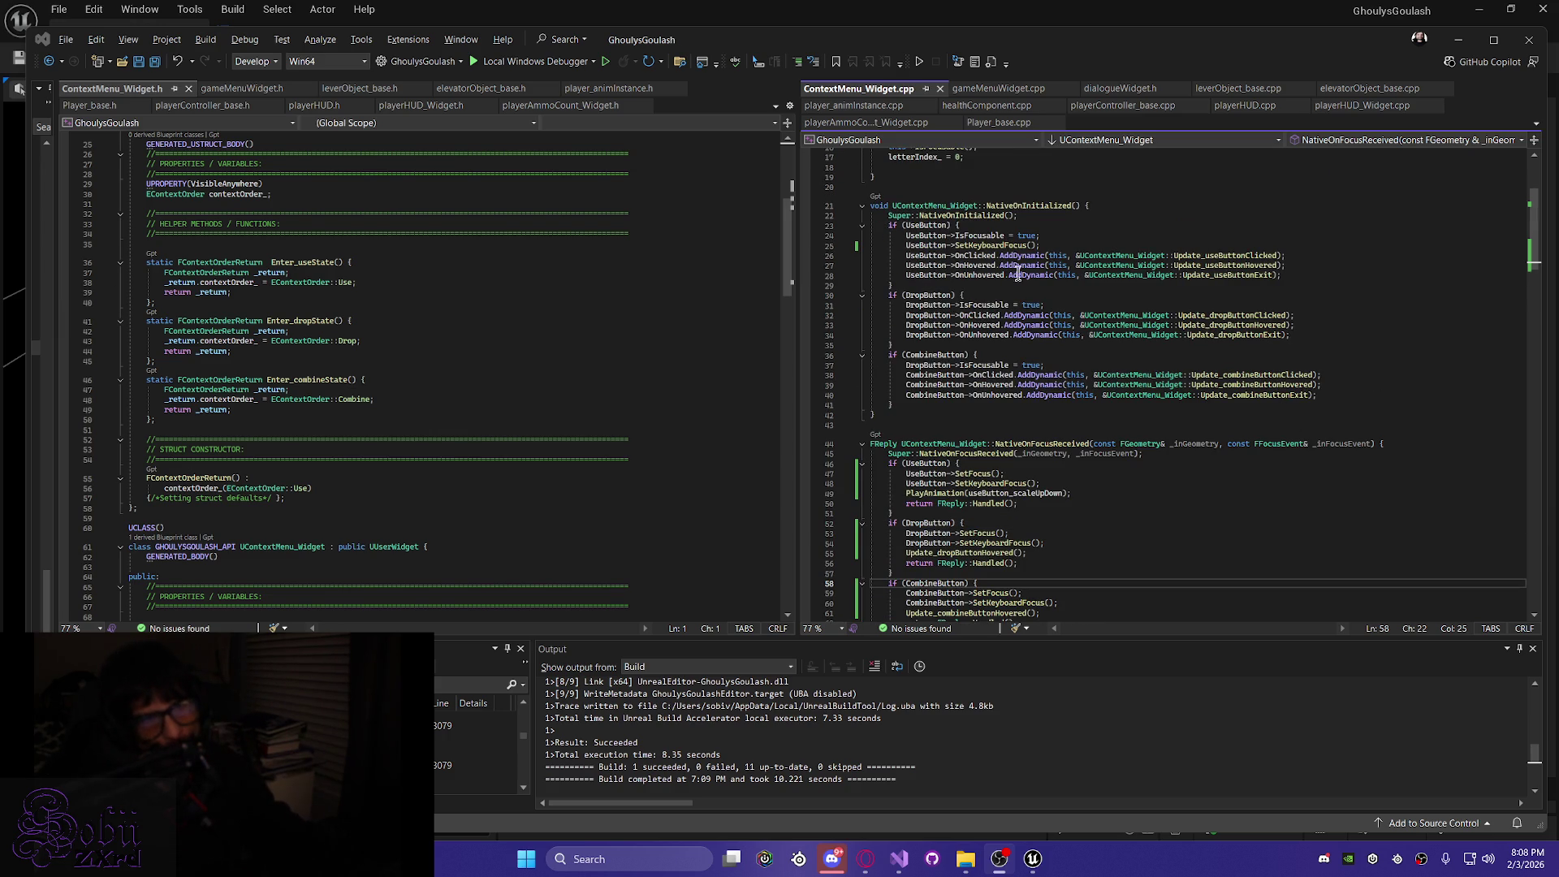
drag(1053, 247, 1046, 229)
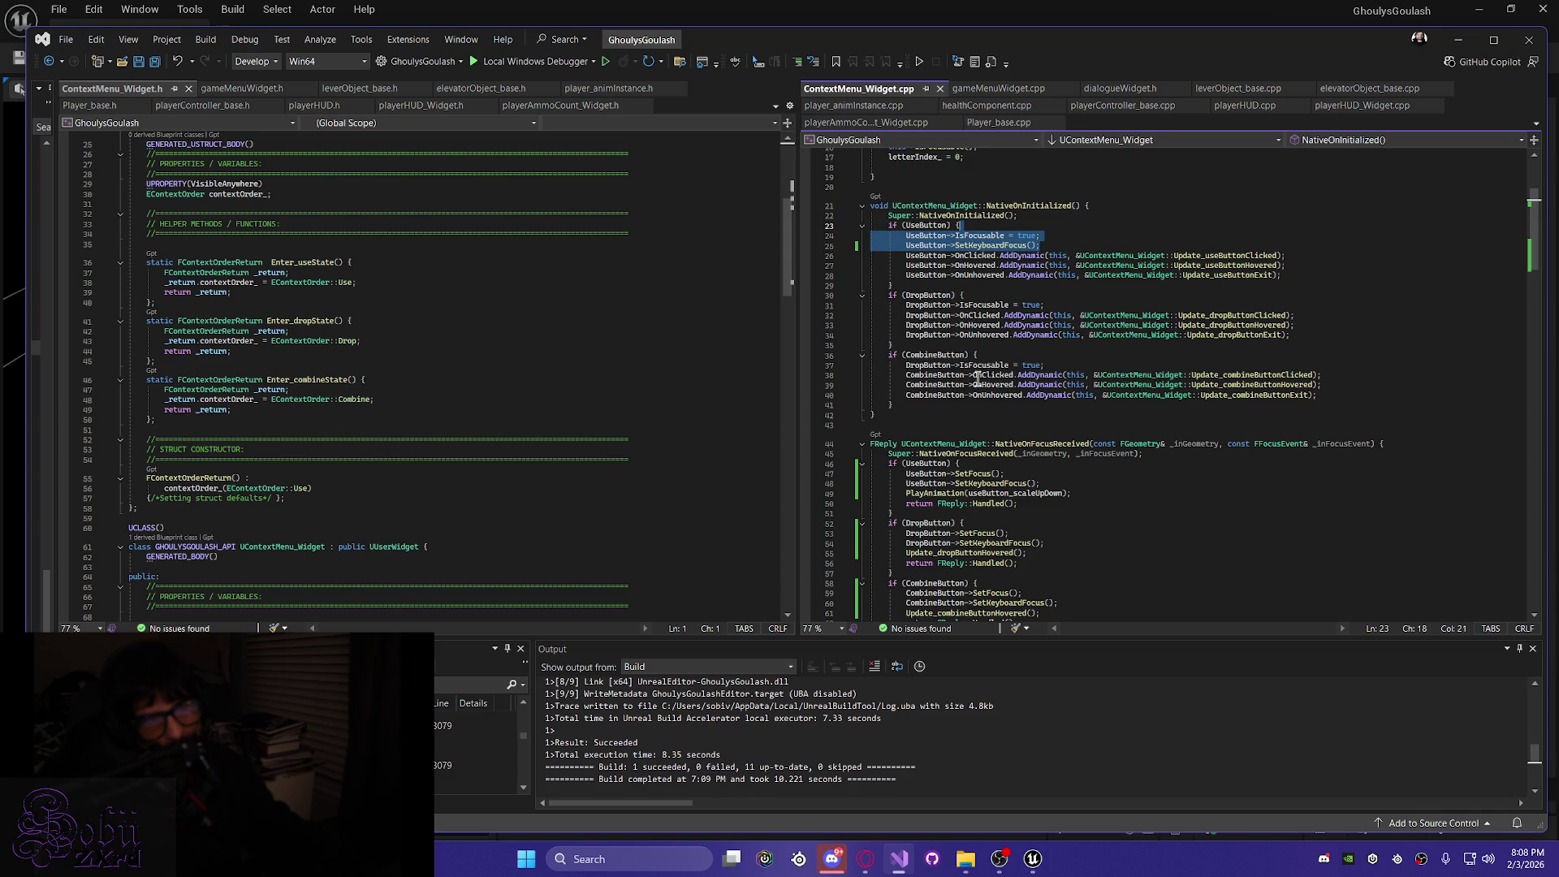
scroll(1004, 424, up, 5)
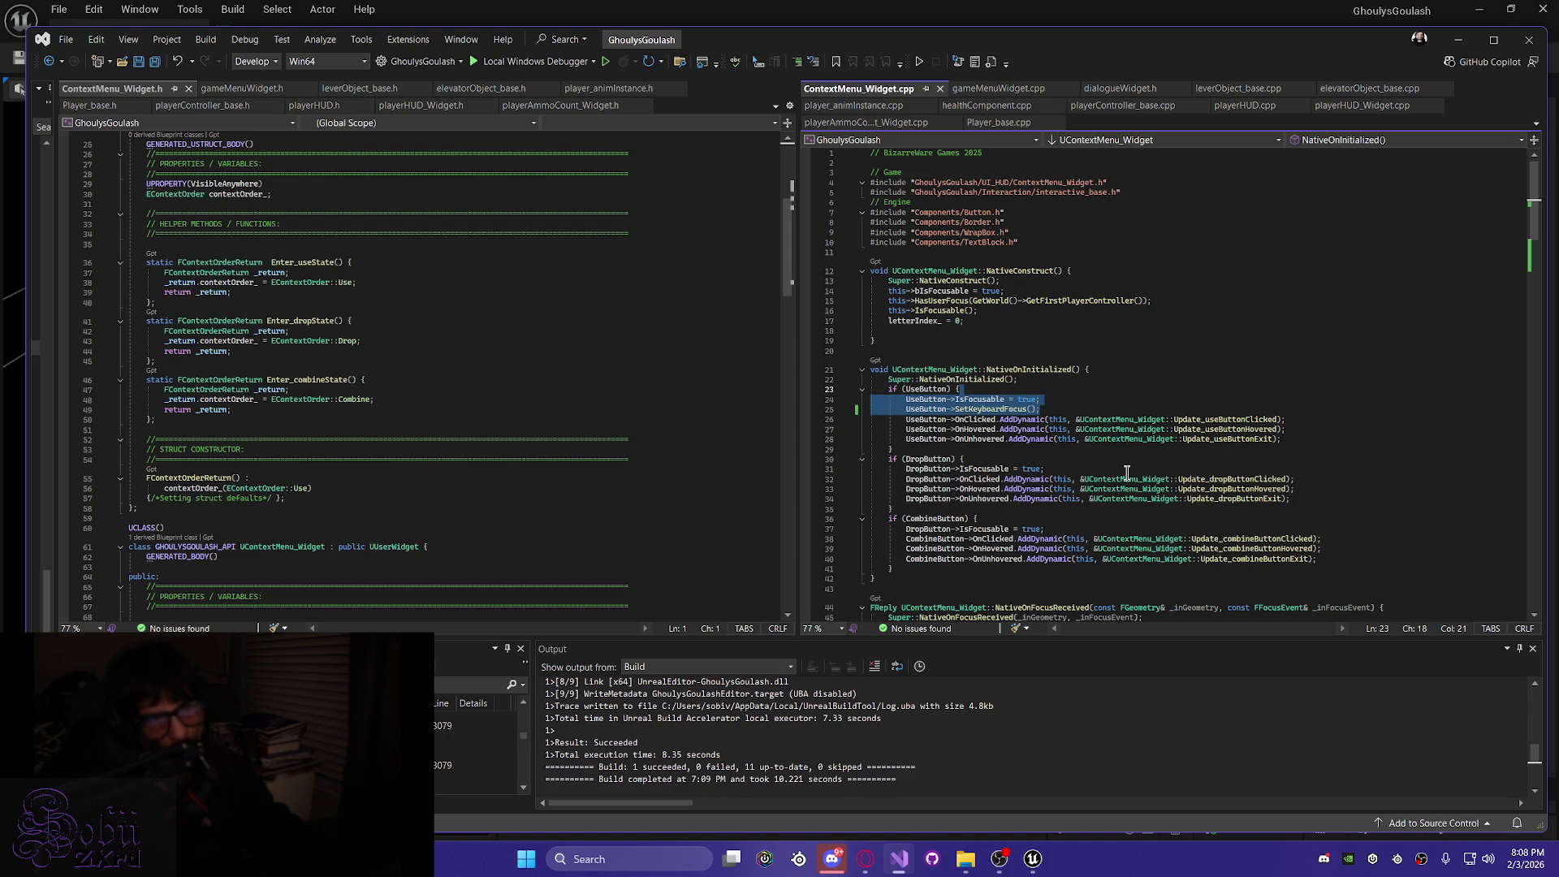
scroll(1127, 473, down, 20)
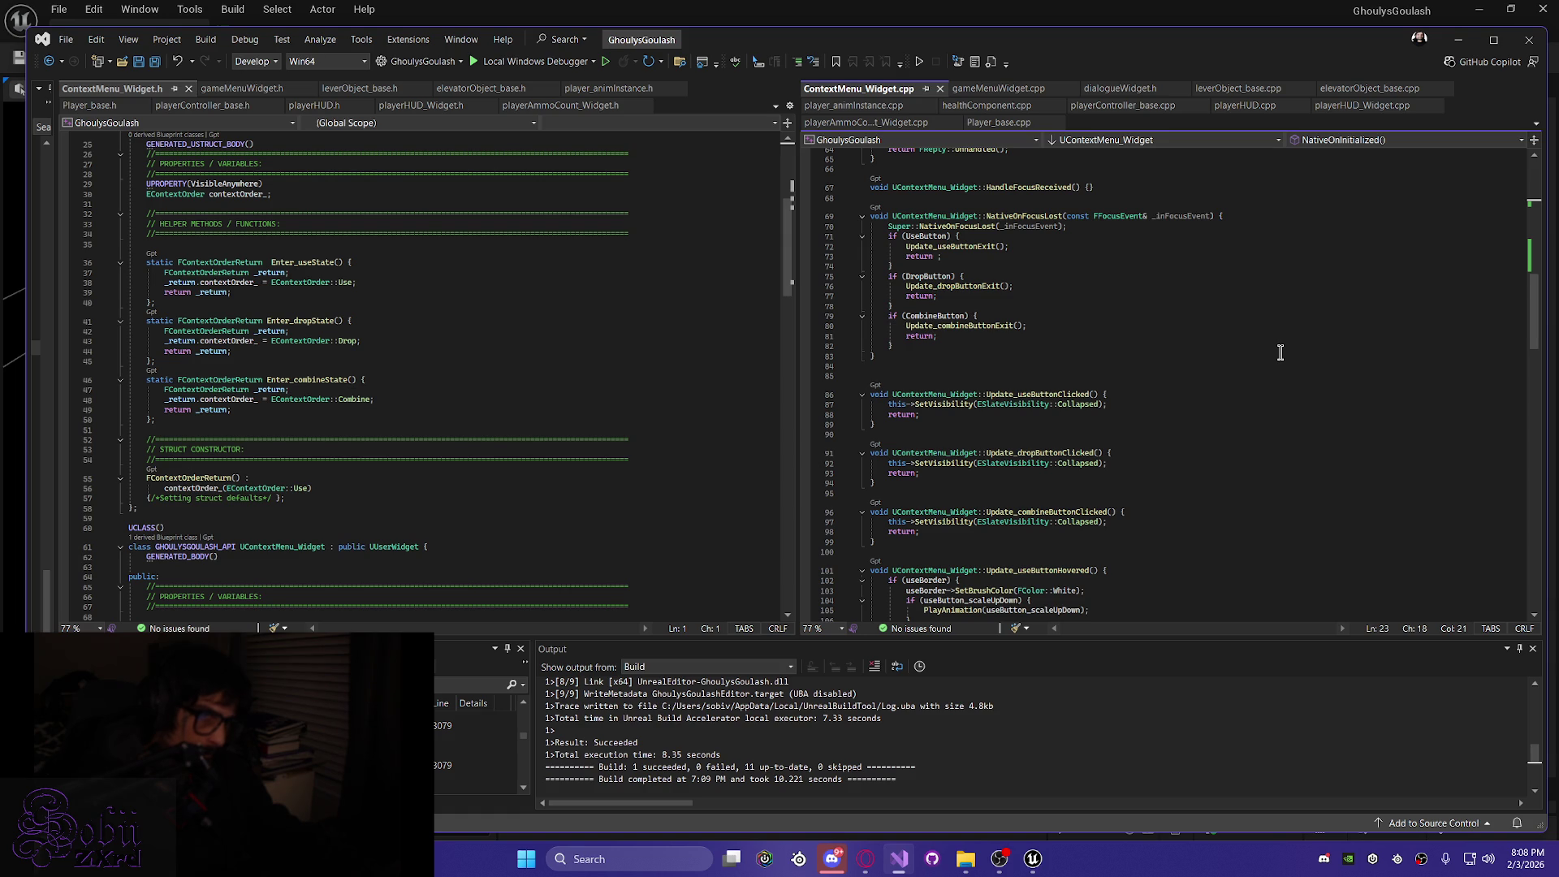
scroll(1280, 353, up, 4)
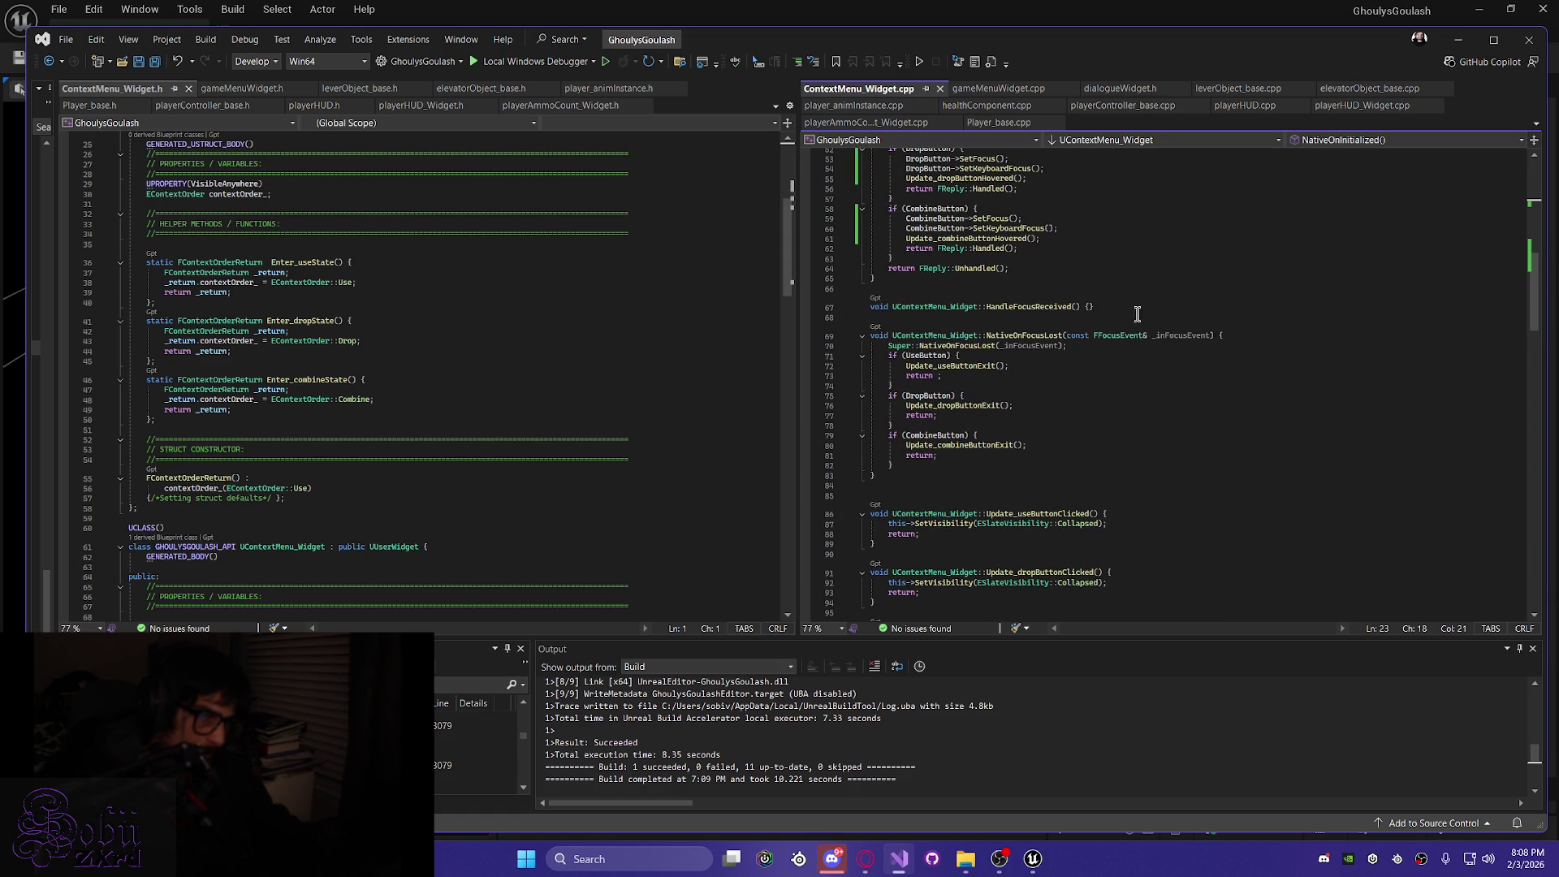
drag(1141, 307, 1050, 298)
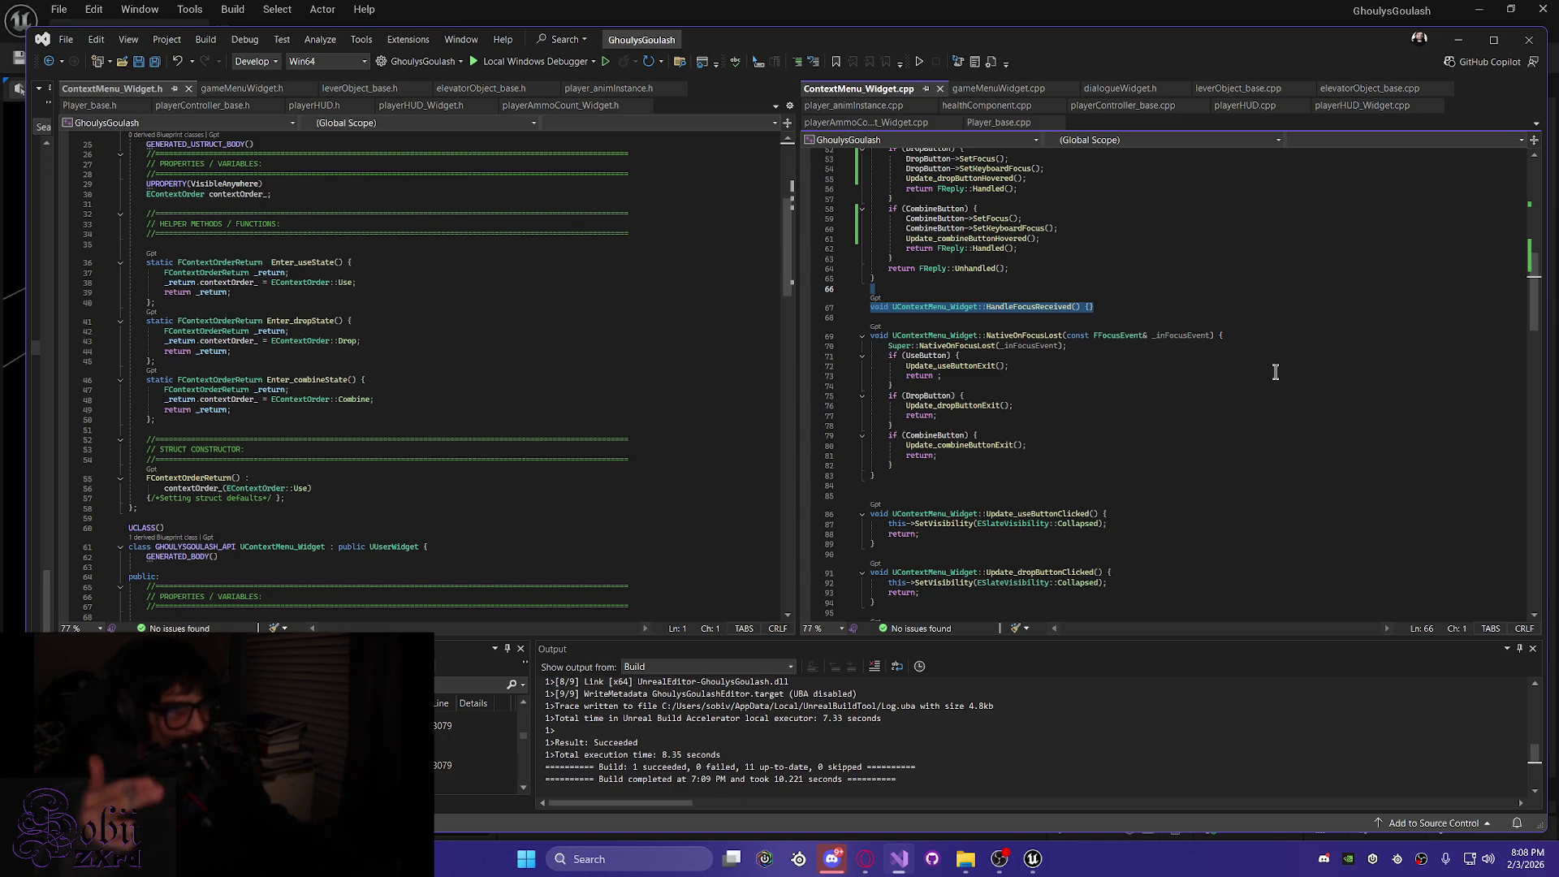
scroll(1278, 371, down, 10)
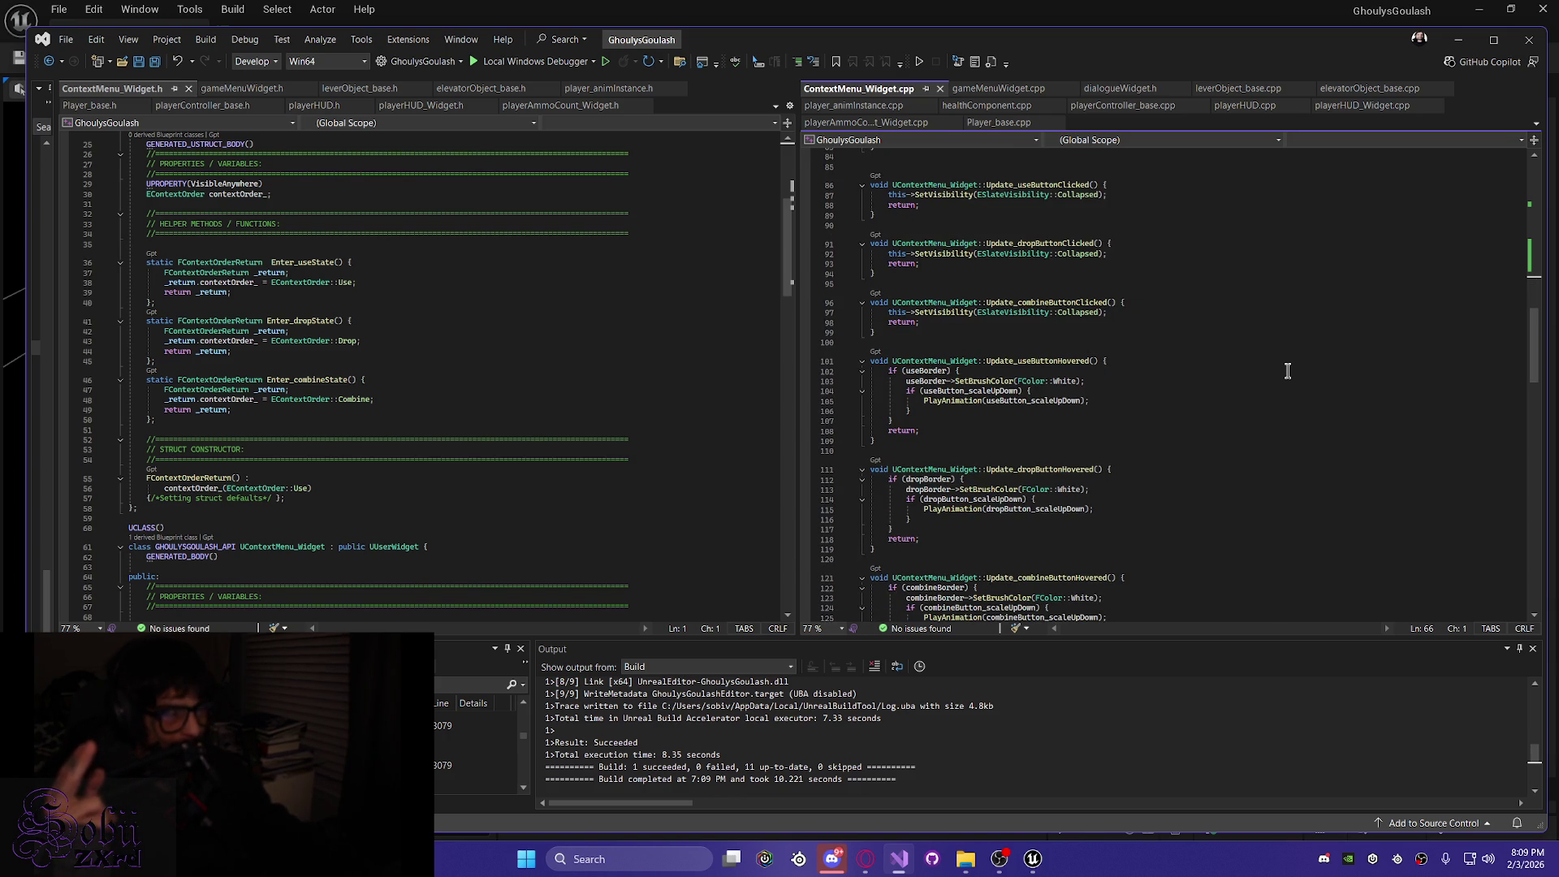
scroll(1287, 371, down, 4)
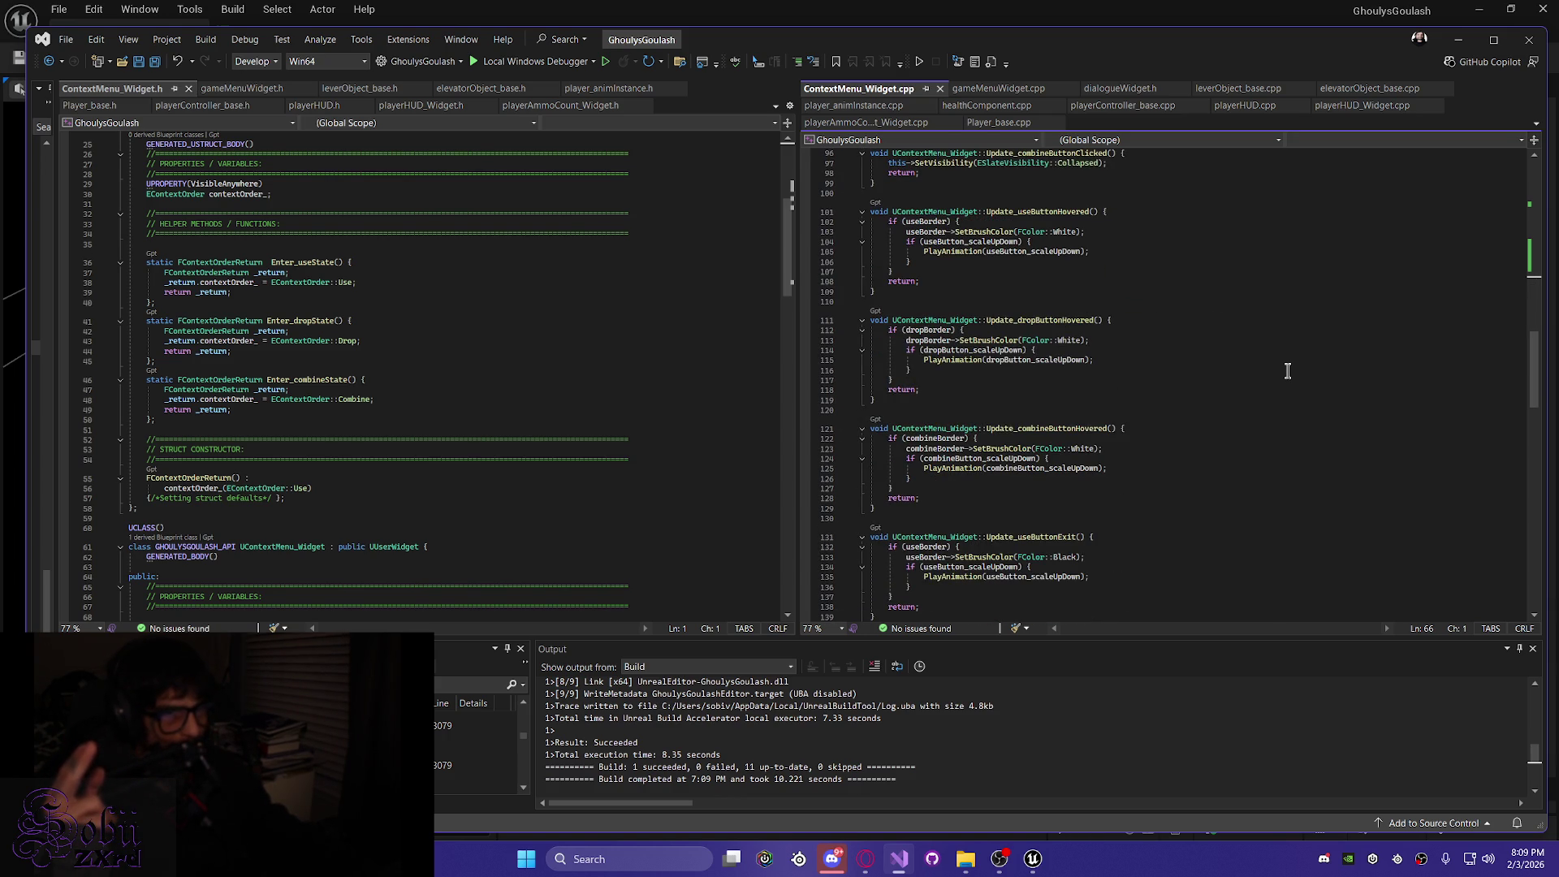
scroll(1287, 371, down, 7)
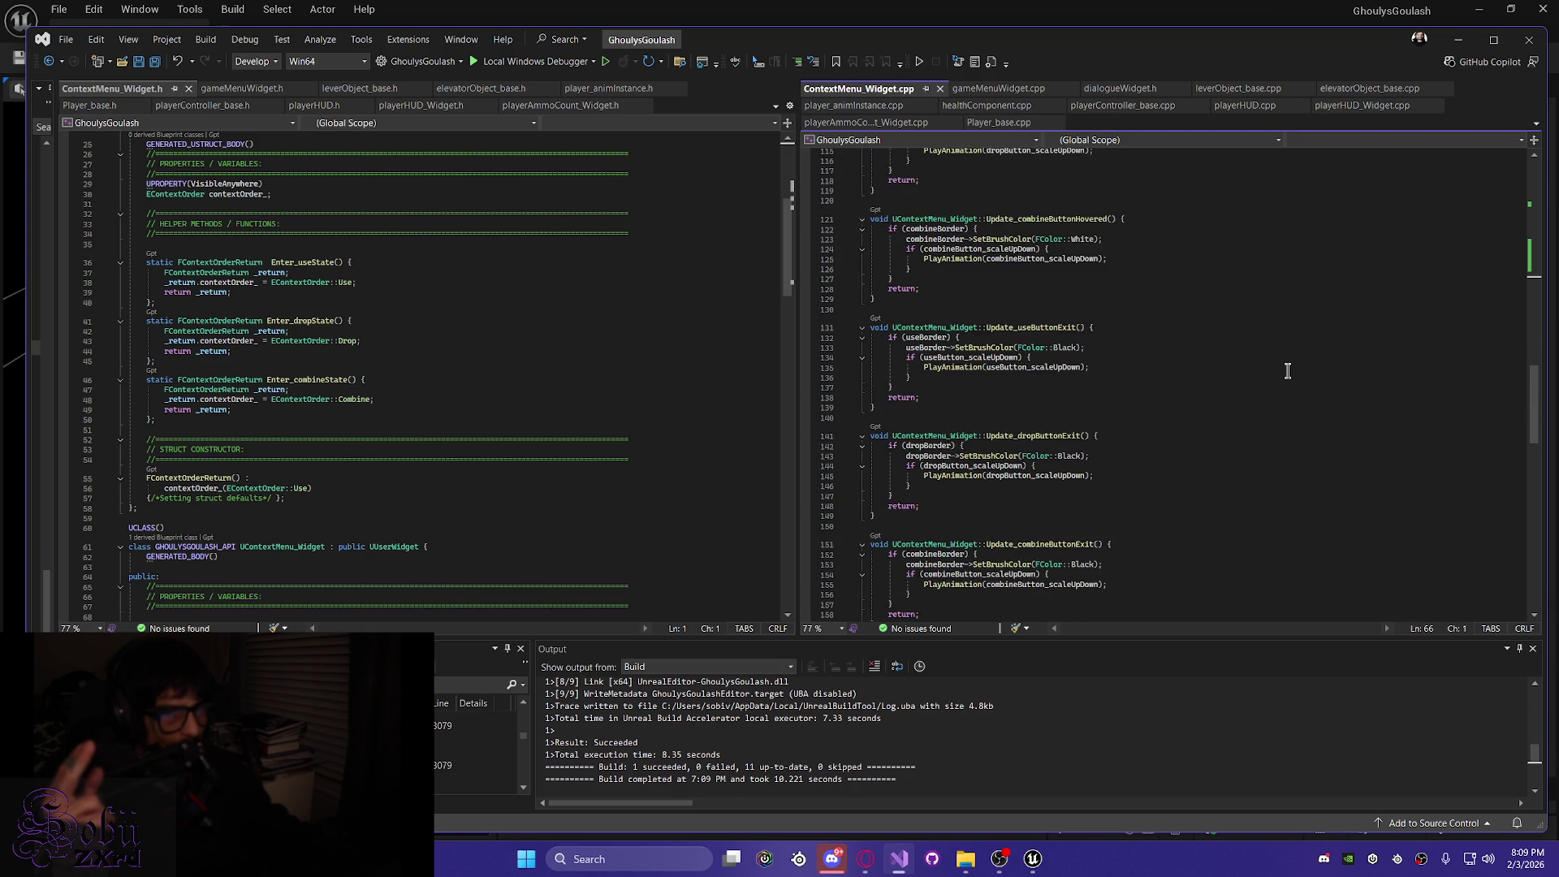
scroll(1287, 371, down, 5)
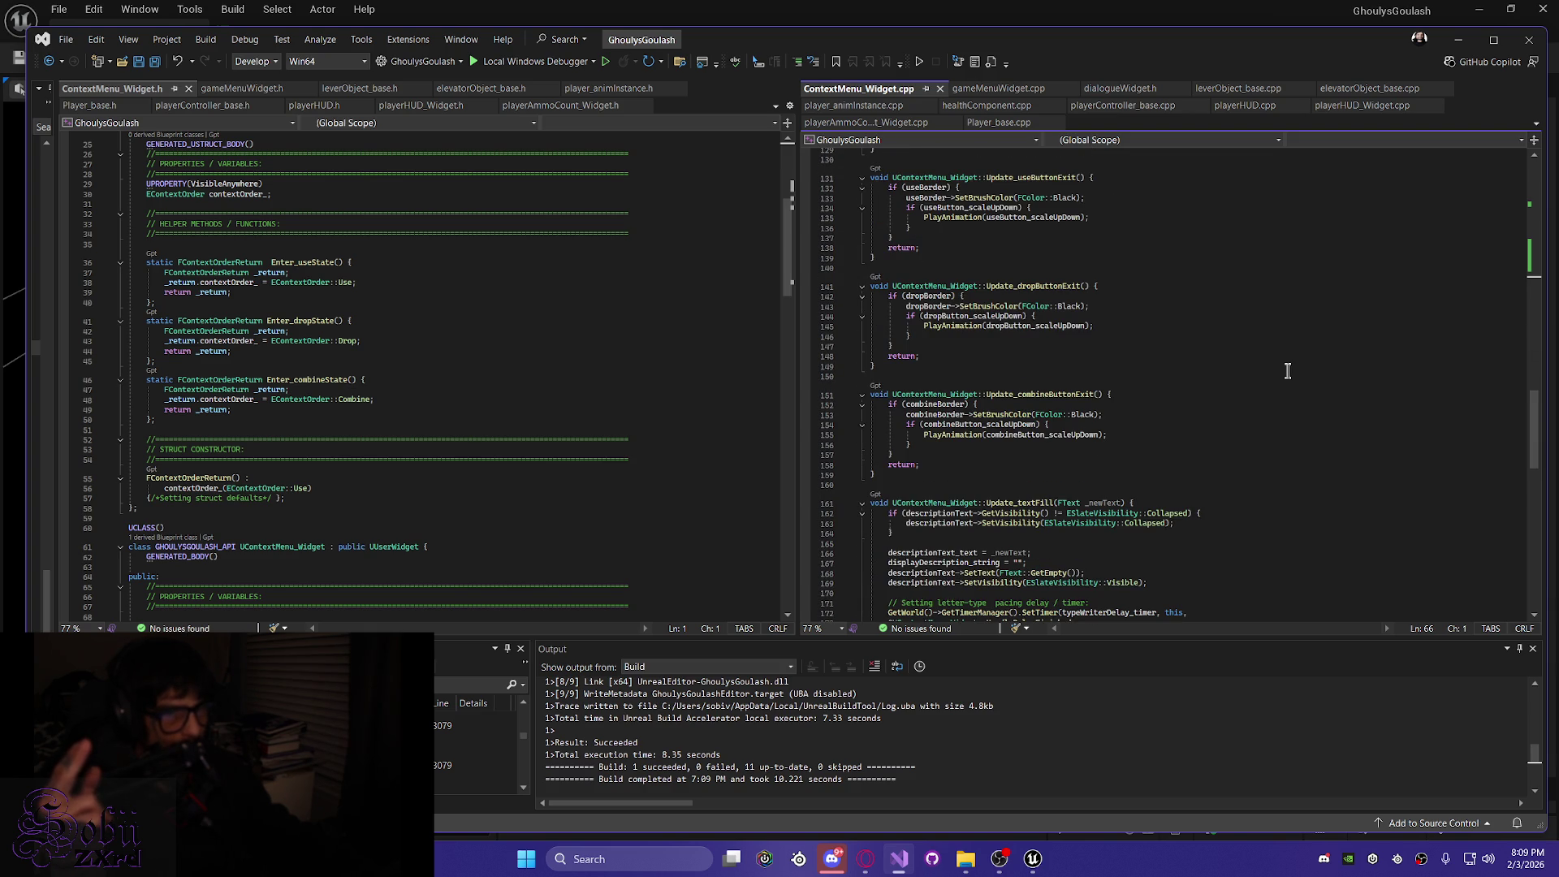
scroll(1287, 371, down, 4)
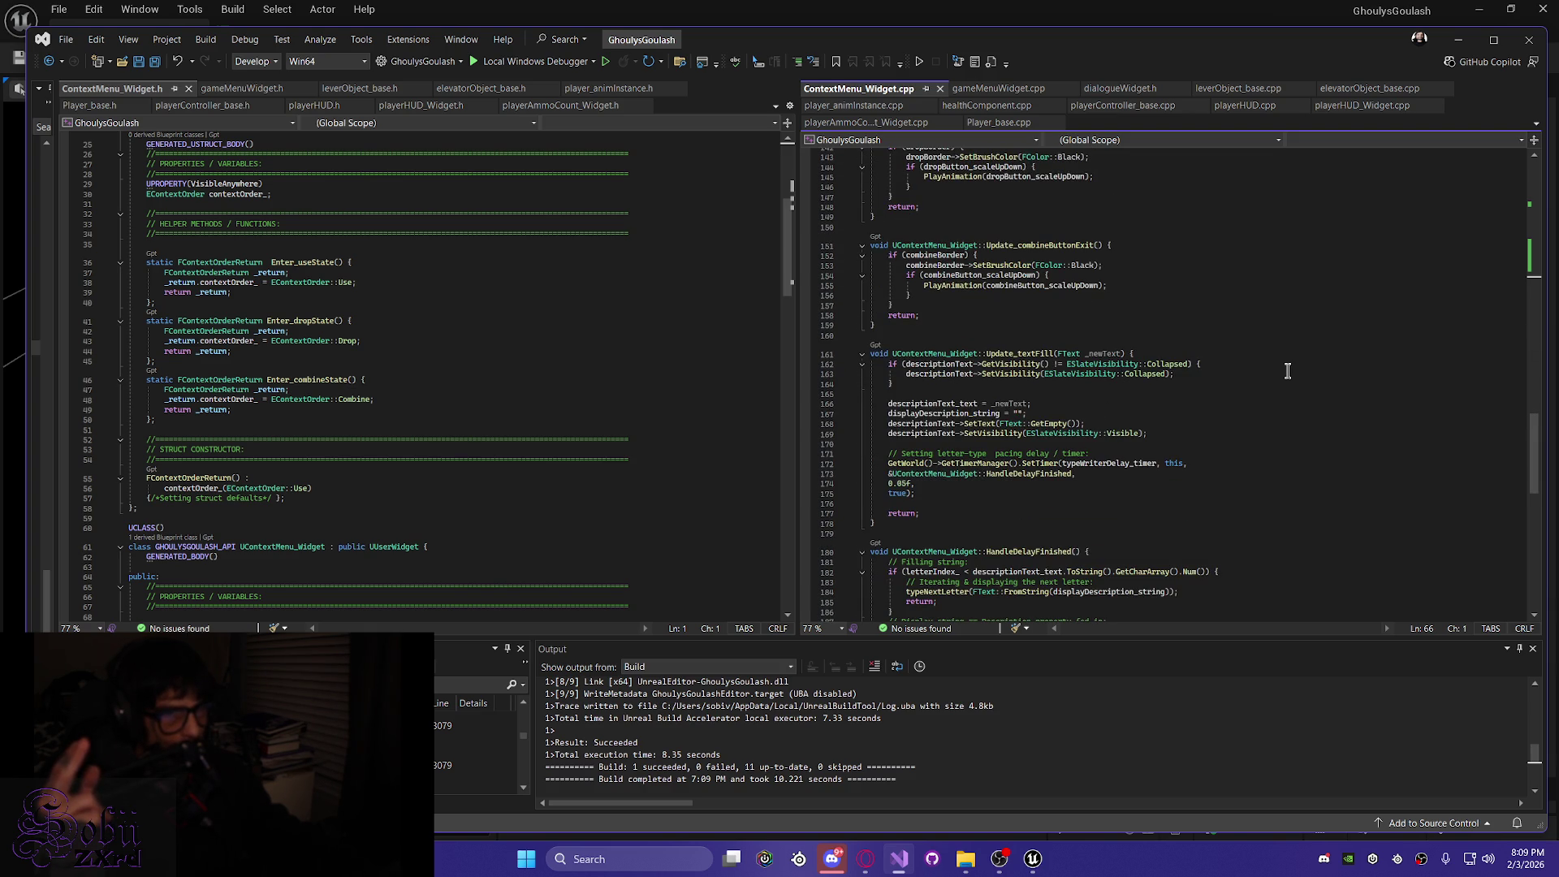
scroll(1287, 371, down, 12)
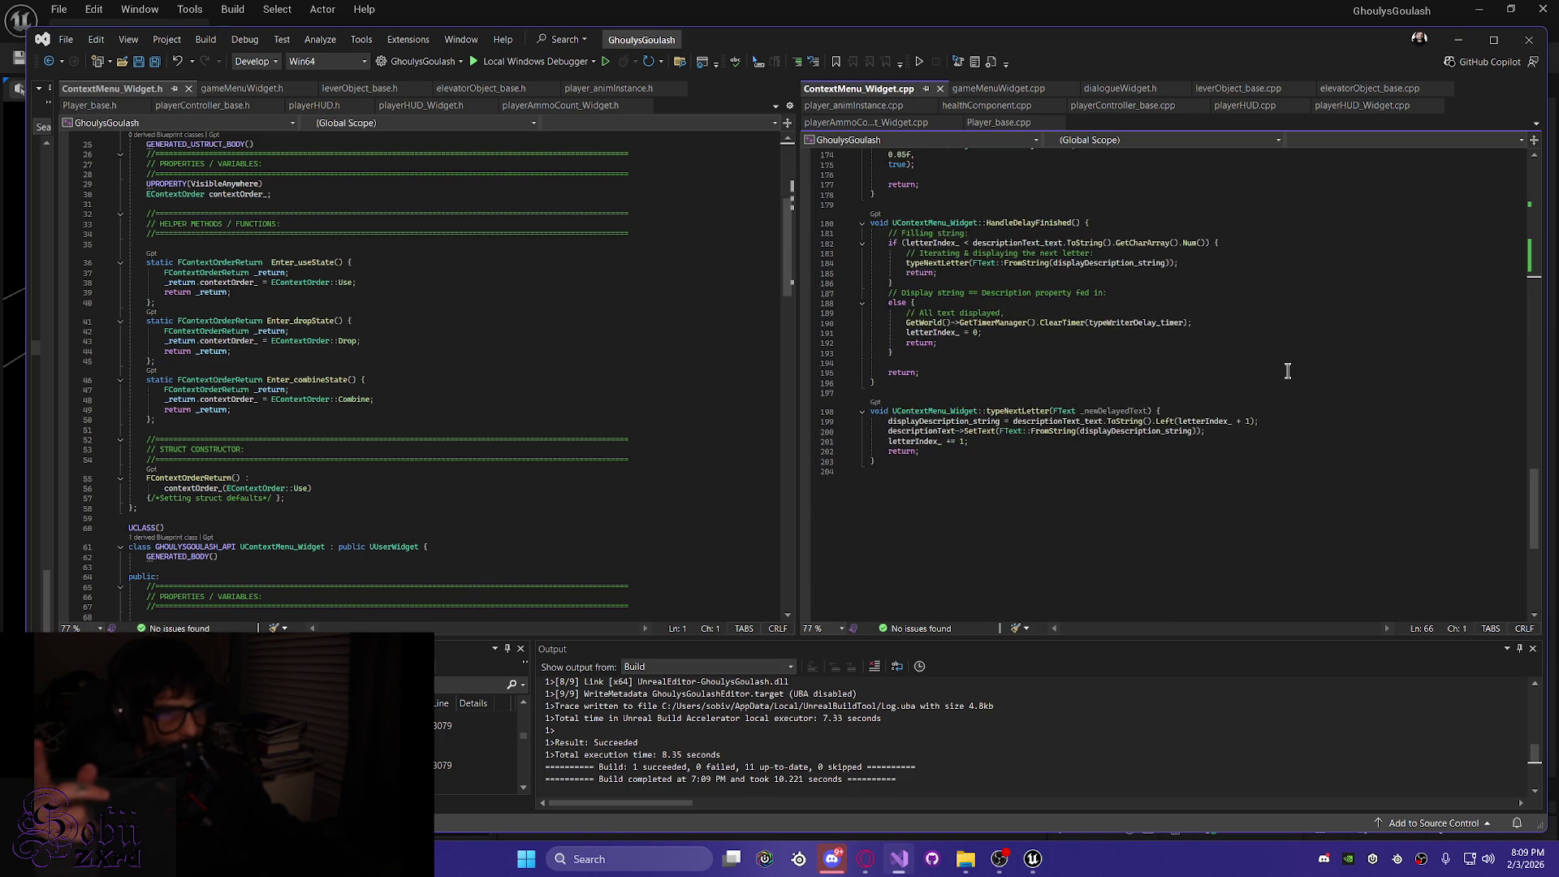
scroll(1287, 371, up, 5)
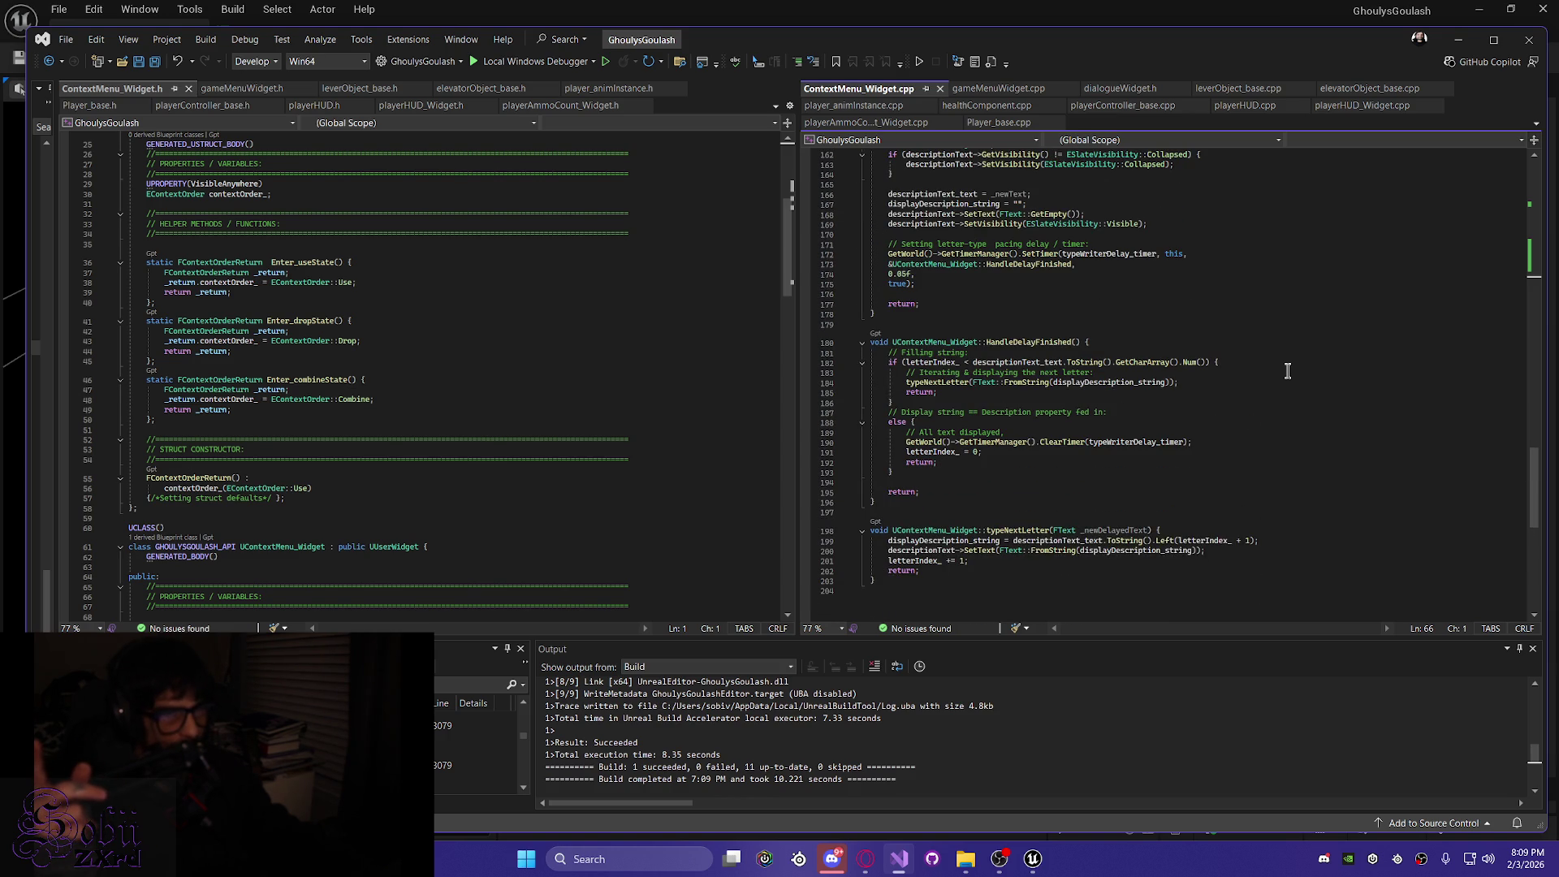